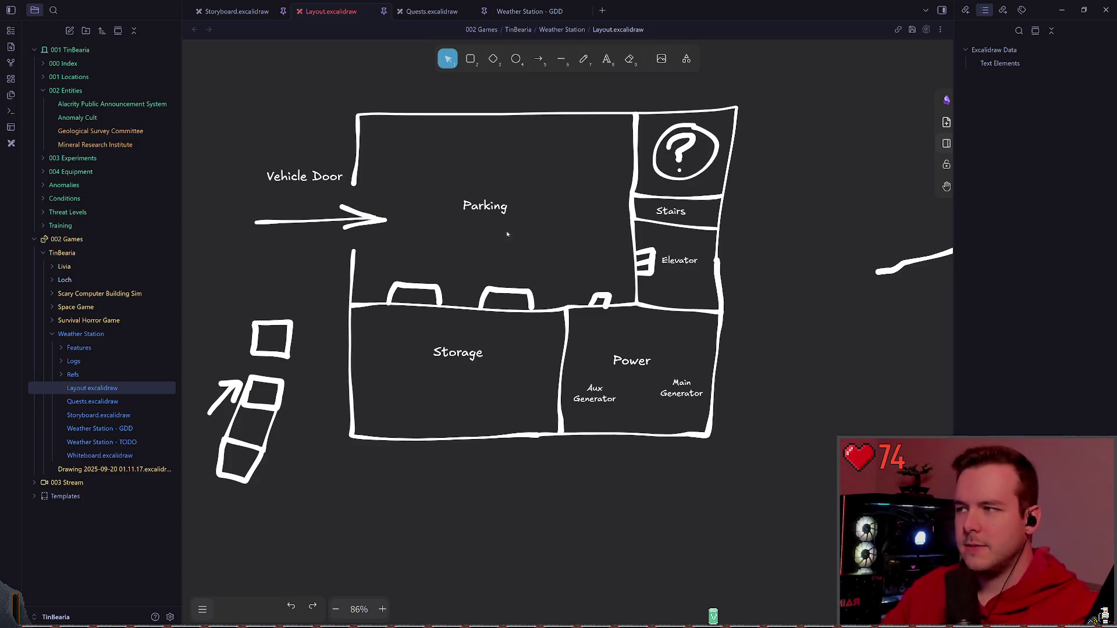
pyautogui.scroll(-2, 466, 306)
pyautogui.scroll(-1, 489, 300)
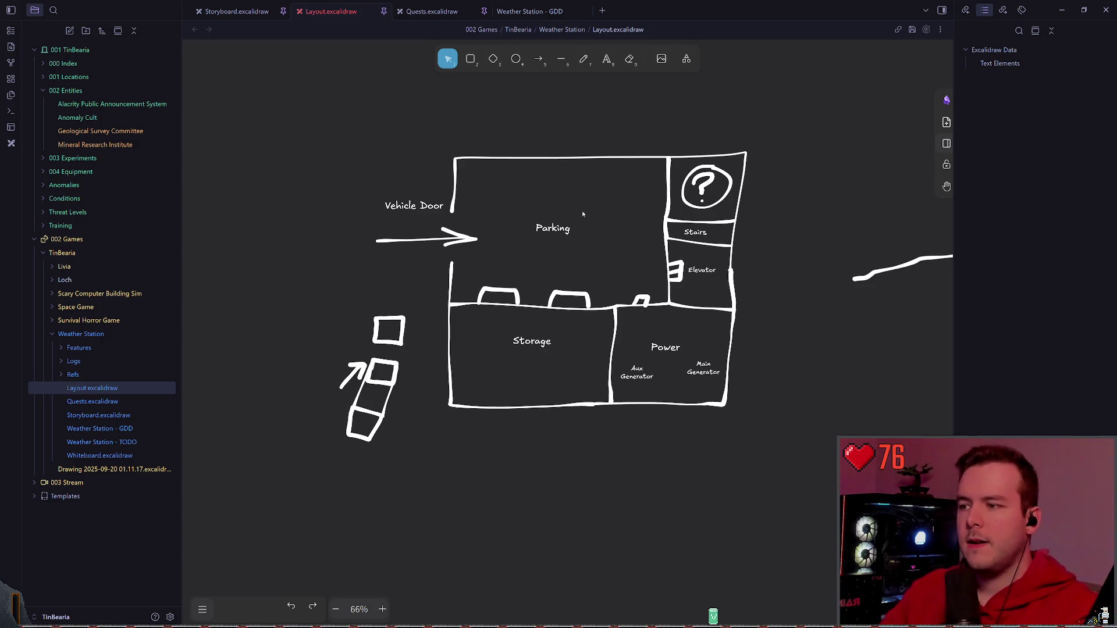
# - Add a 'Basement Floor 1' title above the plan, enlarge it by its corner and save
pyautogui.moveTo(582, 210); pyautogui.dragTo(499, 176)
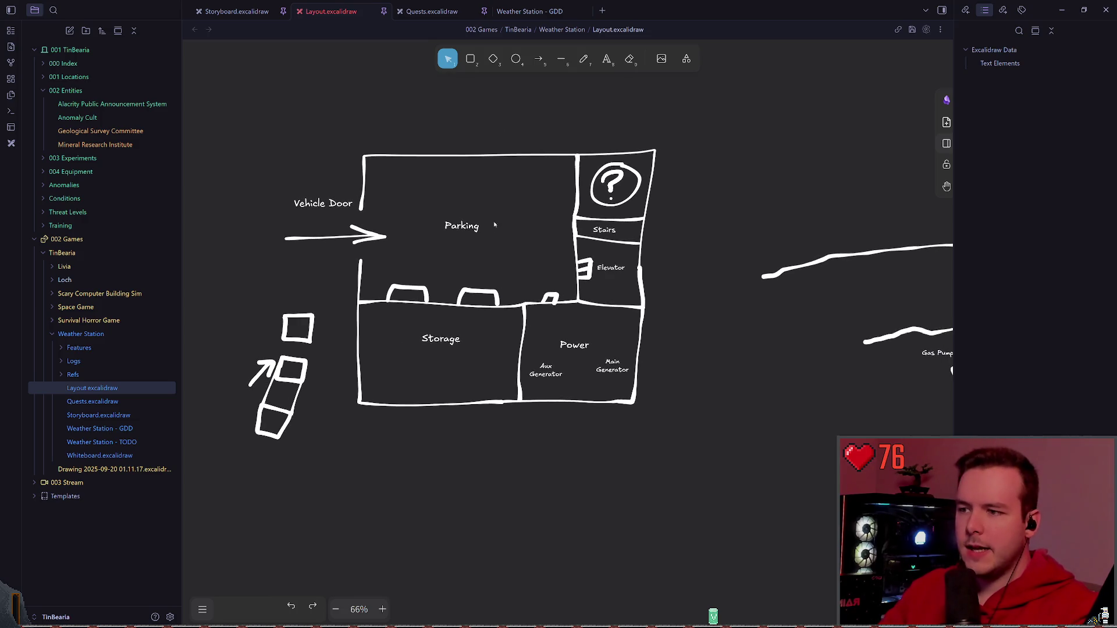
pyautogui.scroll(-5, 503, 166)
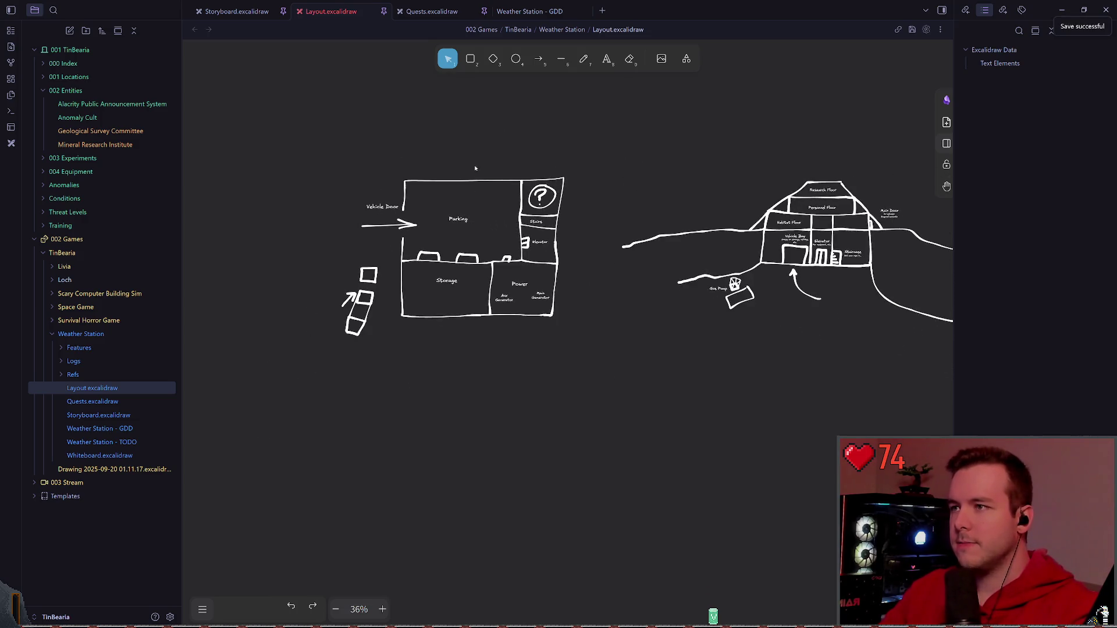
pyautogui.click(606, 58)
pyautogui.click(666, 201)
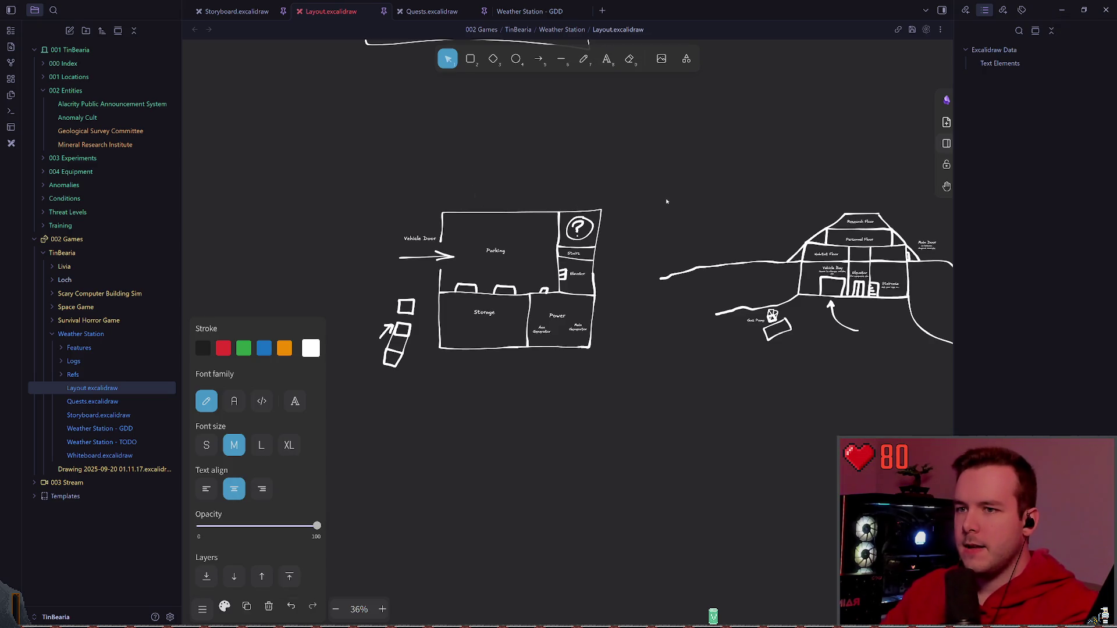
pyautogui.press('Escape')
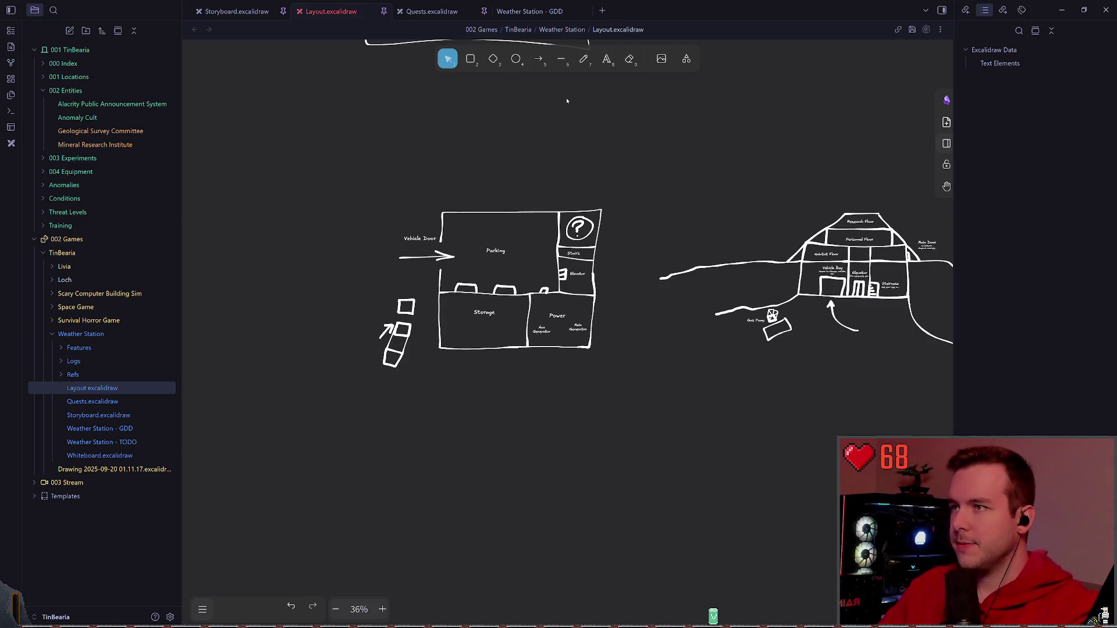
pyautogui.press('t')
pyautogui.scroll(5, 488, 166)
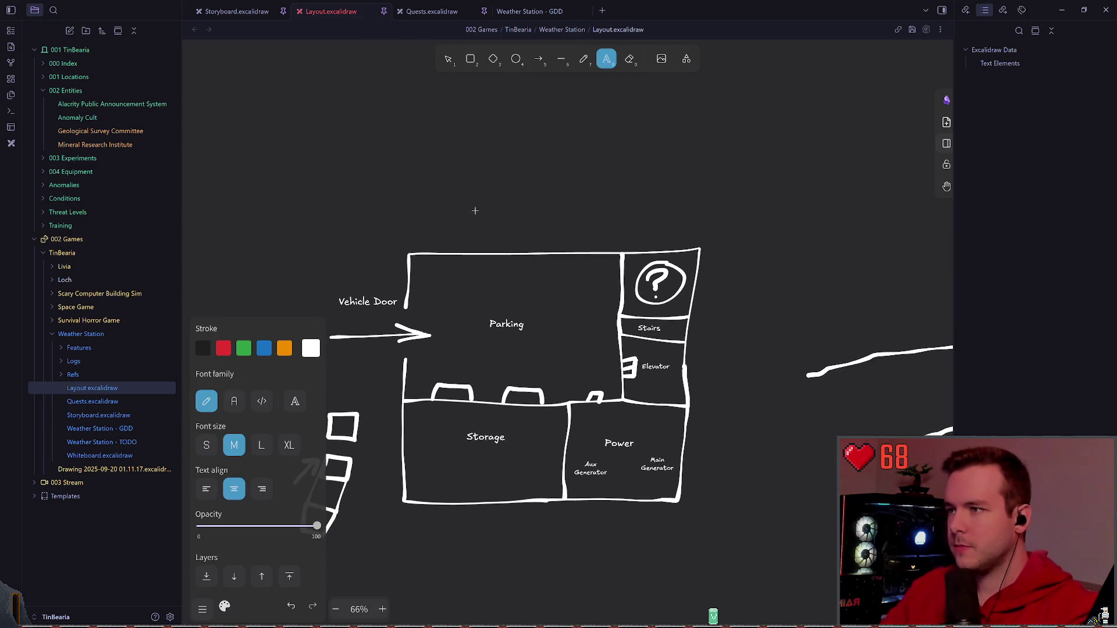
pyautogui.click(474, 210)
pyautogui.write('Basement Floor 1')
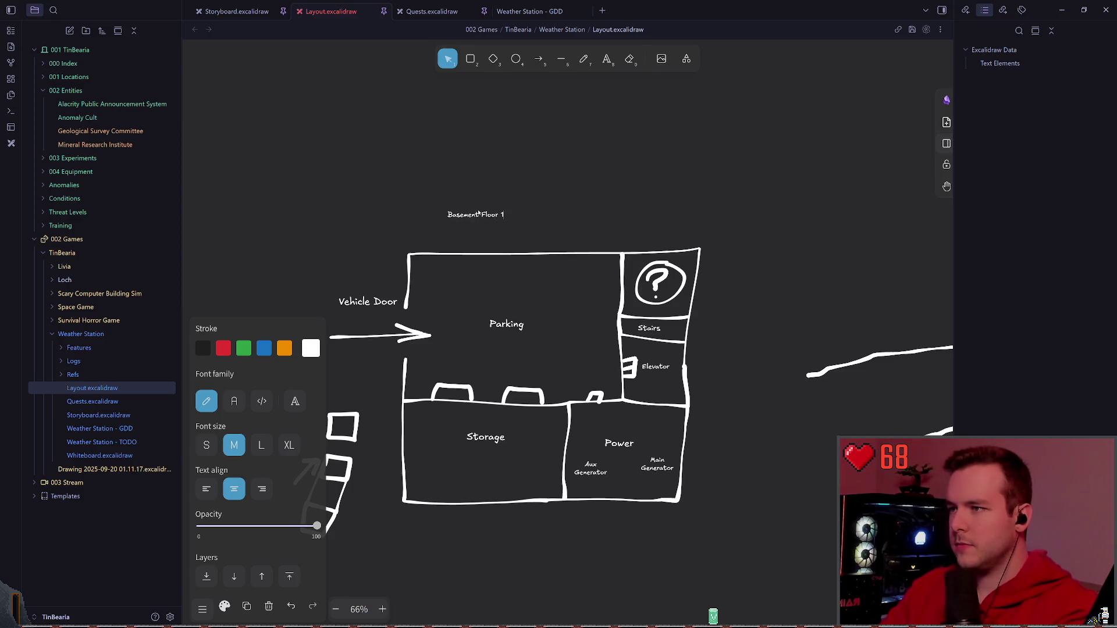
pyautogui.press('Escape')
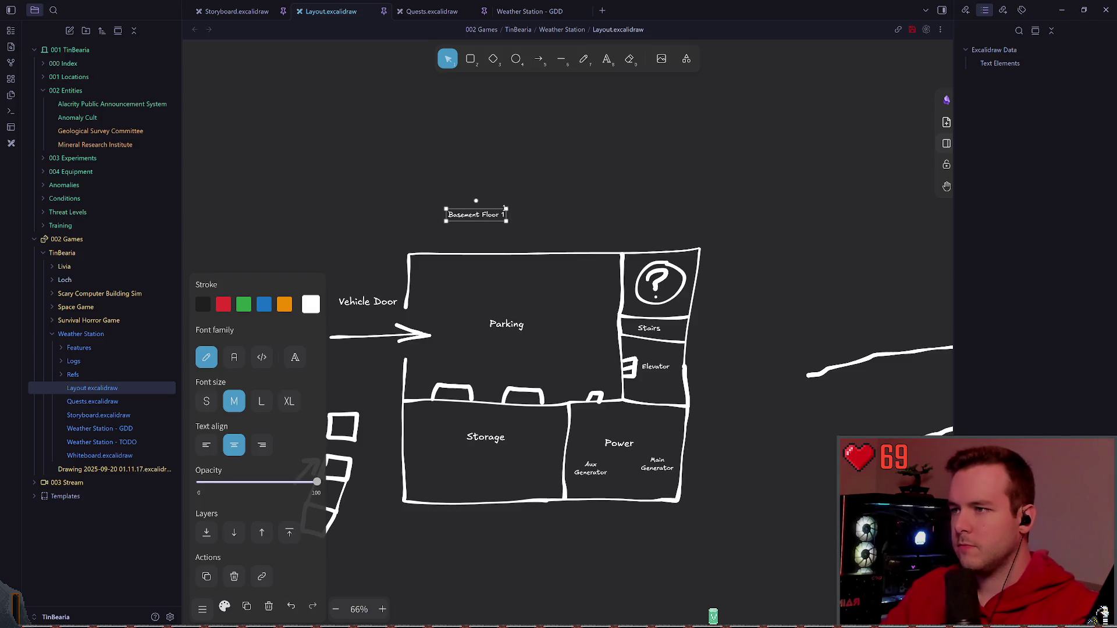
pyautogui.moveTo(504, 208); pyautogui.dragTo(718, 176)
pyautogui.click(757, 269)
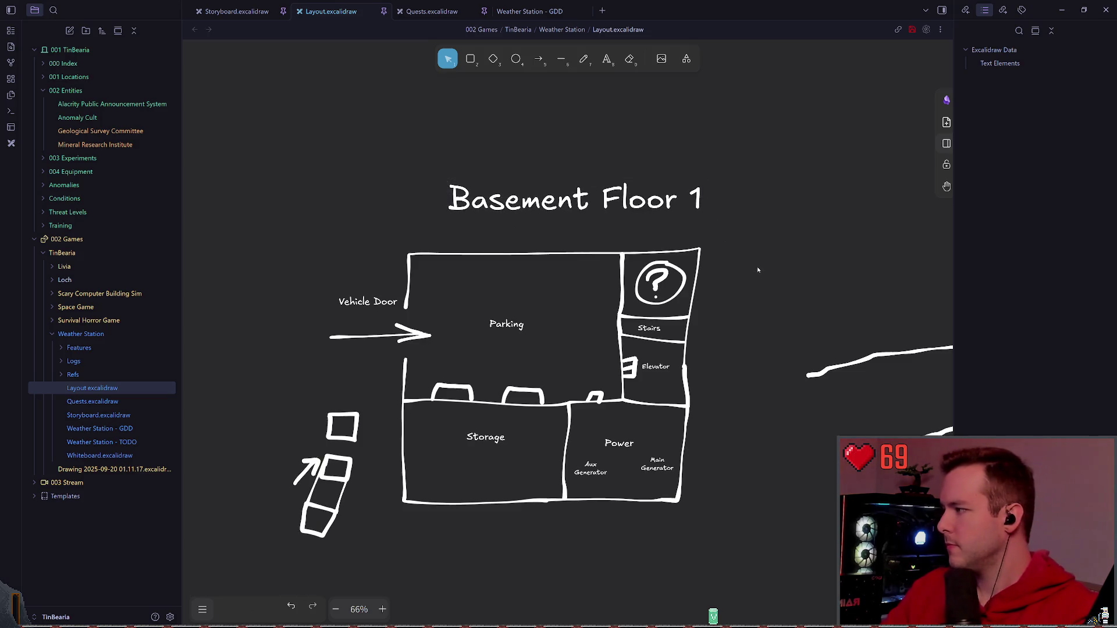
pyautogui.scroll(-4, 758, 269)
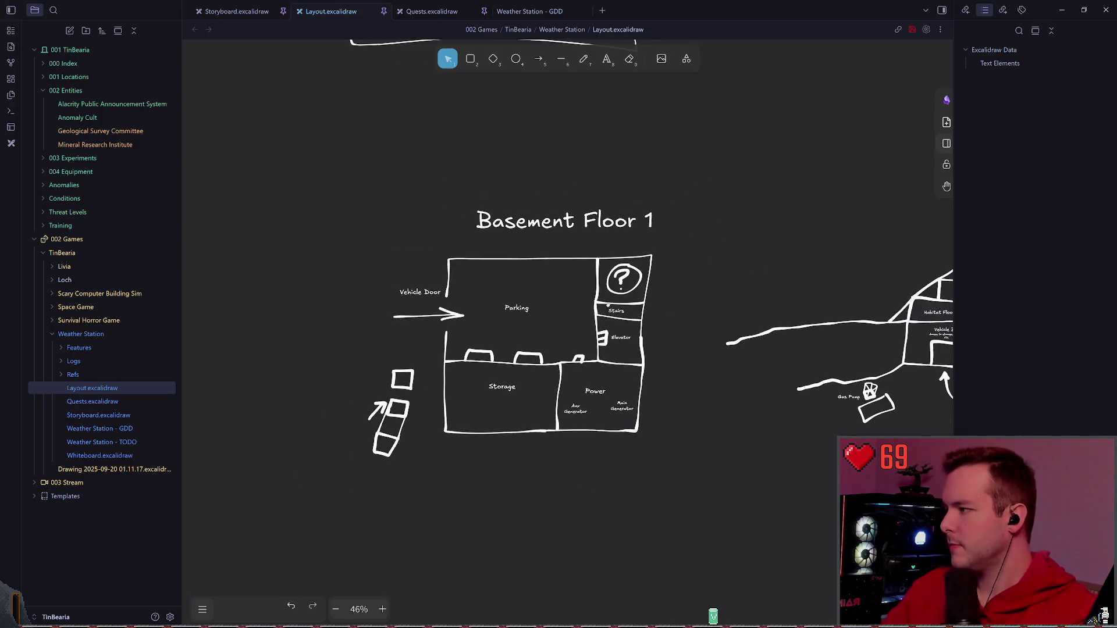
pyautogui.click(530, 220)
pyautogui.click(700, 260)
pyautogui.moveTo(699, 260); pyautogui.dragTo(655, 240)
pyautogui.hotkey('ctrl', 's')
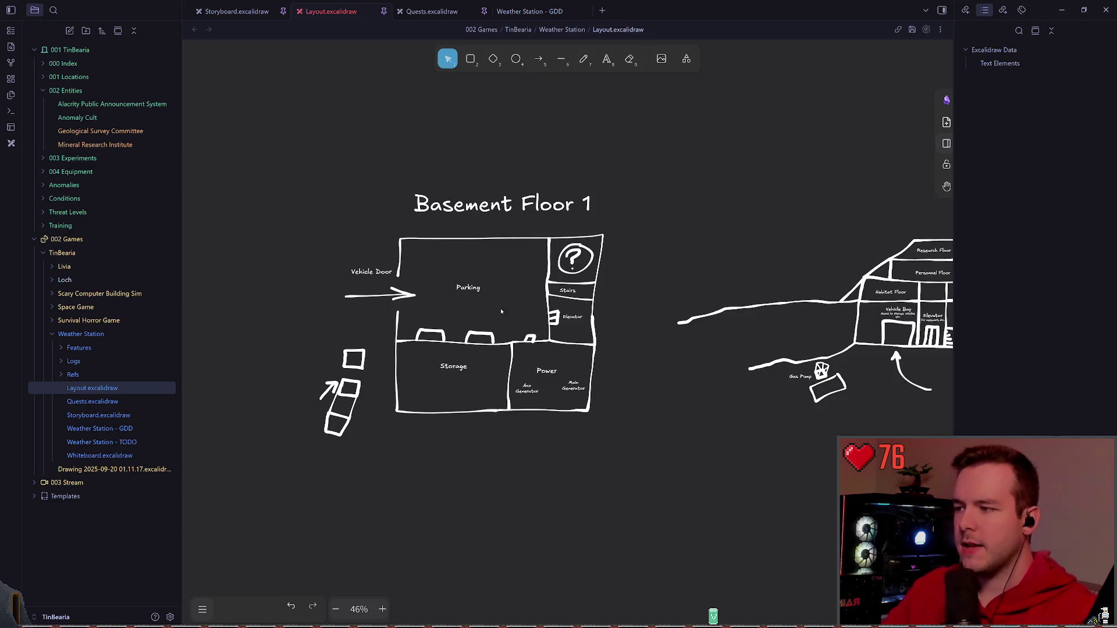
# - Add a 'Cargo port?' label beside the stacked boxes and enlarge it
pyautogui.moveTo(278, 314); pyautogui.dragTo(355, 483)
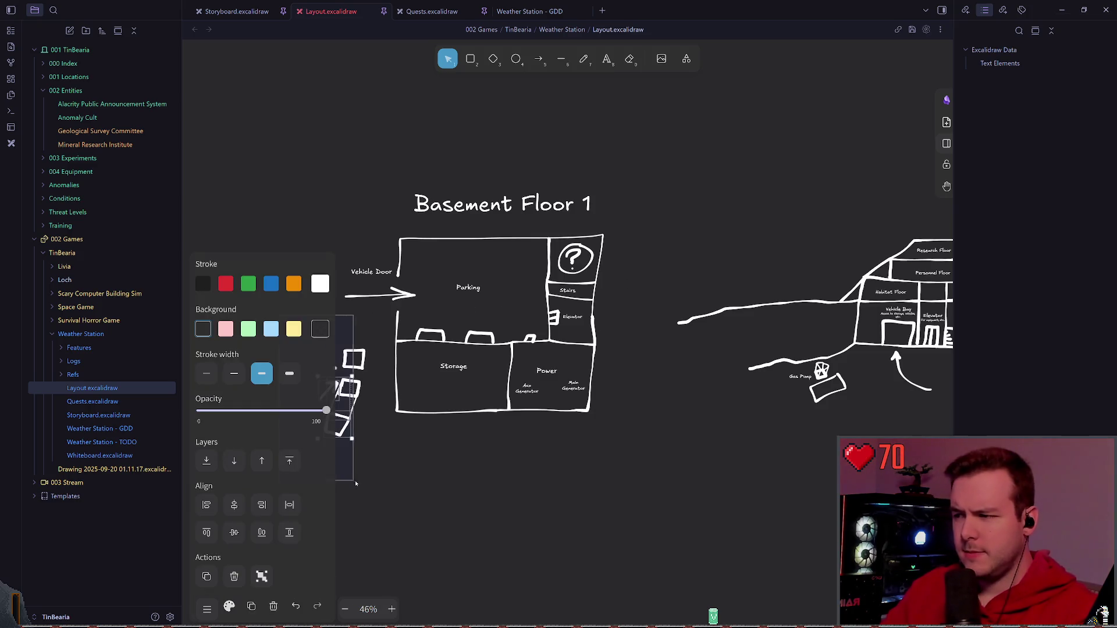
pyautogui.click(427, 465)
pyautogui.scroll(-2, 427, 465)
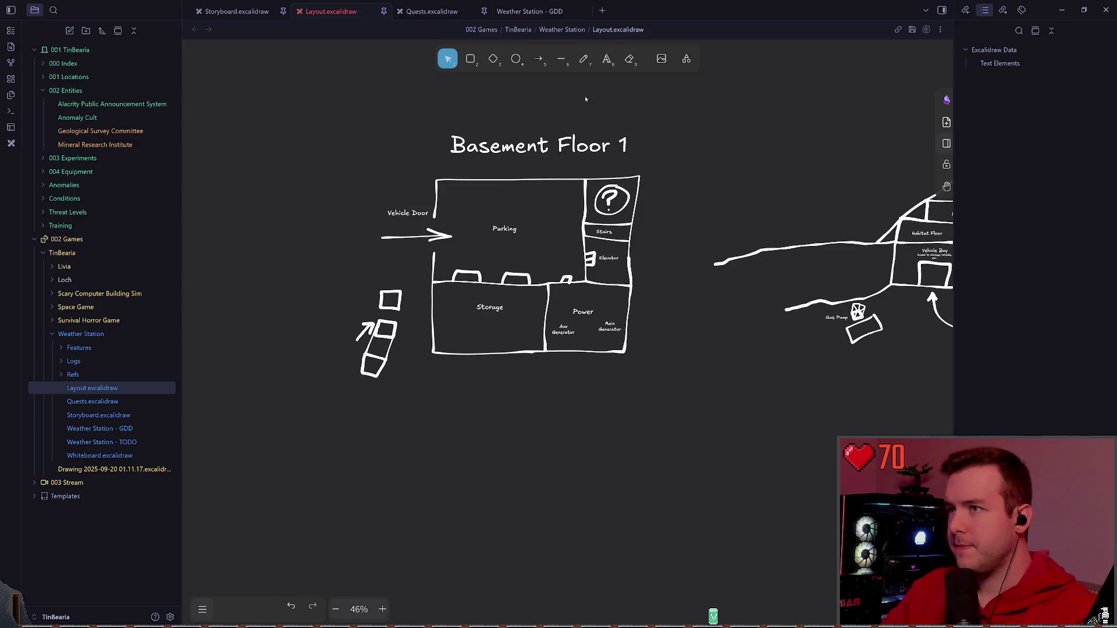
pyautogui.press('t')
pyautogui.hscroll(-2, 421, 299)
pyautogui.click(421, 299)
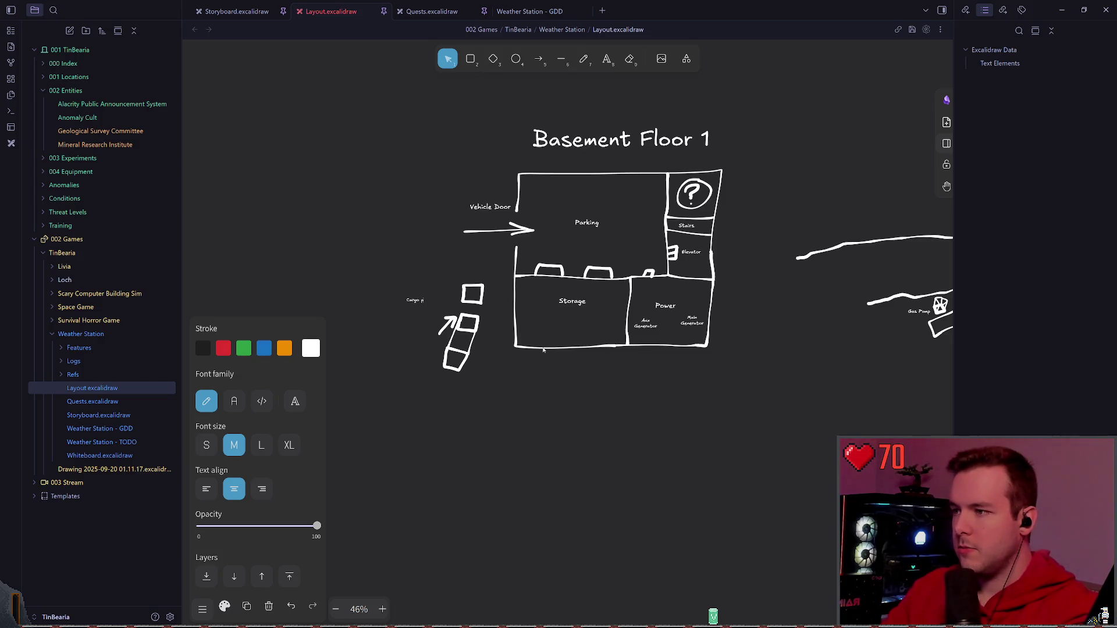
pyautogui.click(476, 262)
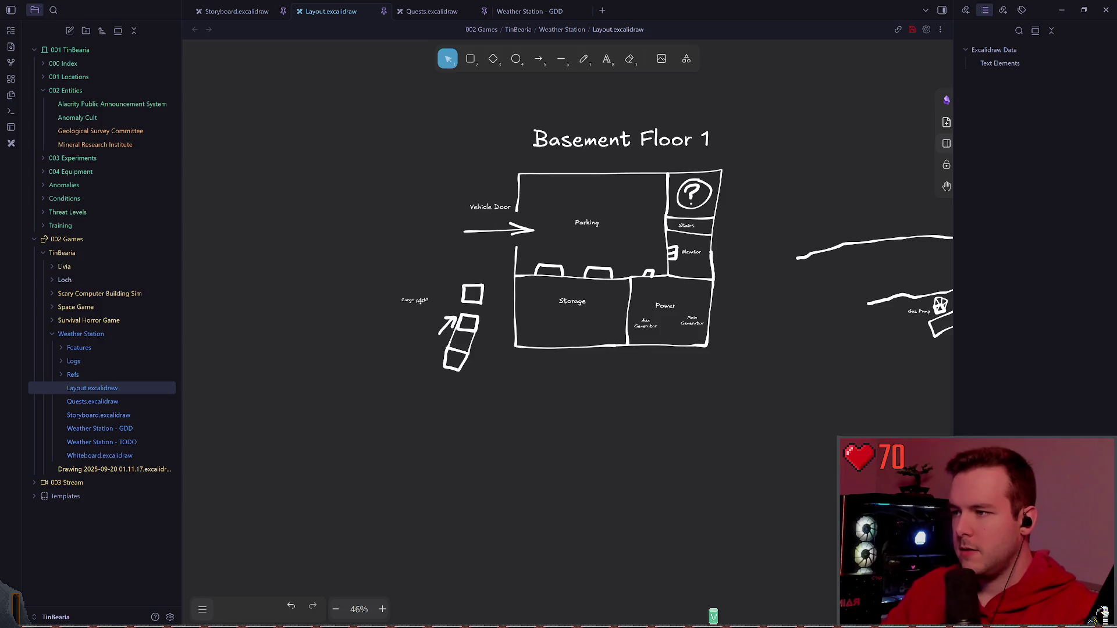
pyautogui.click(414, 300)
pyautogui.moveTo(430, 308); pyautogui.dragTo(461, 314)
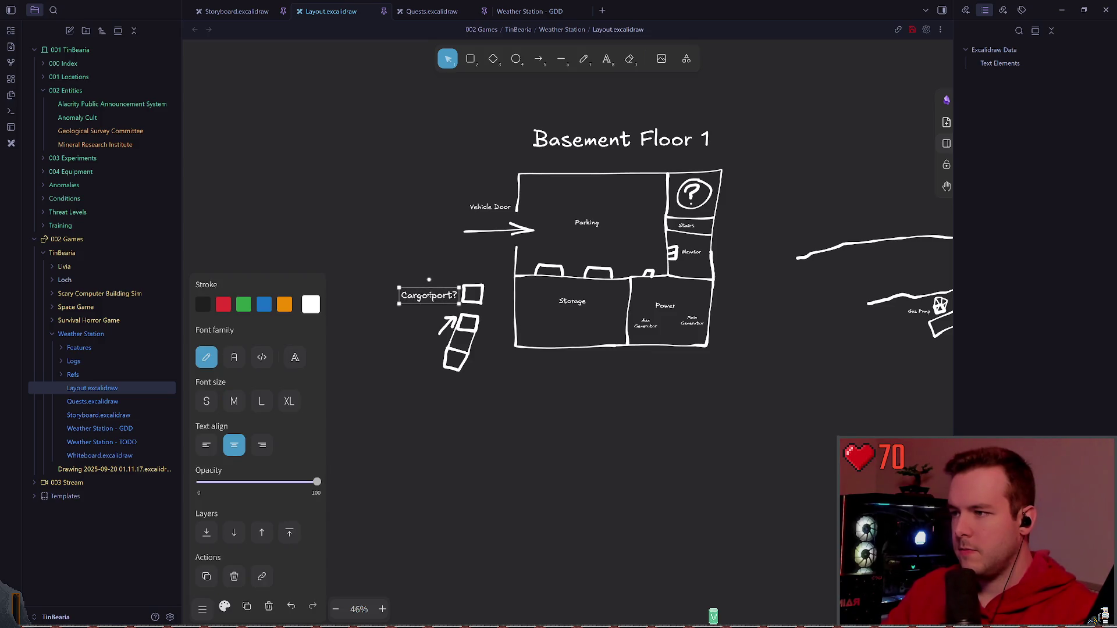
pyautogui.click(563, 436)
pyautogui.scroll(-2, 563, 436)
pyautogui.scroll(2, 508, 416)
pyautogui.scroll(-4, 508, 416)
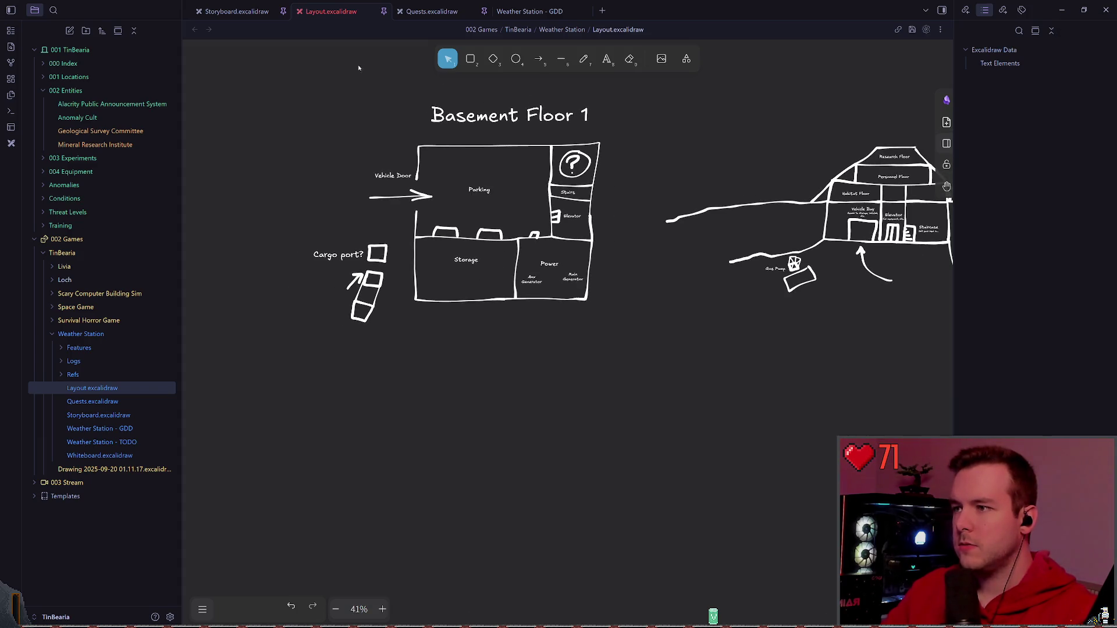
pyautogui.scroll(-1, 559, 262)
# - Duplicate the basement title below the plan, trim it to read 'Floor 1' and save
pyautogui.moveTo(519, 94)
pyautogui.mouseDown()
pyautogui.moveTo(504, 347)
pyautogui.moveTo(515, 354)
pyautogui.mouseUp()
pyautogui.doubleClick(515, 354)
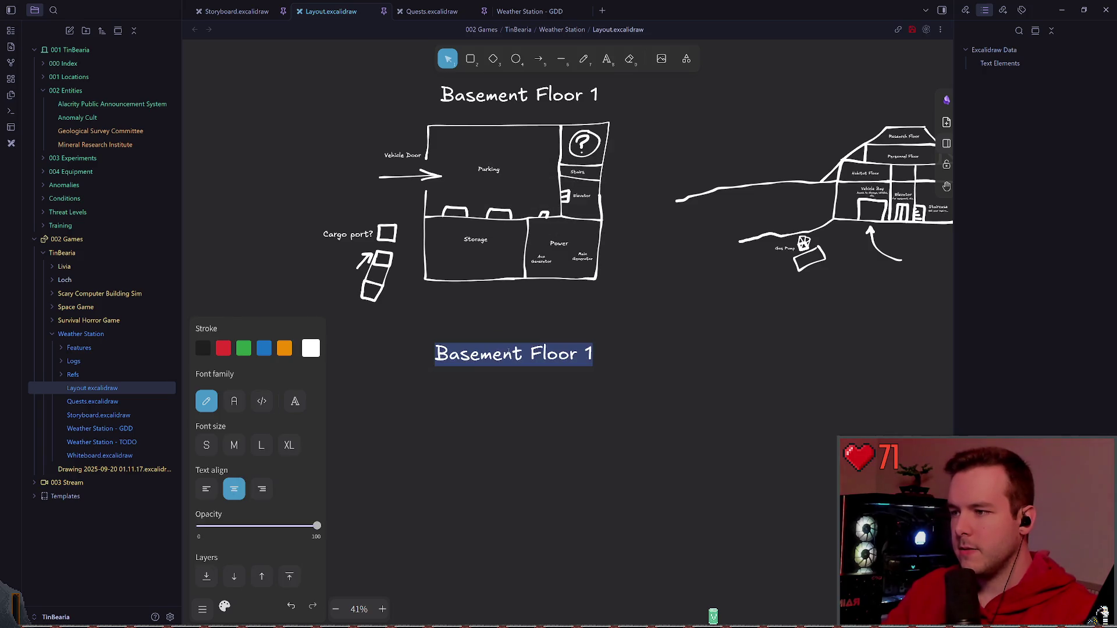
pyautogui.hotkey('ctrl', 'shift', 'Left')
pyautogui.hotkey('ctrl', 'shift', 'Left')
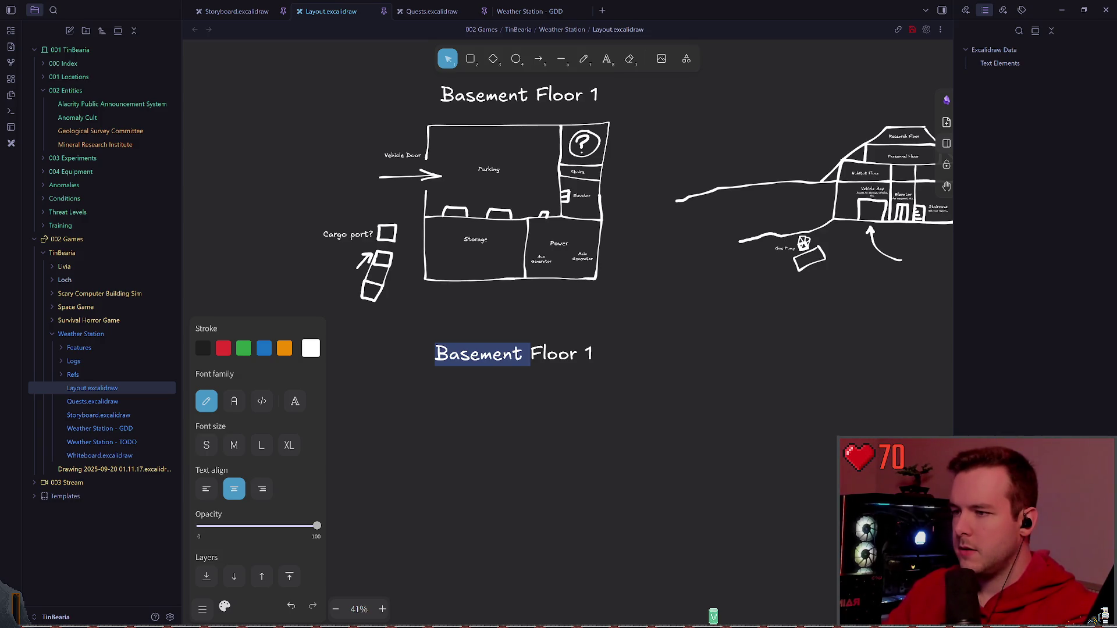
pyautogui.write('G')
pyautogui.press('BackSpace')
pyautogui.press('Escape')
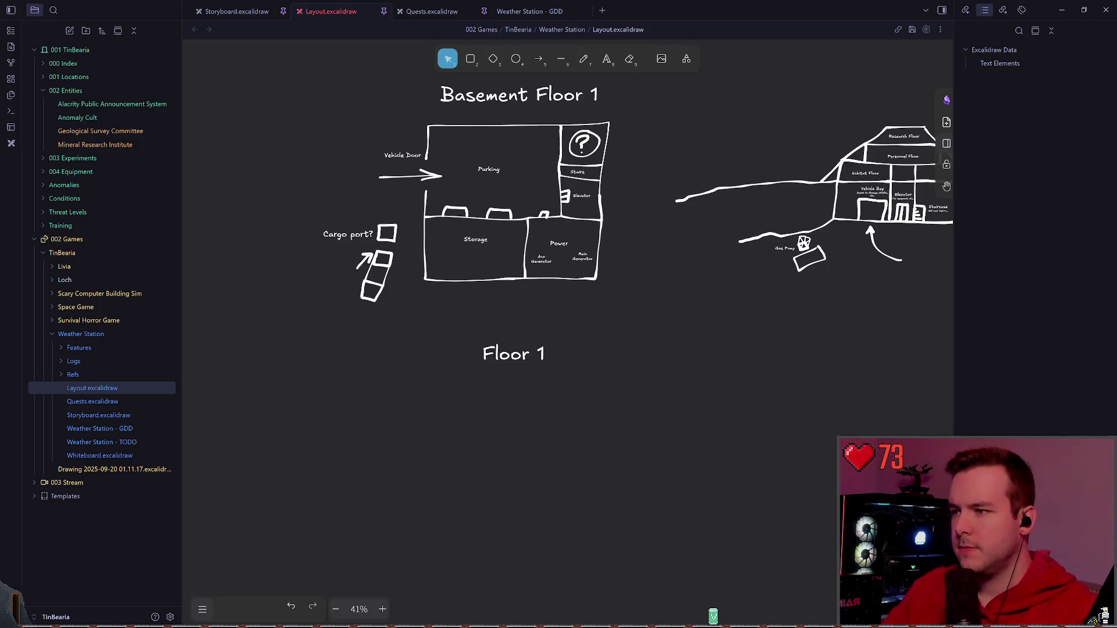
pyautogui.scroll(3, 470, 398)
pyautogui.scroll(-5, 470, 398)
pyautogui.scroll(2, 480, 381)
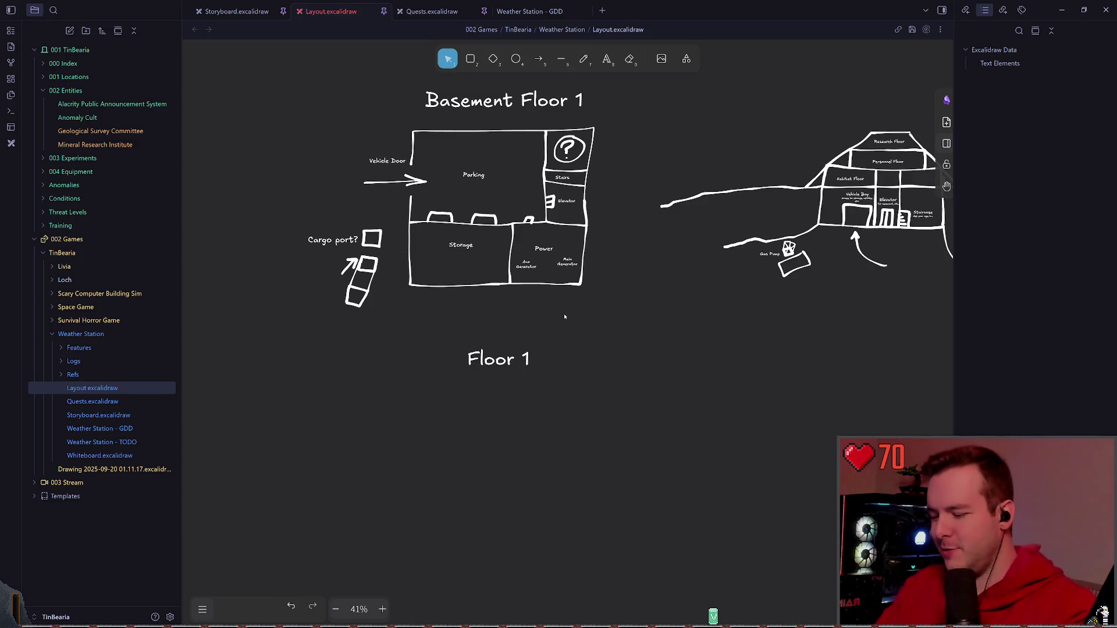
pyautogui.hotkey('ctrl', 's')
# - With the freehand pen, bring the Floor 1 heading to the top, sketch a wall outline and undo it
pyautogui.click(584, 59)
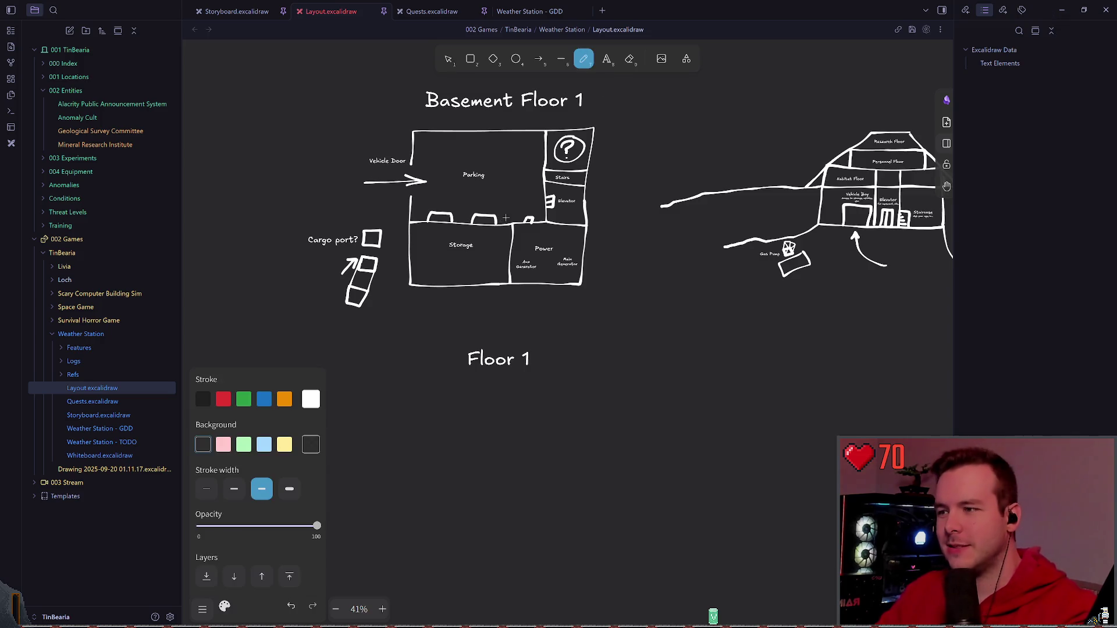
pyautogui.scroll(3, 571, 110)
pyautogui.scroll(-2, 571, 109)
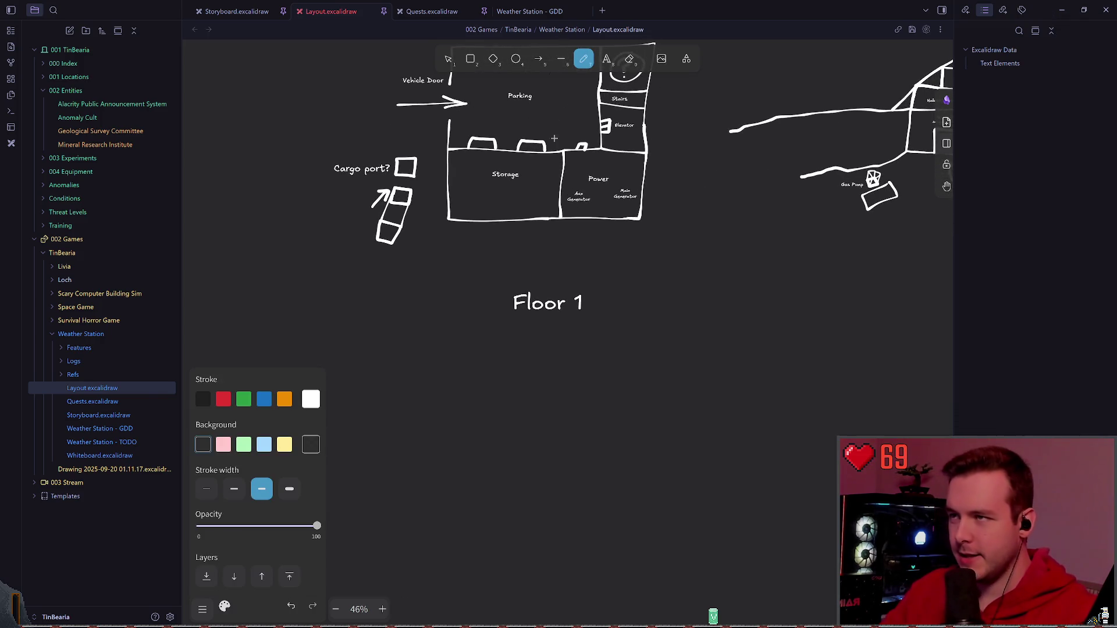
pyautogui.keyDown('ctrl'); pyautogui.scroll(3, 576, 263); pyautogui.keyUp('ctrl')
pyautogui.scroll(2, 588, 342)
pyautogui.scroll(1, 589, 342)
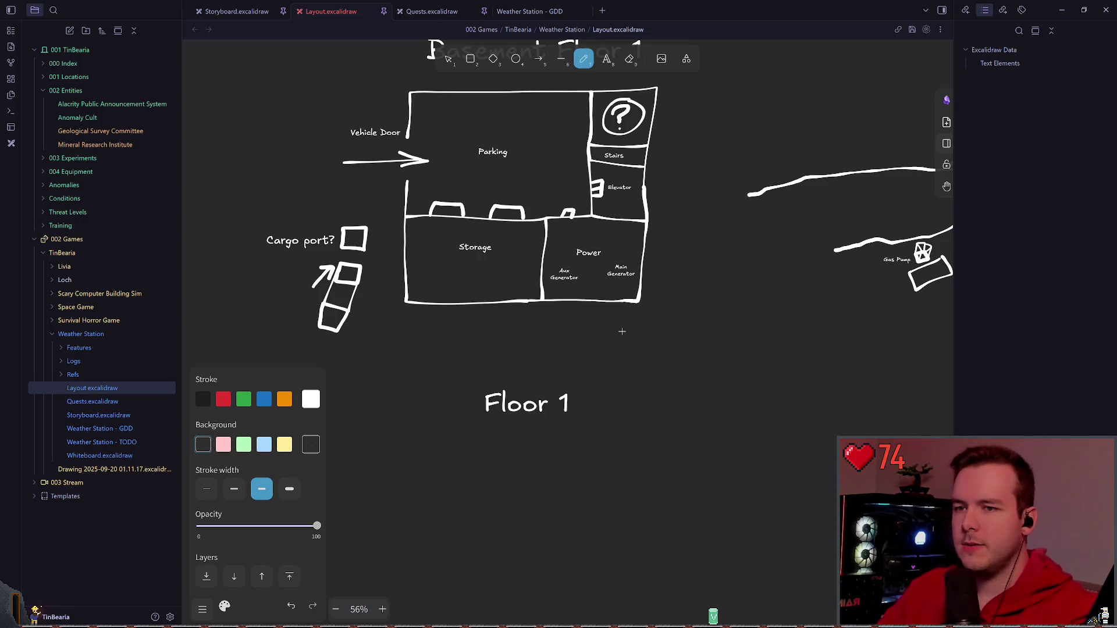
pyautogui.scroll(1, 621, 331)
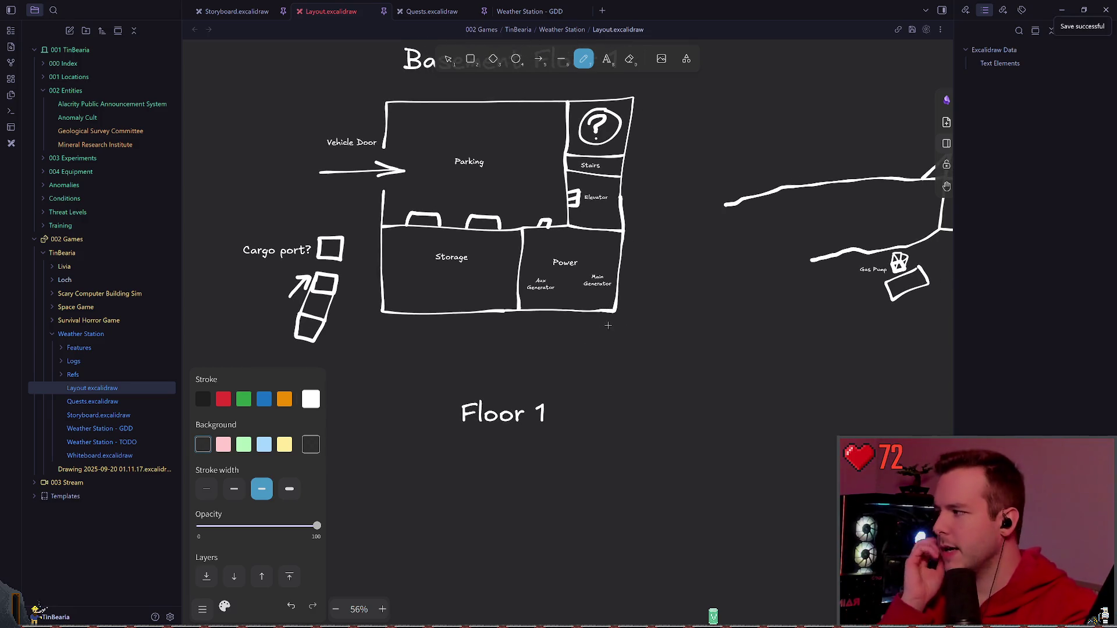
pyautogui.scroll(1, 657, 297)
pyautogui.scroll(3, 657, 297)
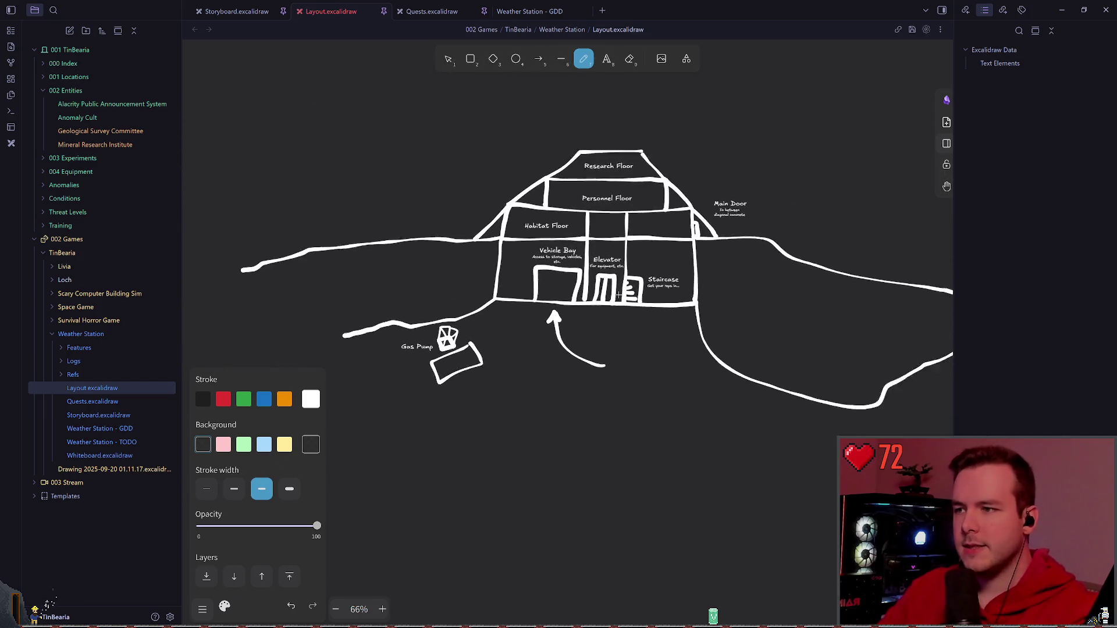
pyautogui.scroll(2, 657, 297)
pyautogui.scroll(2, 656, 297)
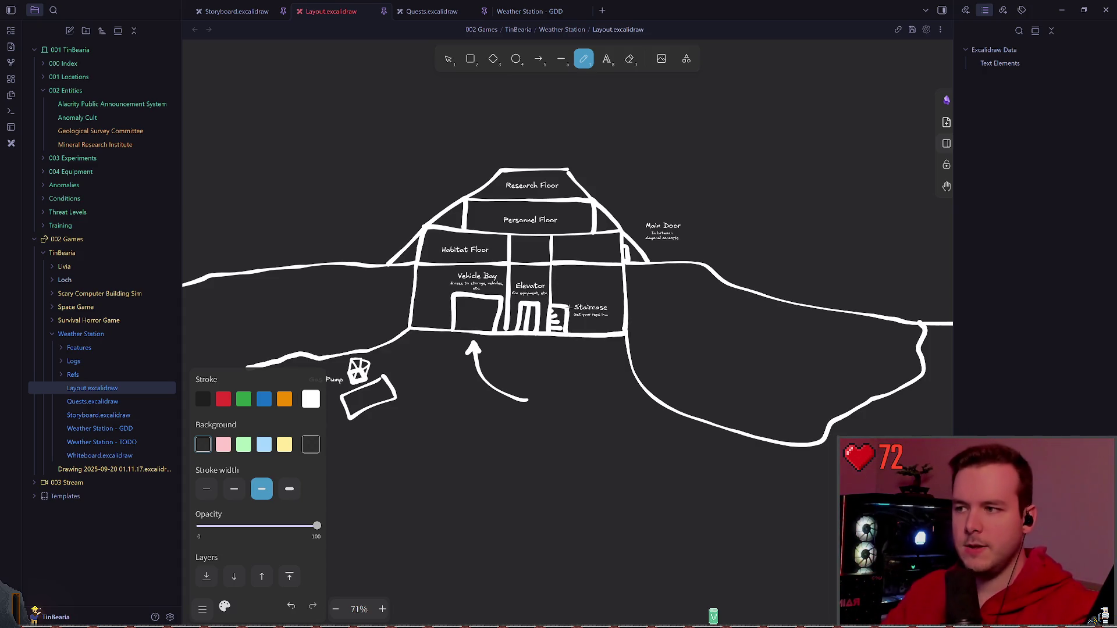
pyautogui.moveTo(359, 370); pyautogui.dragTo(820, 488)
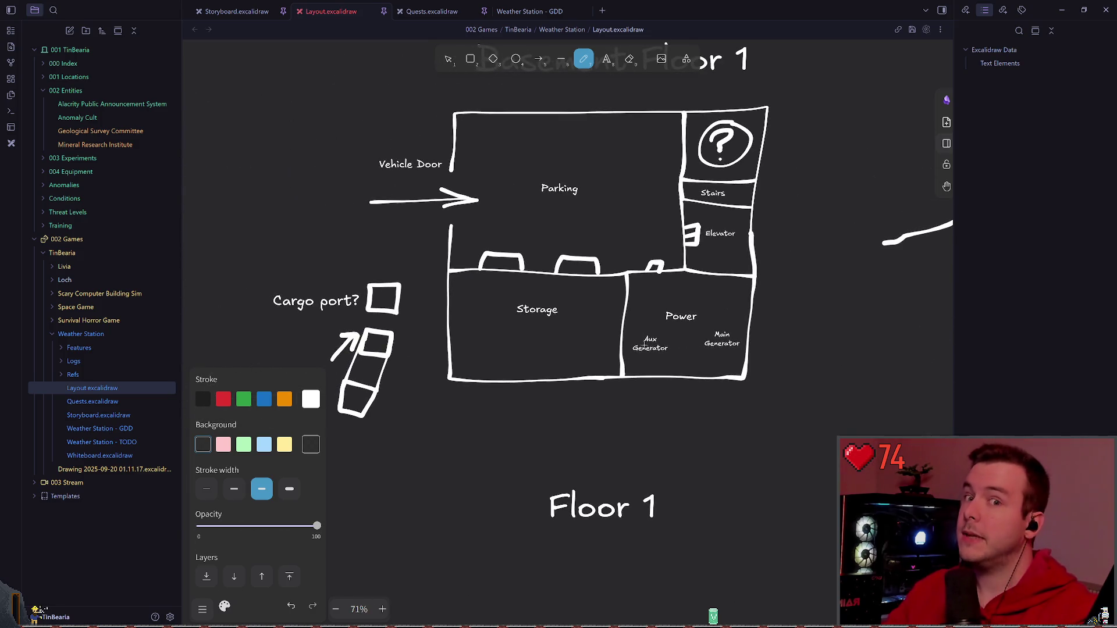
pyautogui.moveTo(644, 343)
pyautogui.mouseDown()
pyautogui.moveTo(542, 310)
pyautogui.moveTo(605, 263)
pyautogui.mouseUp()
pyautogui.moveTo(611, 392); pyautogui.dragTo(576, 174)
pyautogui.moveTo(576, 218); pyautogui.dragTo(548, 157)
pyautogui.moveTo(330, 188)
pyautogui.mouseDown()
pyautogui.moveTo(696, 199)
pyautogui.moveTo(685, 454)
pyautogui.moveTo(336, 463)
pyautogui.moveTo(344, 197)
pyautogui.mouseUp()
pyautogui.hotkey('ctrl', 'z')
pyautogui.scroll(-3, 515, 259)
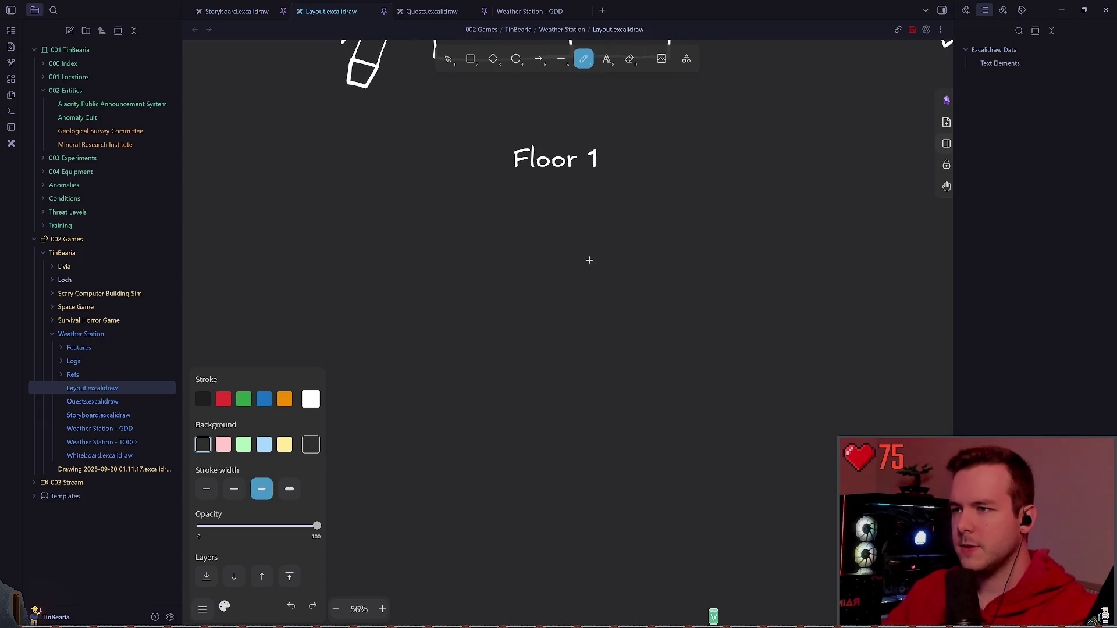
# - Freehand-draw the top, side and bottom walls closing a box under Floor 1, redoing the misdrawn left wall
pyautogui.moveTo(415, 210)
pyautogui.mouseDown()
pyautogui.moveTo(729, 280)
pyautogui.moveTo(480, 480)
pyautogui.moveTo(419, 229)
pyautogui.mouseUp()
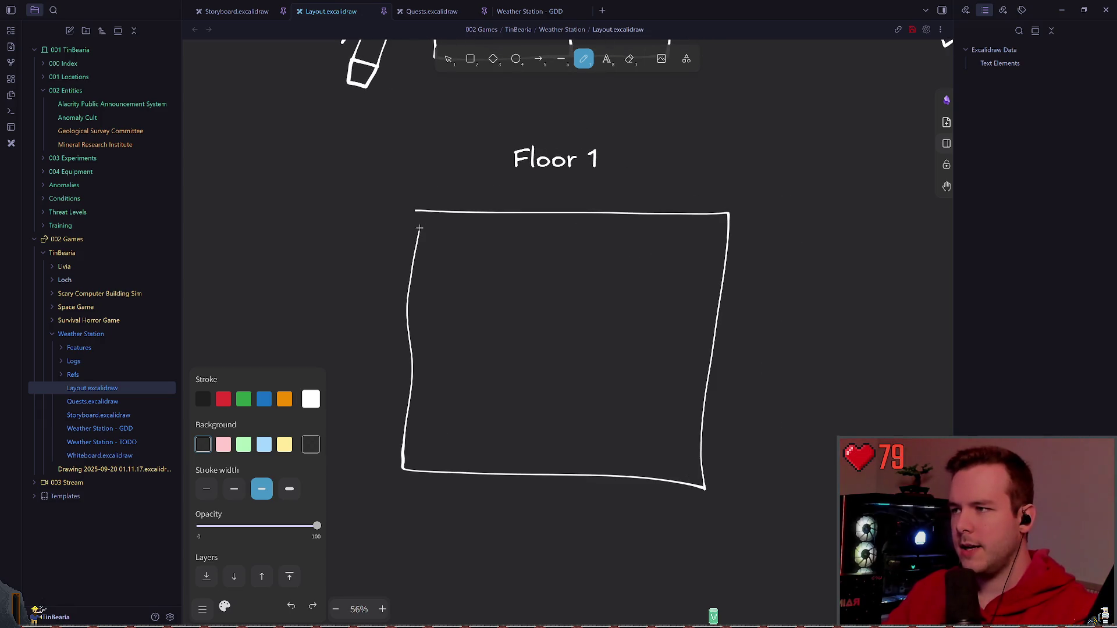
pyautogui.scroll(3, 674, 238)
pyautogui.scroll(5, 673, 238)
pyautogui.scroll(-2, 663, 288)
pyautogui.hotkey('ctrl', 'z')
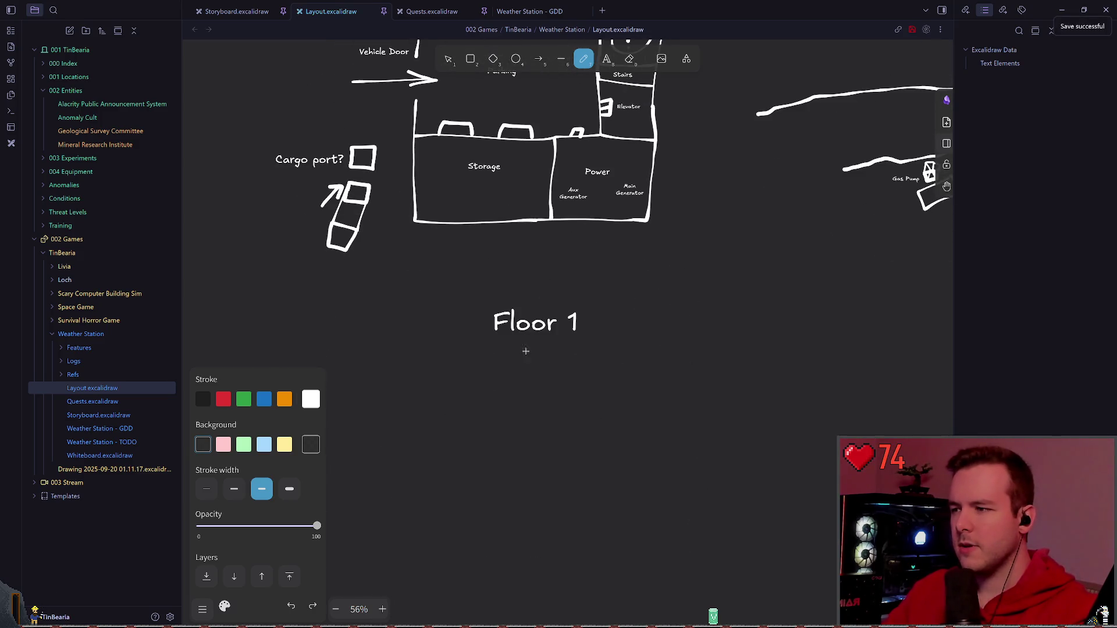
pyautogui.scroll(2, 559, 323)
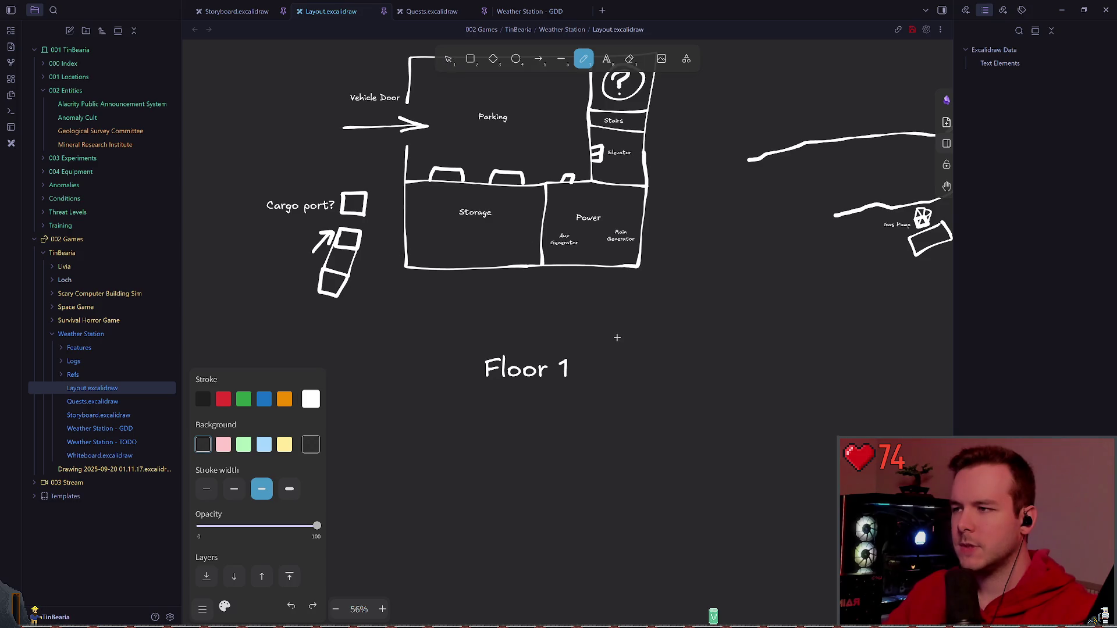
pyautogui.scroll(-3, 617, 338)
pyautogui.keyDown('ctrl'); pyautogui.scroll(2, 558, 297); pyautogui.keyUp('ctrl')
pyautogui.hotkey('ctrl', 's')
pyautogui.moveTo(406, 226)
pyautogui.mouseDown()
pyautogui.moveTo(744, 239)
pyautogui.moveTo(725, 541)
pyautogui.mouseUp()
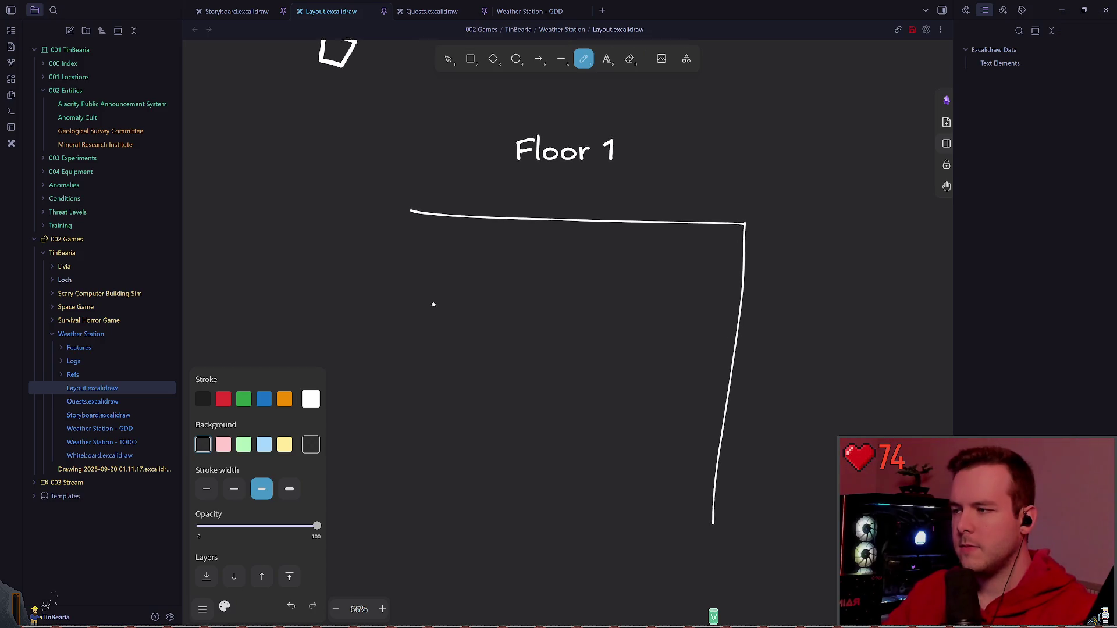
pyautogui.scroll(-2, 431, 305)
pyautogui.moveTo(425, 150); pyautogui.dragTo(408, 481)
pyautogui.hotkey('ctrl', 'z')
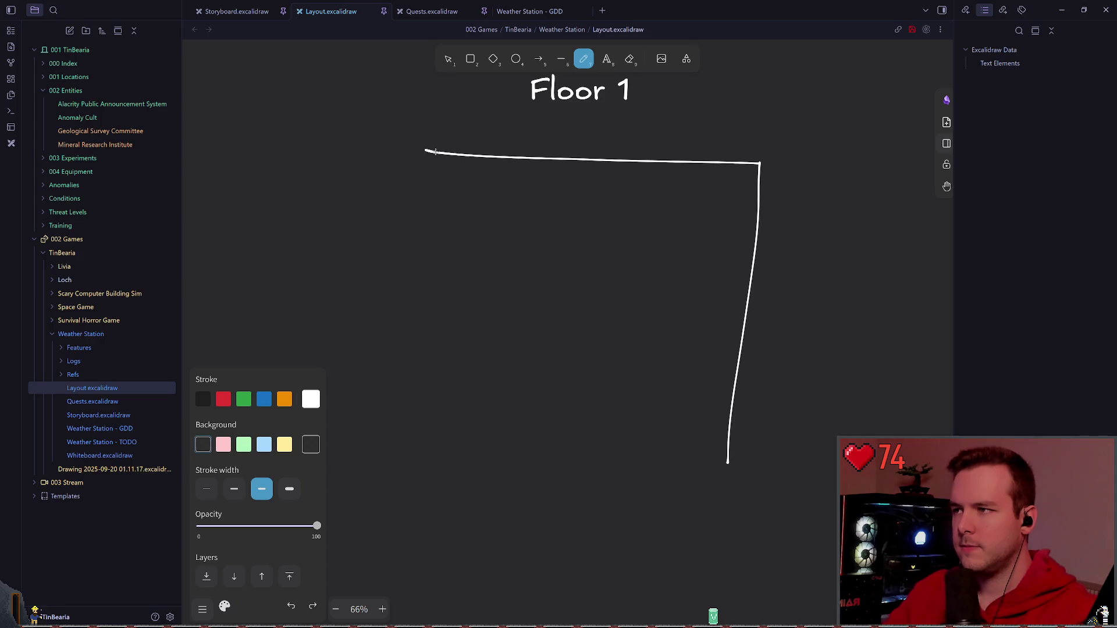
pyautogui.moveTo(424, 150); pyautogui.dragTo(425, 453)
pyautogui.moveTo(728, 463); pyautogui.dragTo(438, 455)
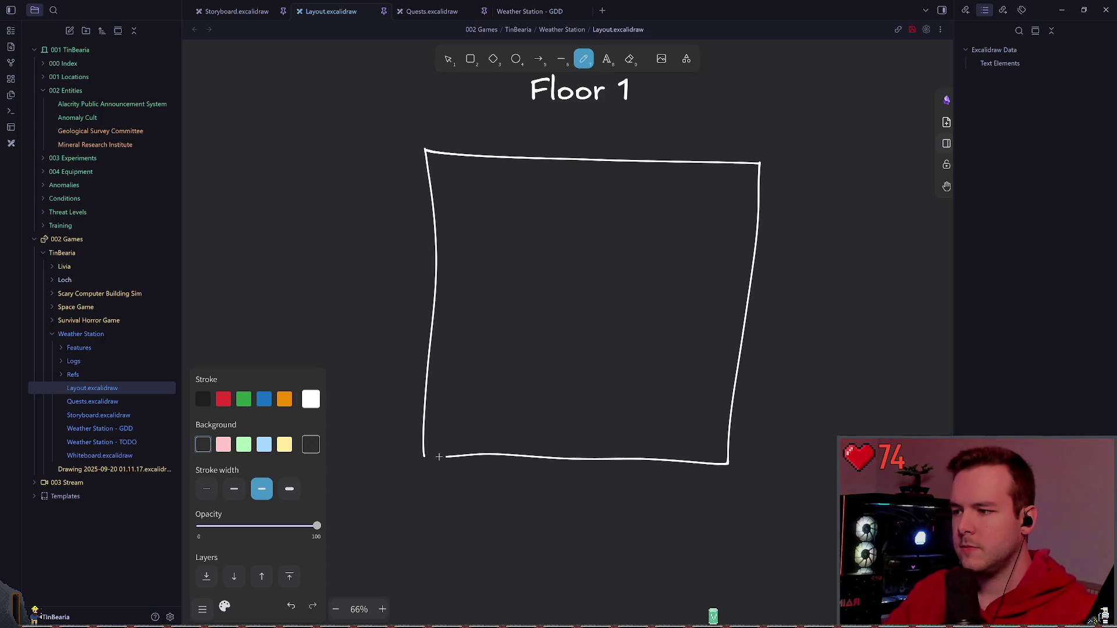
pyautogui.scroll(-2, 581, 351)
pyautogui.scroll(2, 581, 352)
# - Save the drawing and check the bottom wall line by selecting it
pyautogui.hotkey('ctrl', 's')
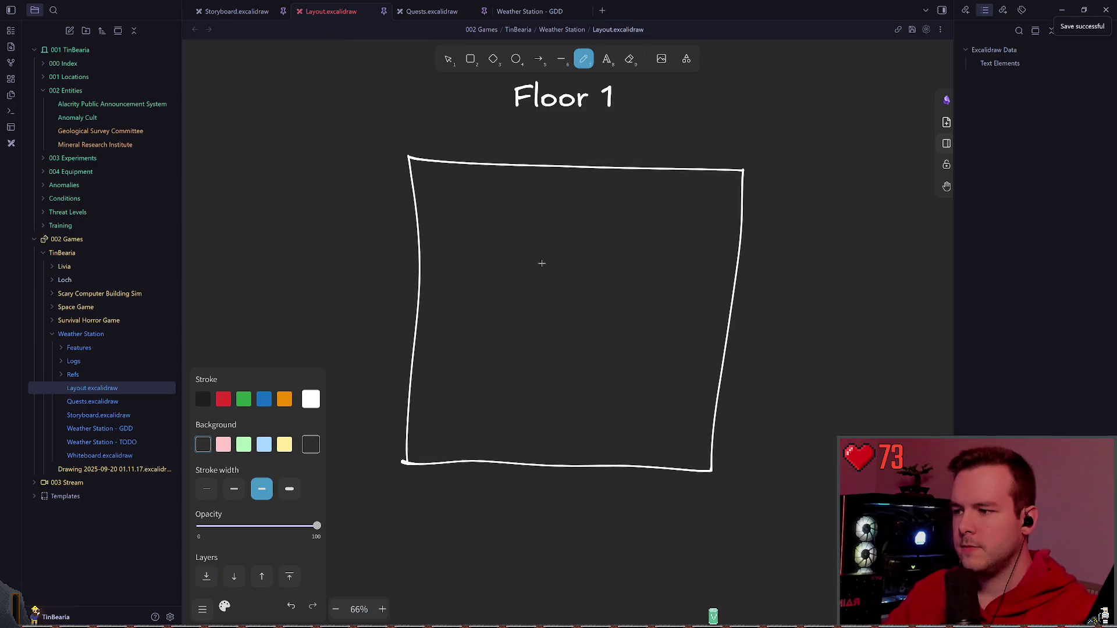
pyautogui.press('v')
pyautogui.click(558, 462)
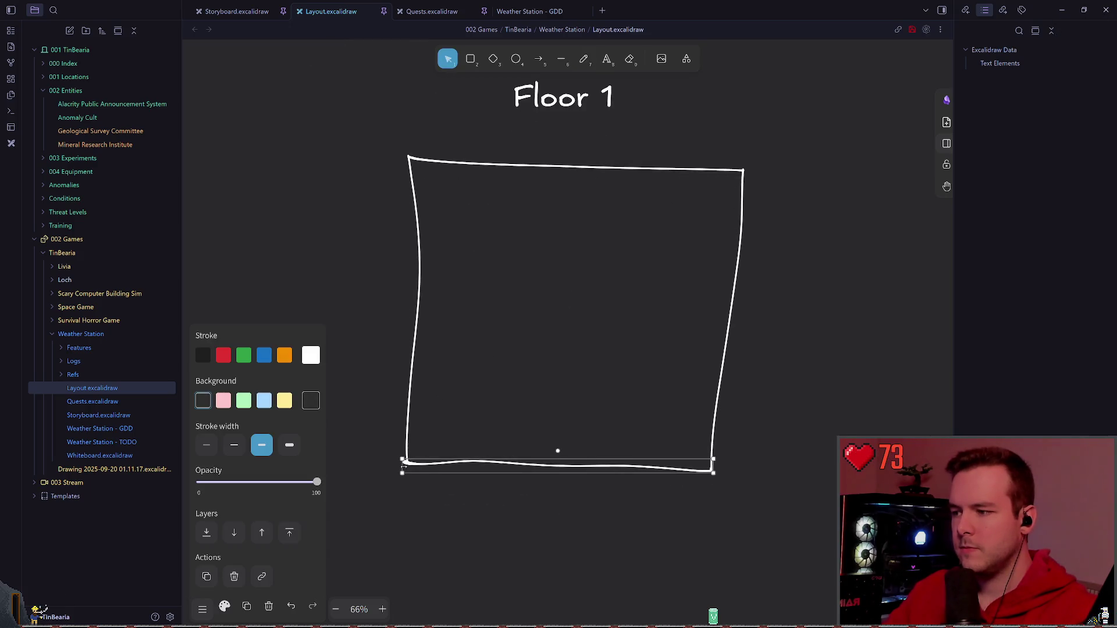
pyautogui.click(559, 337)
pyautogui.scroll(3, 558, 337)
pyautogui.scroll(3, 558, 337)
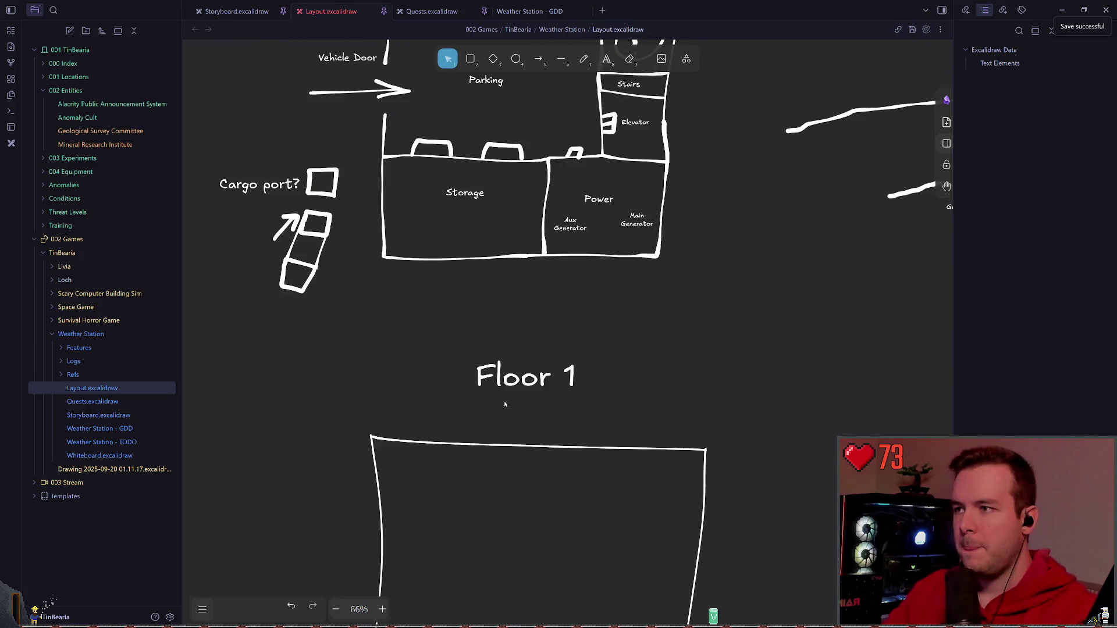
pyautogui.scroll(3, 570, 295)
pyautogui.press('t')
pyautogui.scroll(-5, 578, 332)
pyautogui.scroll(-5, 577, 332)
pyautogui.scroll(2, 577, 331)
pyautogui.scroll(2, 577, 175)
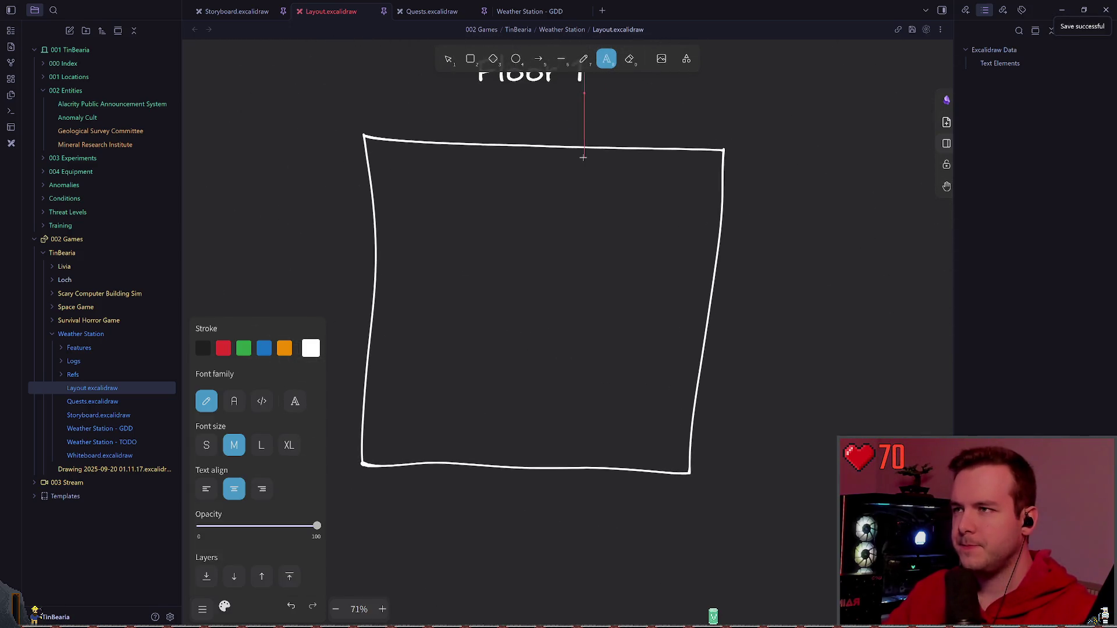
pyautogui.scroll(3, 650, 336)
pyautogui.scroll(3, 651, 337)
pyautogui.scroll(3, 650, 336)
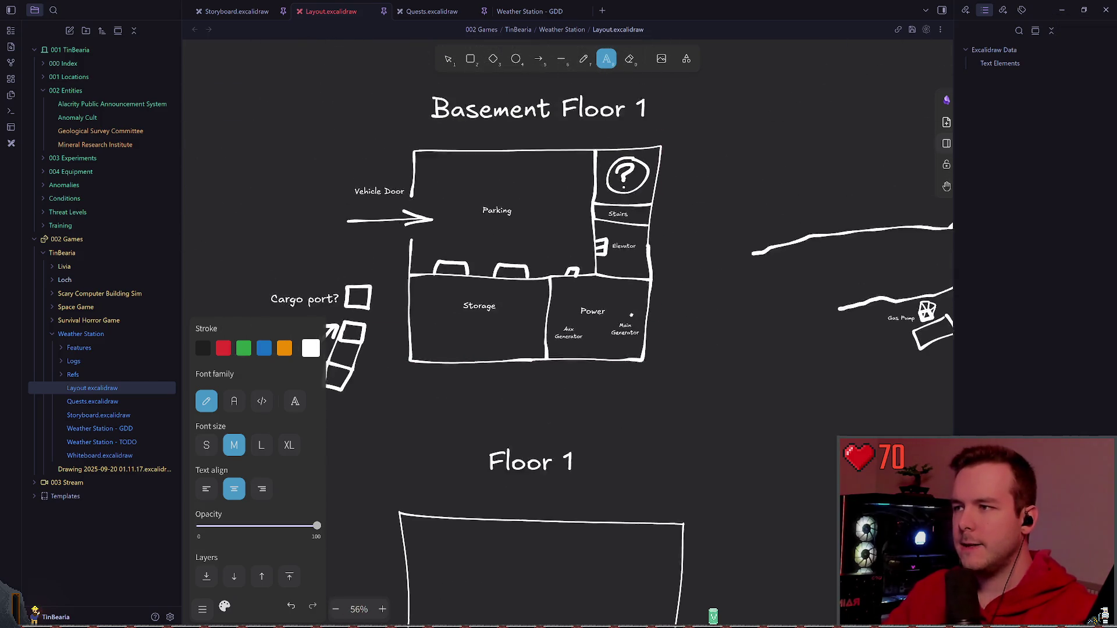
pyautogui.scroll(2, 667, 260)
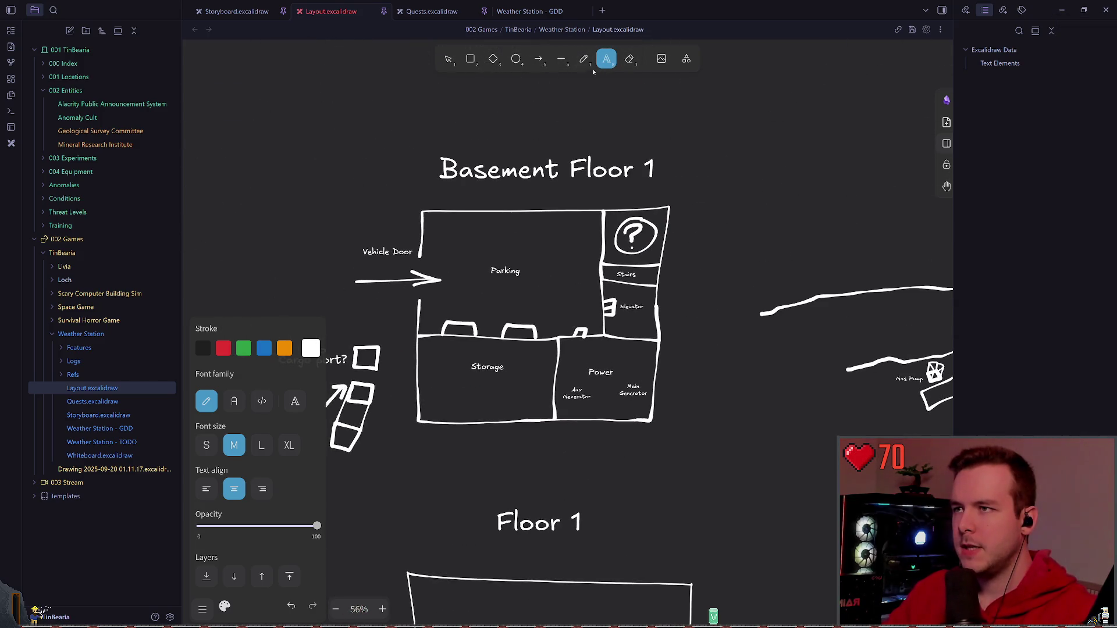
# - Place small 'North' and 'West' labels above Basement Floor 1 and move West next to North
pyautogui.moveTo(611, 105); pyautogui.dragTo(650, 161)
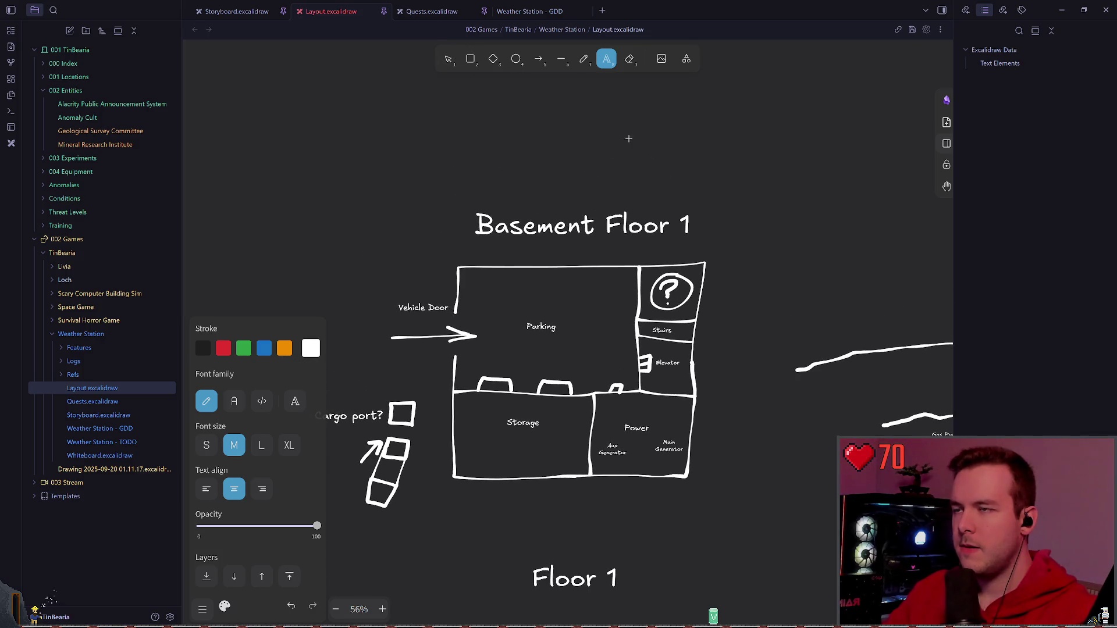
pyautogui.scroll(-3, 615, 234)
pyautogui.scroll(3, 541, 131)
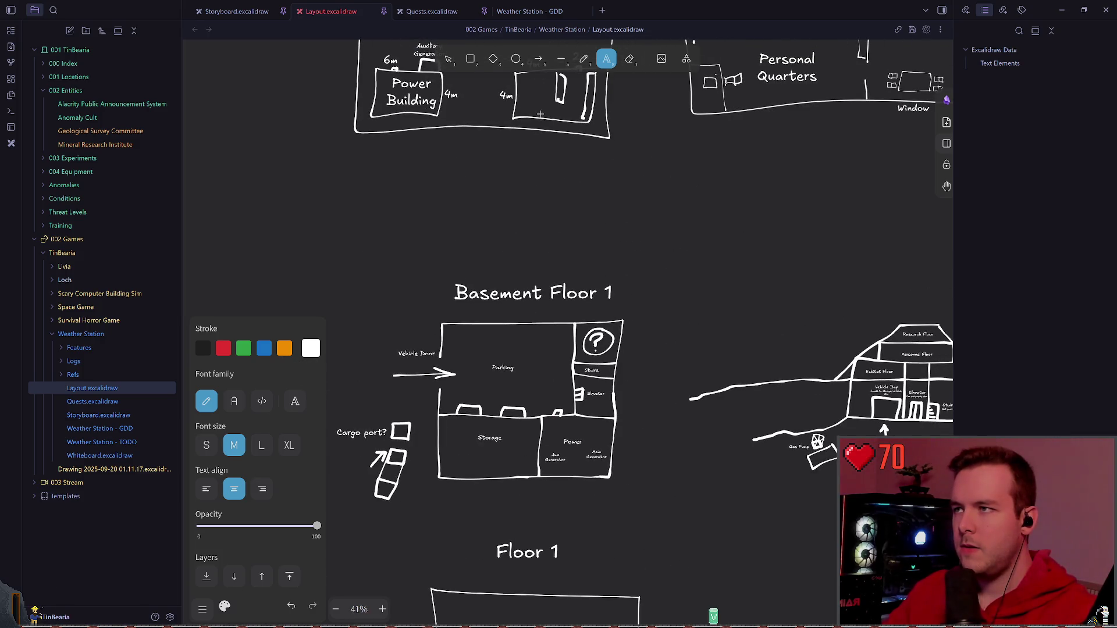
pyautogui.click(505, 226)
pyautogui.write('north')
pyautogui.press('Escape')
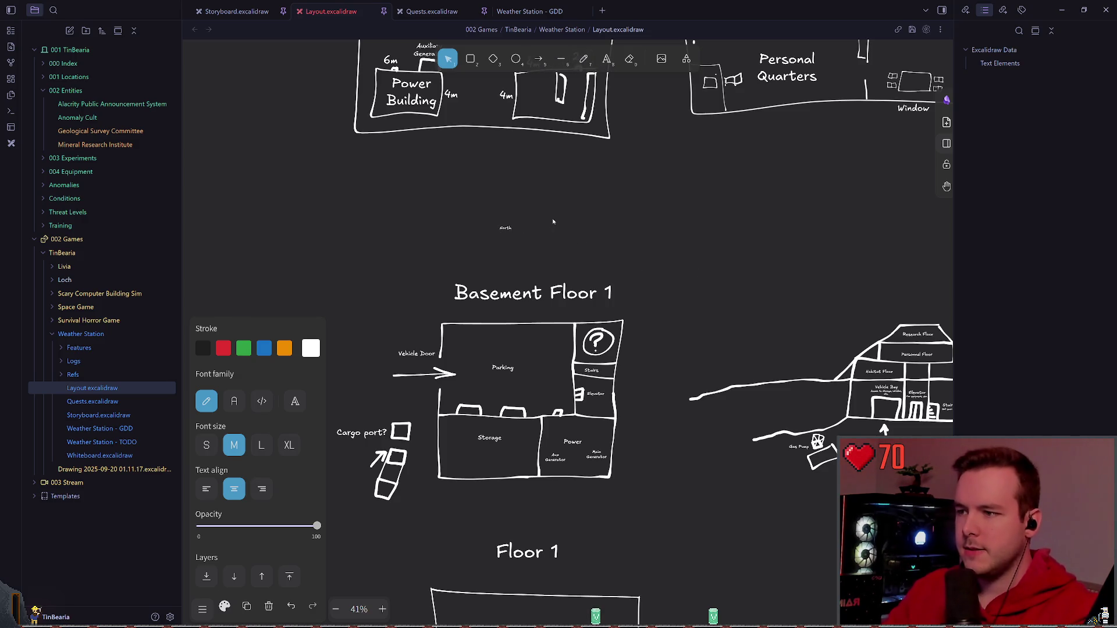
pyautogui.click(553, 223)
pyautogui.doubleClick(558, 243)
pyautogui.write('south')
pyautogui.press('Escape')
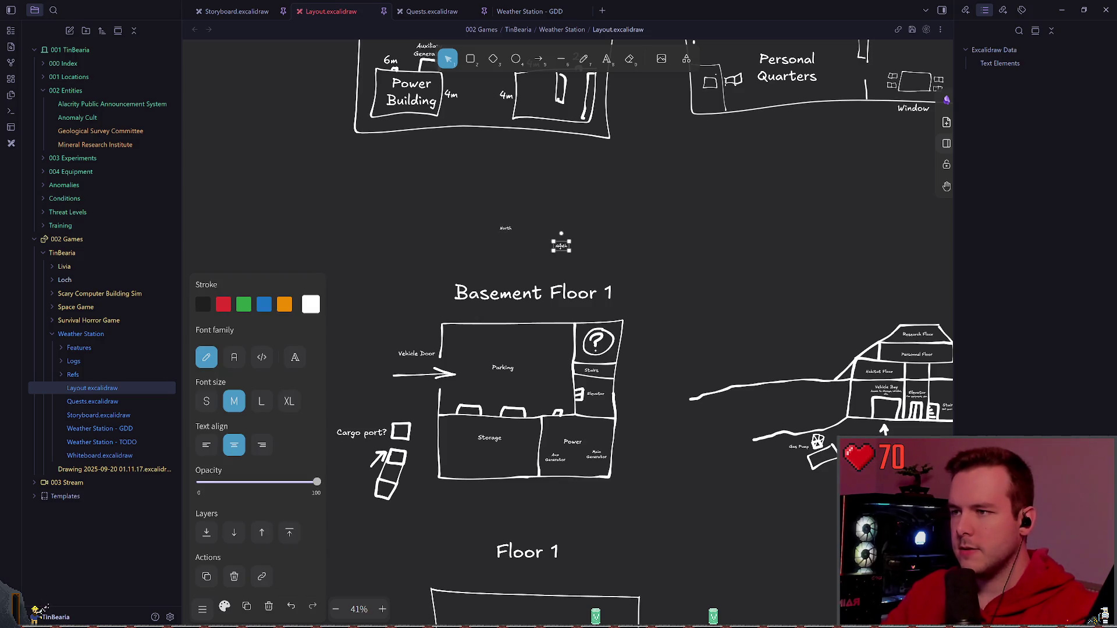
pyautogui.press('Escape')
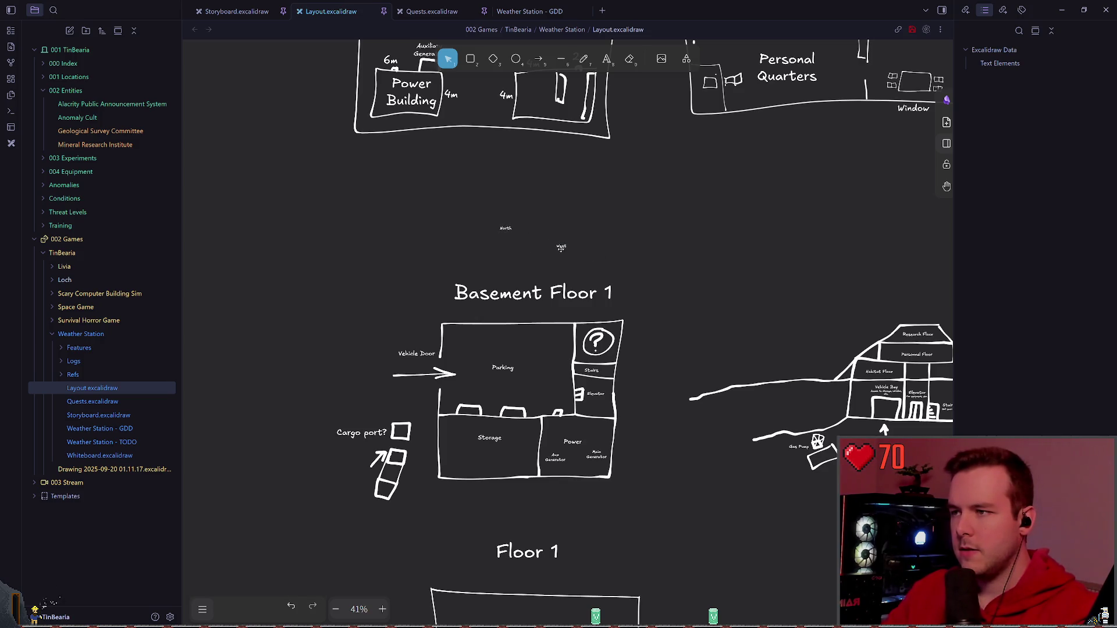
pyautogui.moveTo(561, 248); pyautogui.dragTo(481, 237)
pyautogui.click(545, 250)
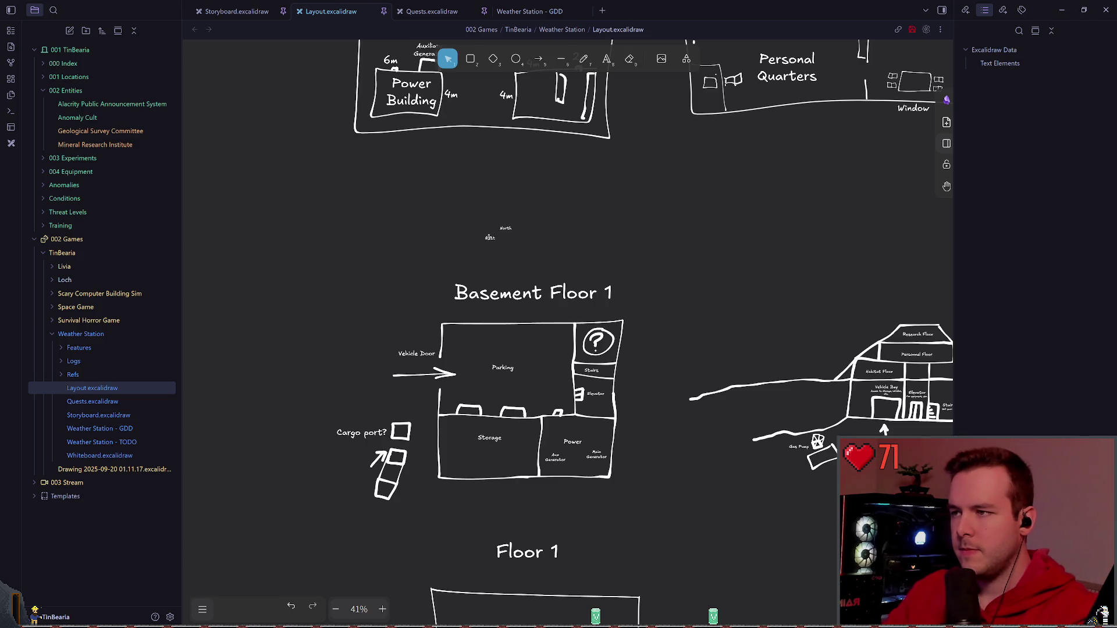
# - Enlarge the West label and move it to the left of the basement building
pyautogui.click(490, 237)
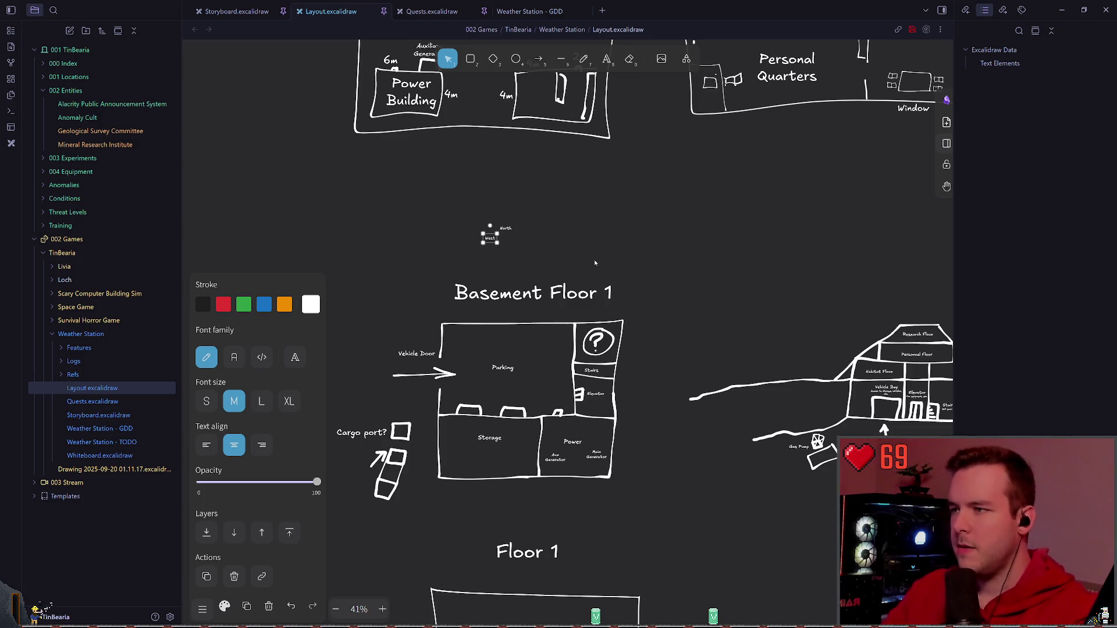
pyautogui.moveTo(442, 250); pyautogui.dragTo(575, 212)
pyautogui.click(573, 226)
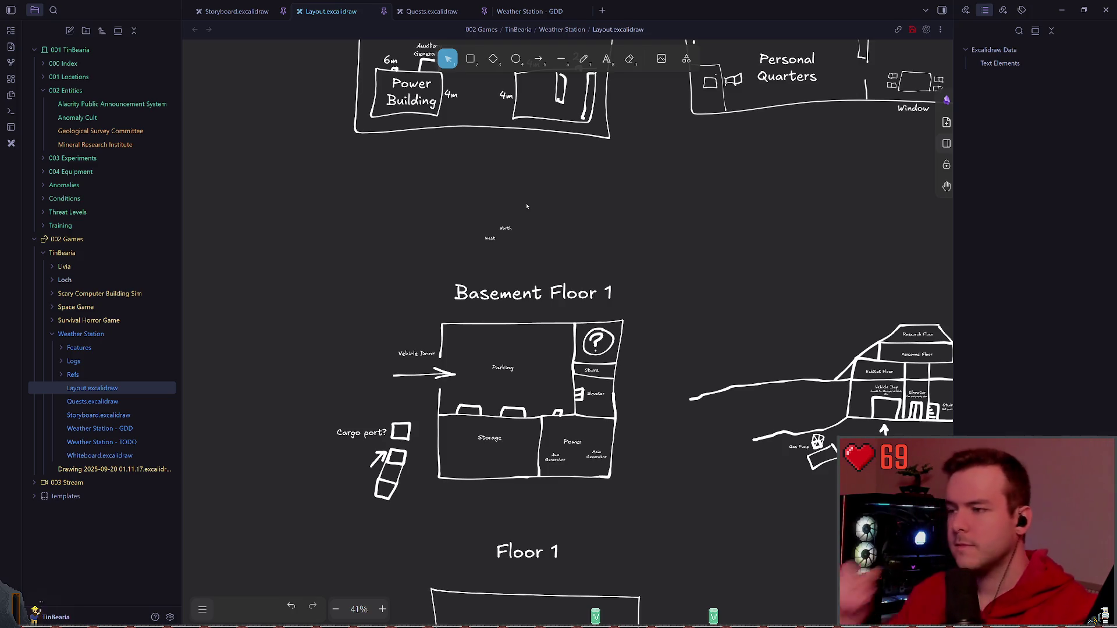
pyautogui.click(506, 229)
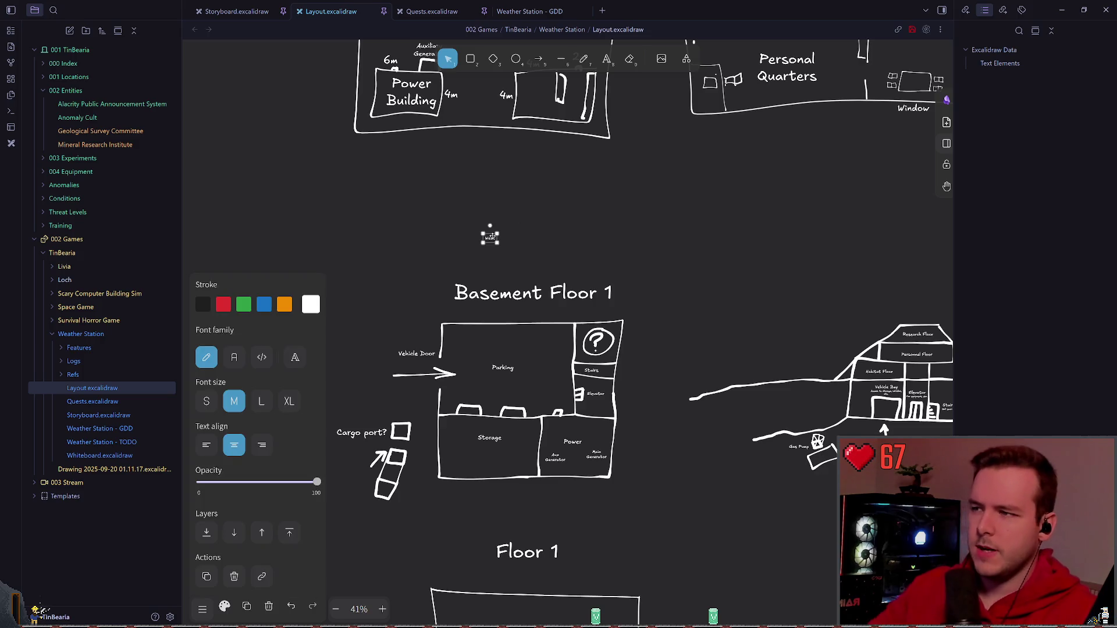
pyautogui.hotkey('ctrl', 'shift', '>')
pyautogui.scroll(-1, 562, 225)
pyautogui.moveTo(524, 219); pyautogui.dragTo(375, 340)
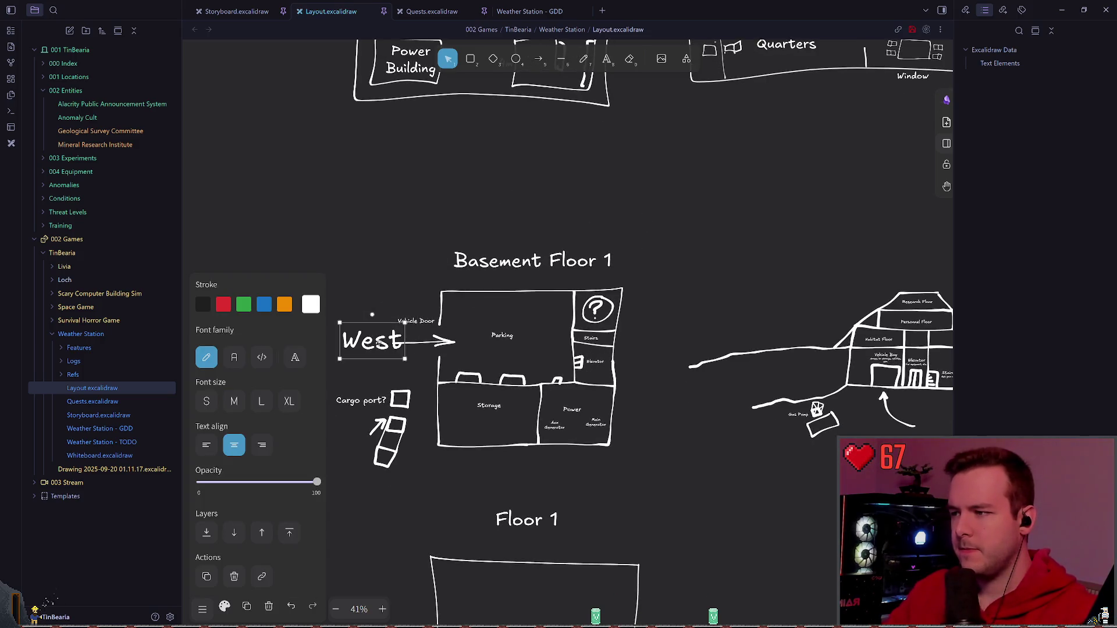
pyautogui.scroll(2, 524, 349)
pyautogui.moveTo(545, 249); pyautogui.dragTo(573, 205)
# - Shrink West slightly and place a copy beside the Floor 1 box's upper-left corner
pyautogui.press('ctrl+shift+less')
pyautogui.scroll(-1, 663, 306)
pyautogui.moveTo(484, 205)
pyautogui.mouseDown()
pyautogui.moveTo(514, 199)
pyautogui.moveTo(472, 357)
pyautogui.mouseUp()
pyautogui.scroll(-3, 524, 261)
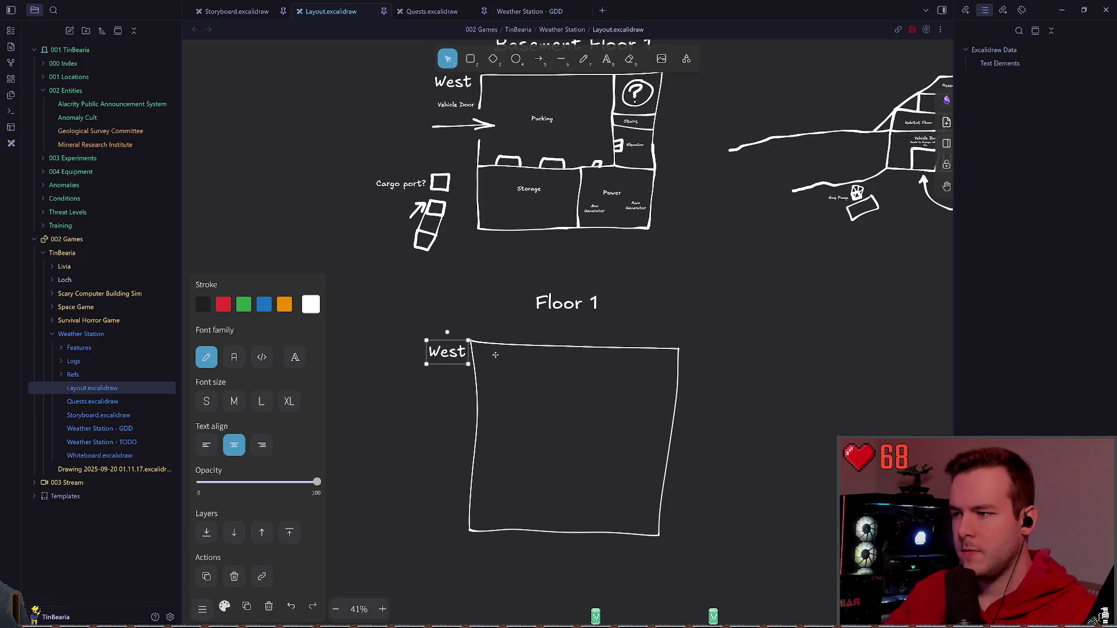
pyautogui.click(677, 254)
pyautogui.scroll(-3, 611, 262)
pyautogui.keyDown('ctrl'); pyautogui.scroll(3, 531, 332); pyautogui.keyUp('ctrl')
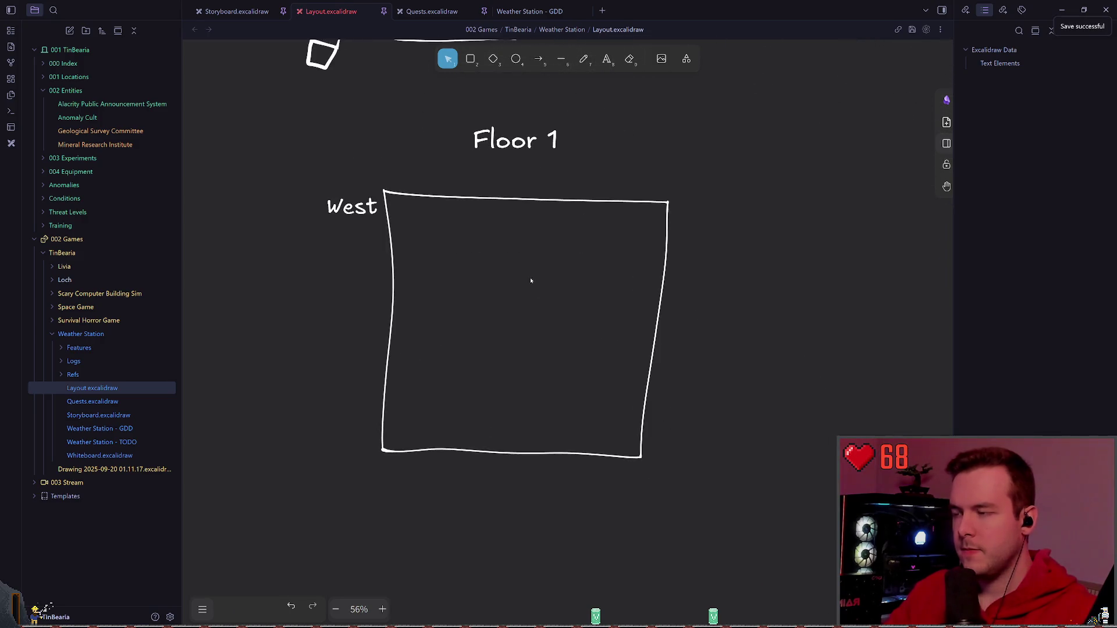
pyautogui.scroll(-2, 531, 281)
# - Sketch a few freehand outline strokes inside the Floor 1 box, undo them all and save
pyautogui.press('p')
pyautogui.scroll(-2, 568, 261)
pyautogui.keyDown('ctrl'); pyautogui.scroll(2, 608, 258); pyautogui.keyUp('ctrl')
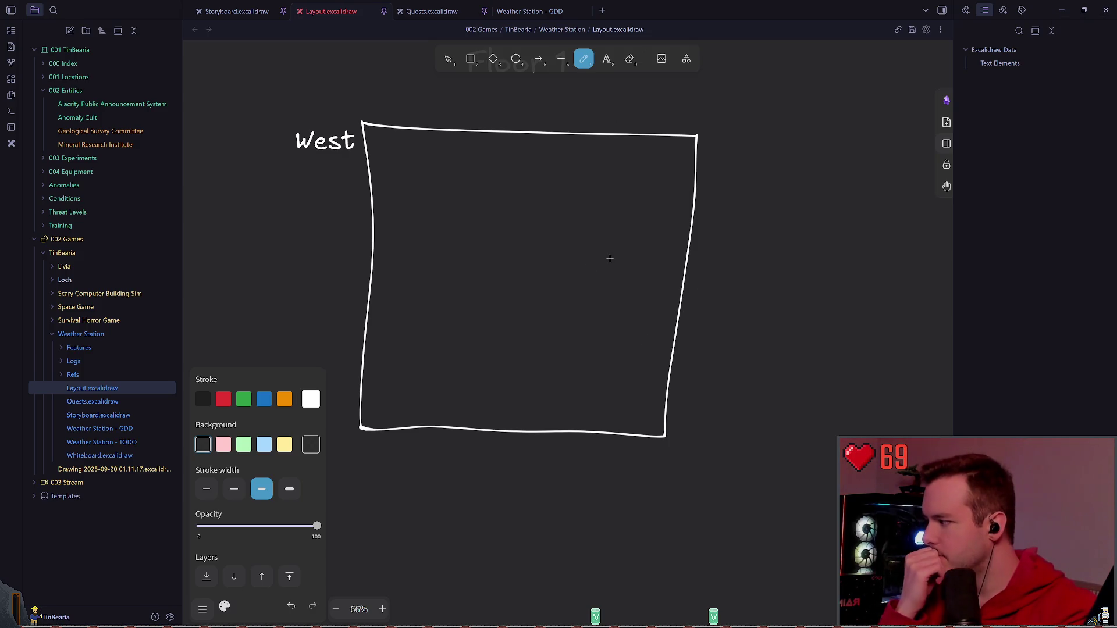
pyautogui.scroll(1, 530, 270)
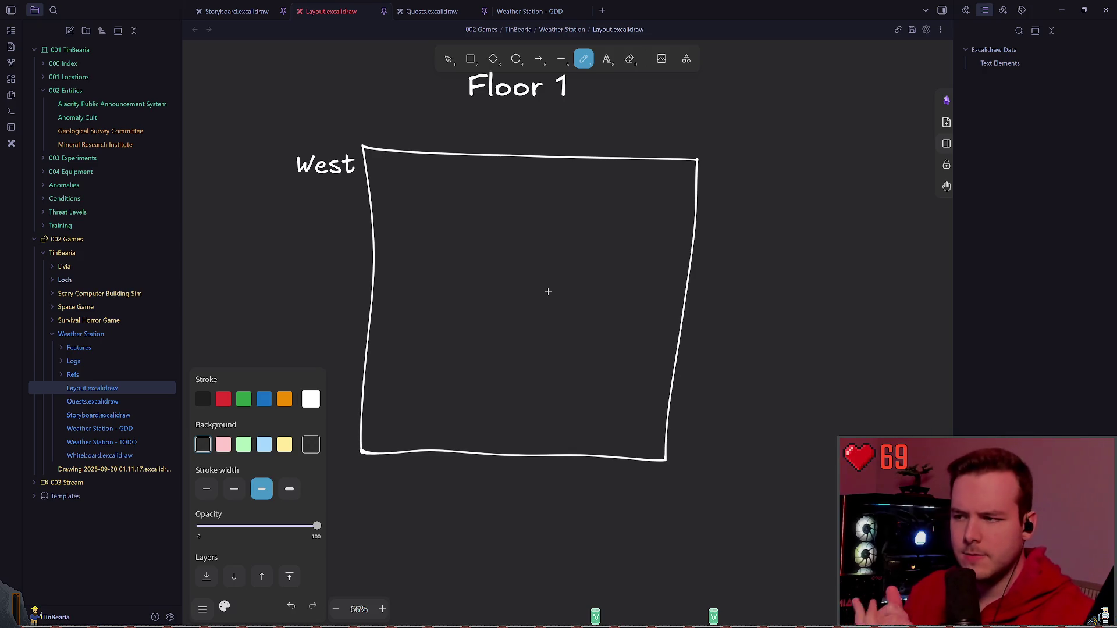
pyautogui.scroll(-3, 854, 126)
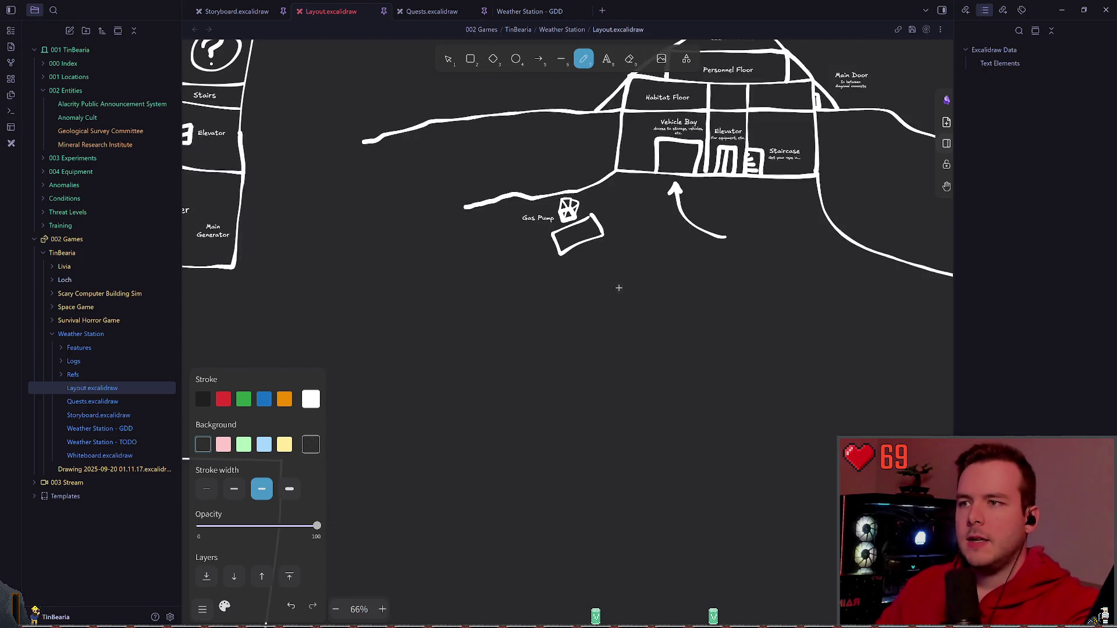
pyautogui.scroll(4, 656, 242)
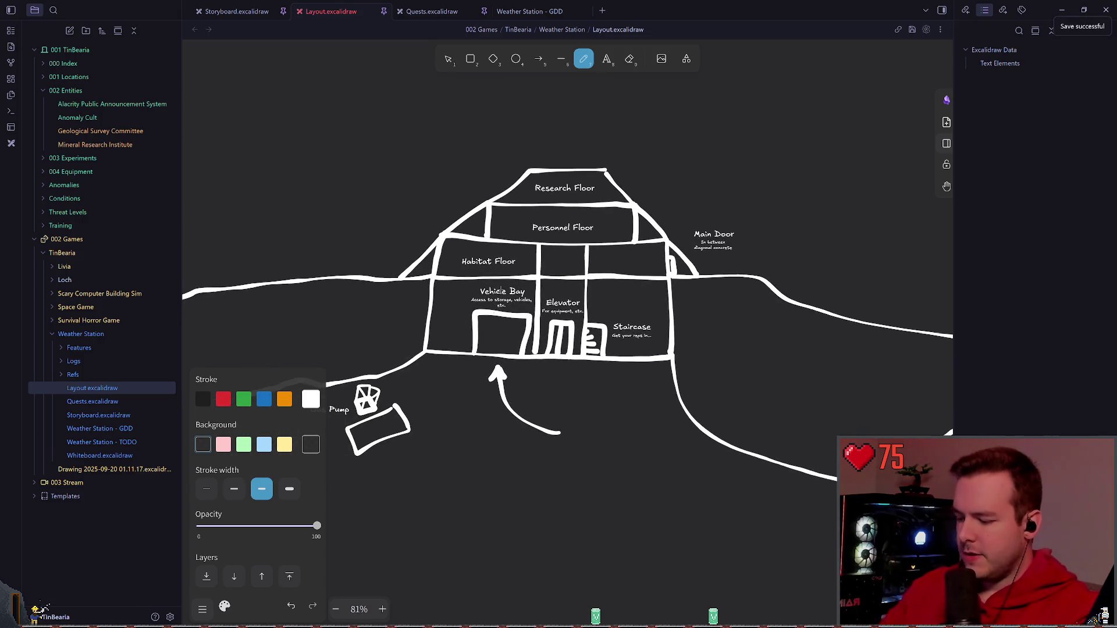
pyautogui.scroll(-5, 656, 242)
pyautogui.scroll(-5, 656, 243)
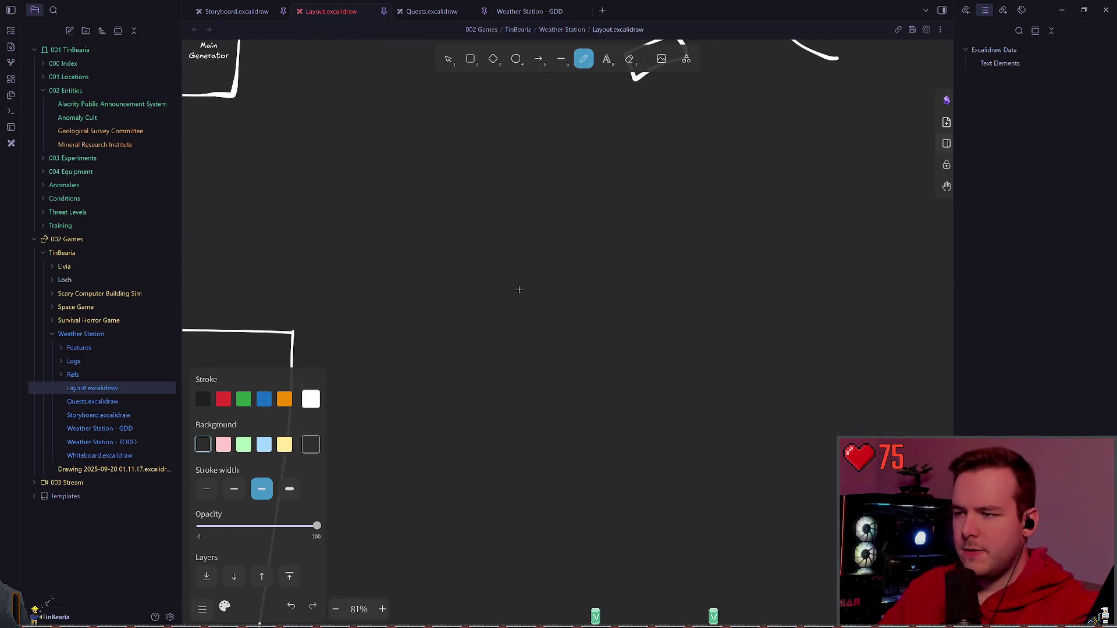
pyautogui.scroll(-5, 519, 290)
pyautogui.scroll(6, 519, 290)
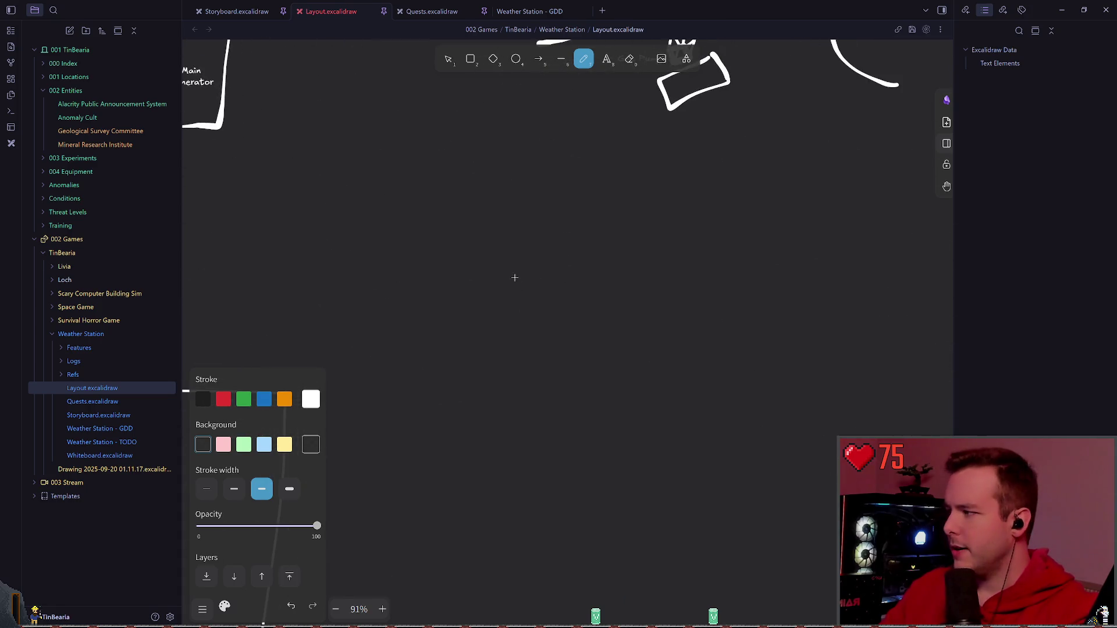
pyautogui.scroll(4, 513, 277)
pyautogui.scroll(5, 436, 349)
pyautogui.scroll(2, 417, 402)
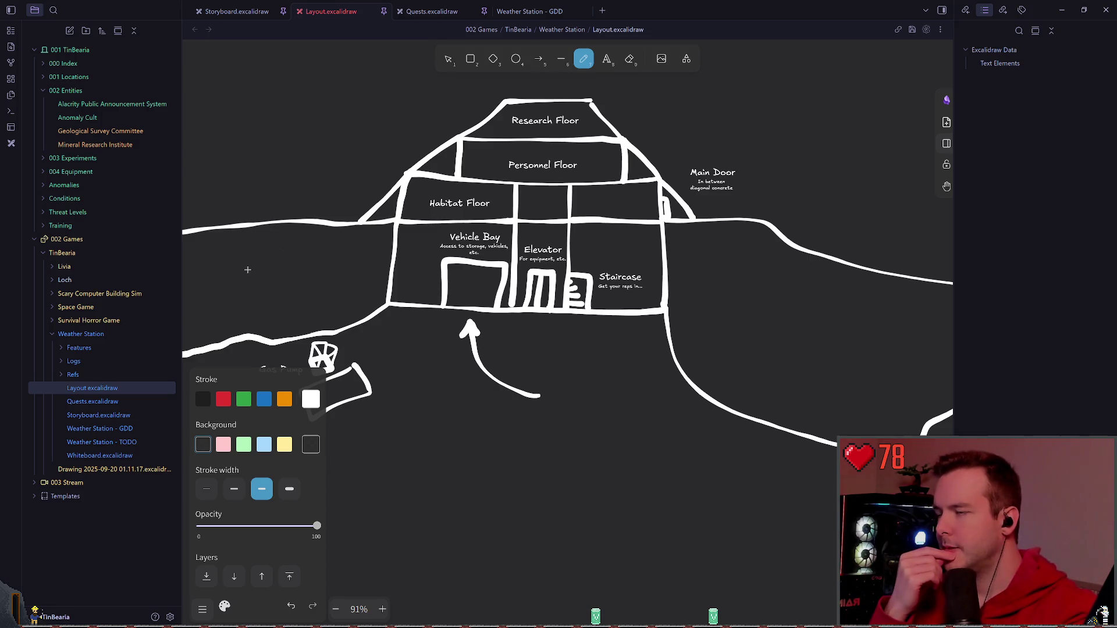
pyautogui.scroll(-10, 349, 297)
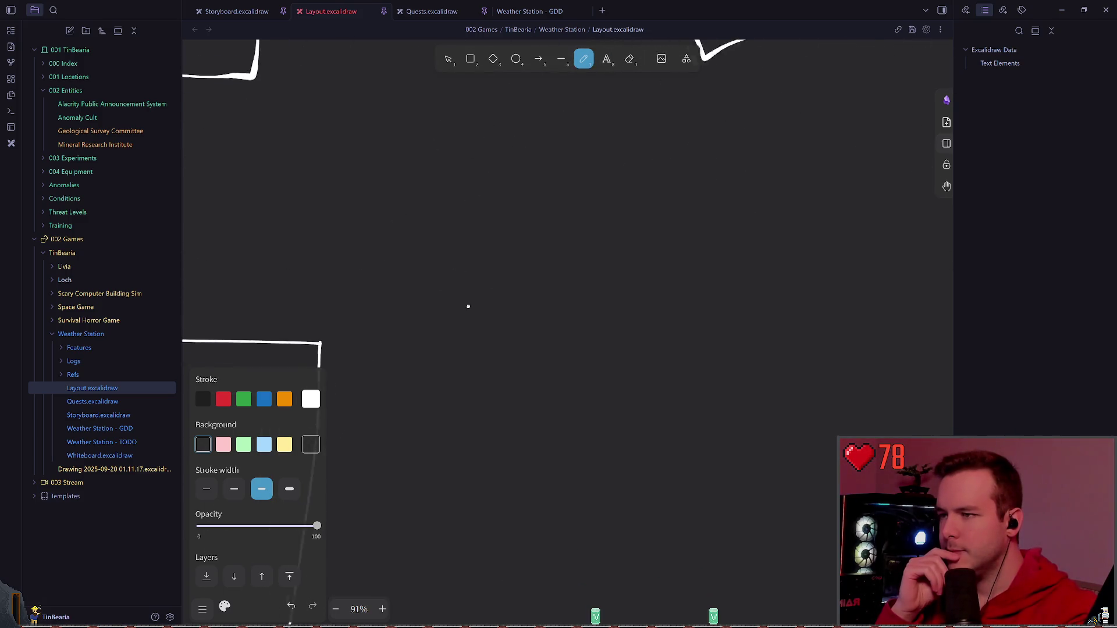
pyautogui.scroll(5, 436, 286)
pyautogui.moveTo(416, 332); pyautogui.dragTo(457, 299)
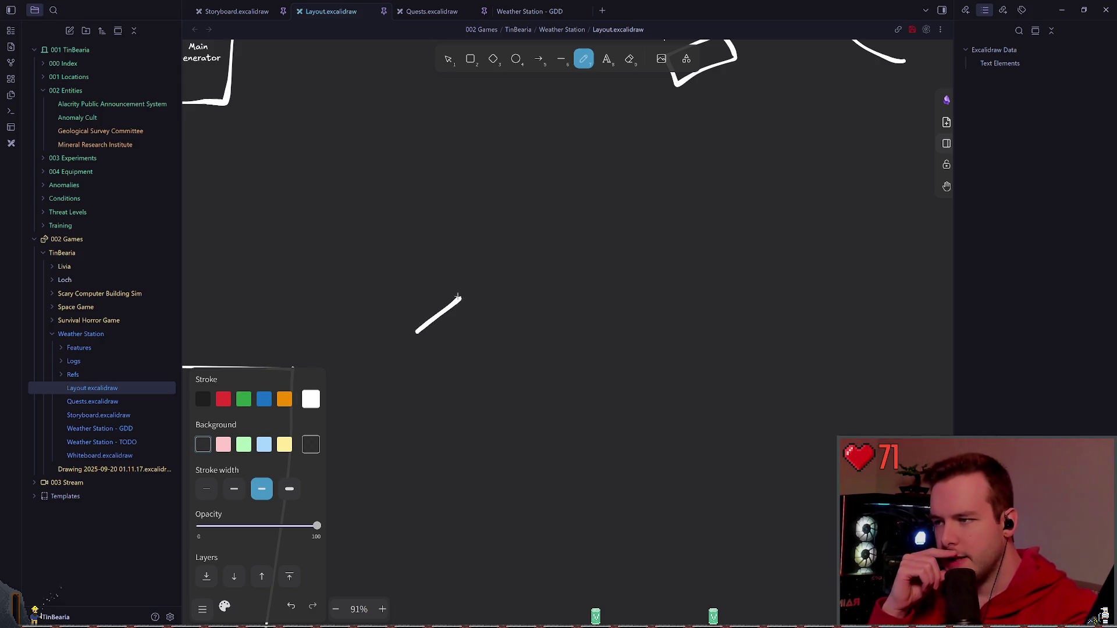
pyautogui.moveTo(463, 292); pyautogui.dragTo(480, 254)
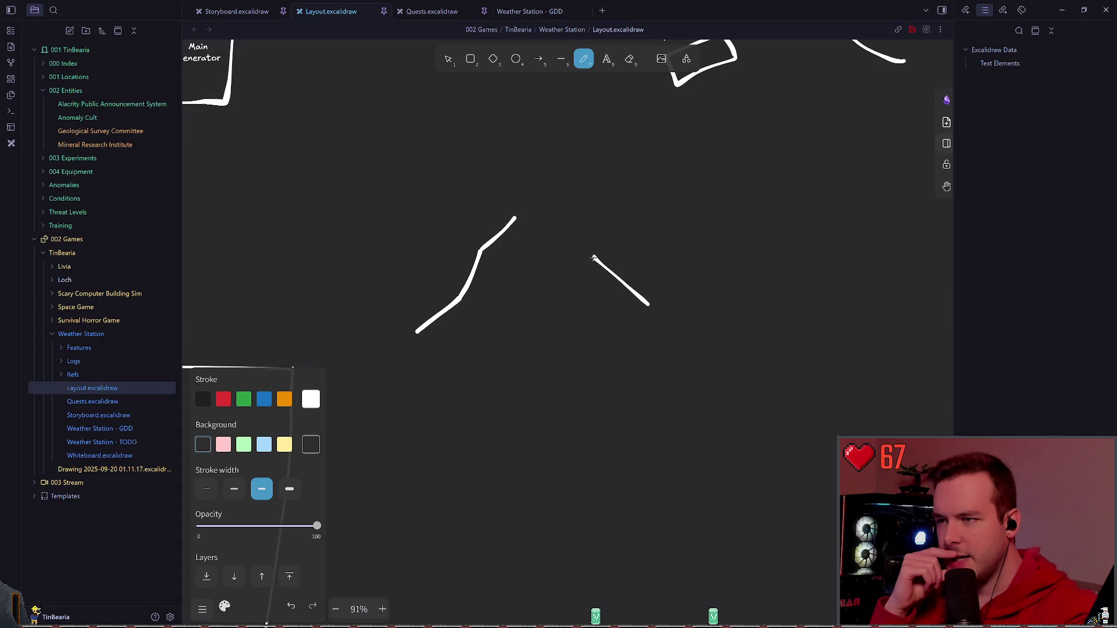
pyautogui.hotkey('ctrl', 'z')
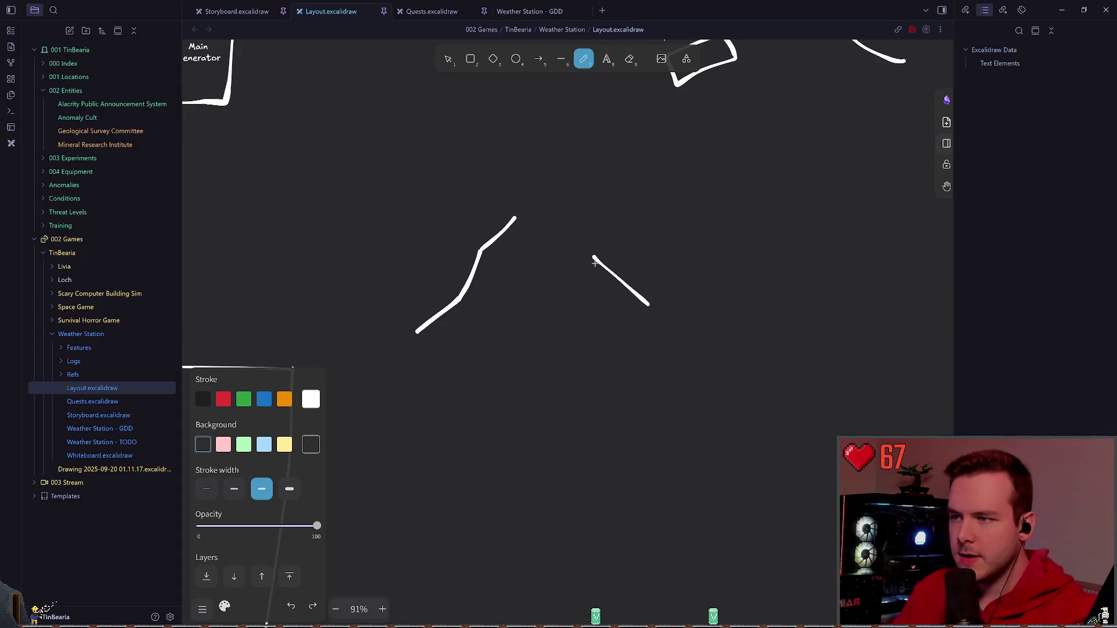
pyautogui.hotkey('ctrl', 'z')
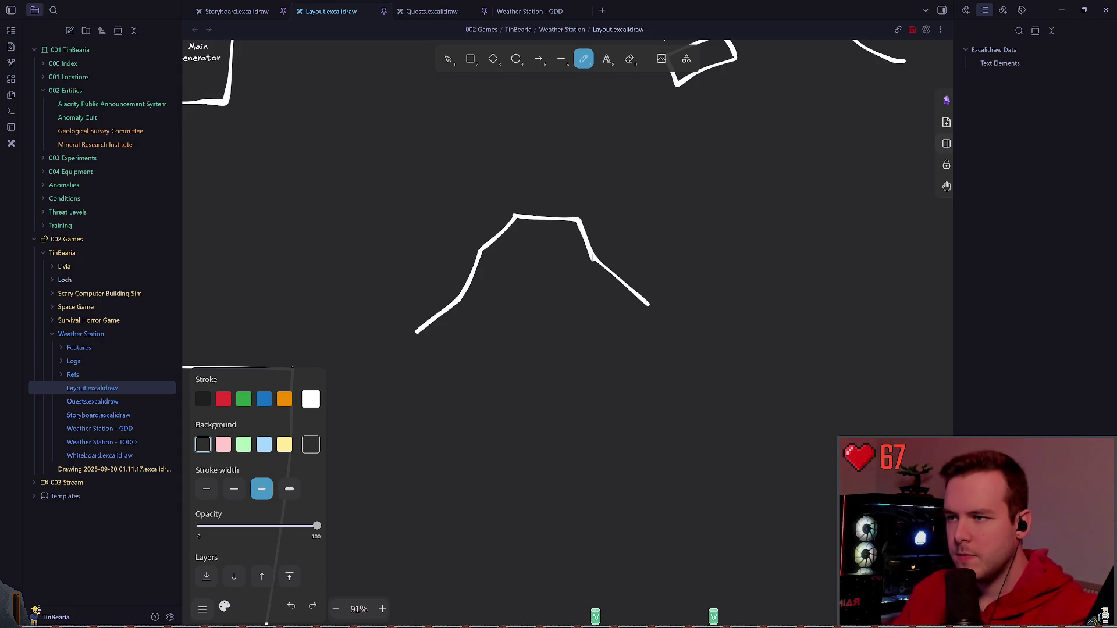
pyautogui.scroll(-1, 593, 257)
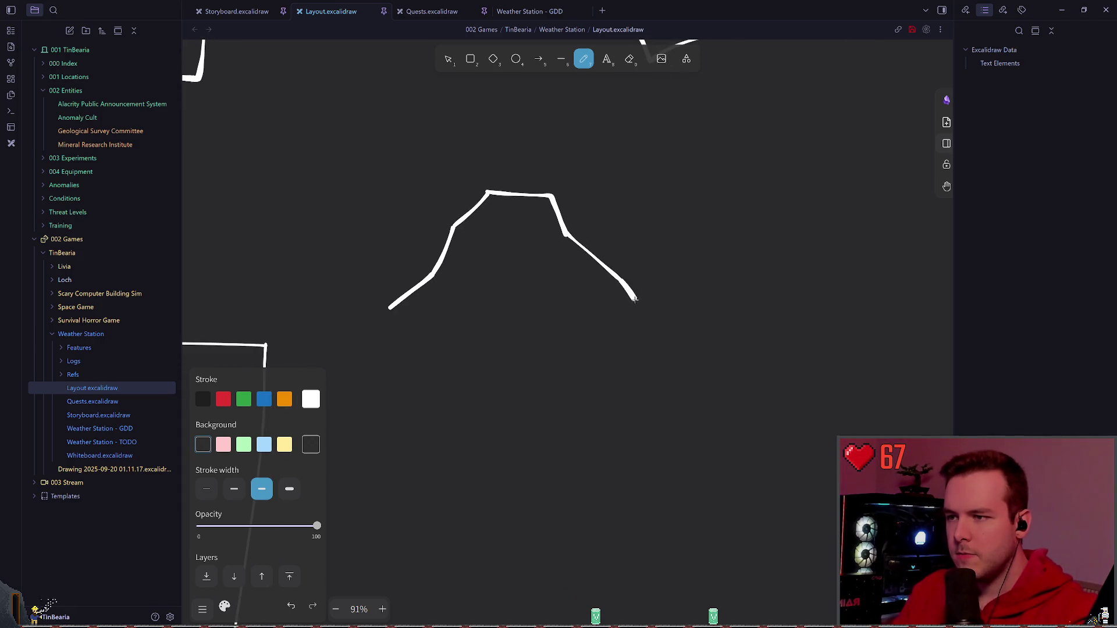
pyautogui.moveTo(629, 332); pyautogui.dragTo(426, 328)
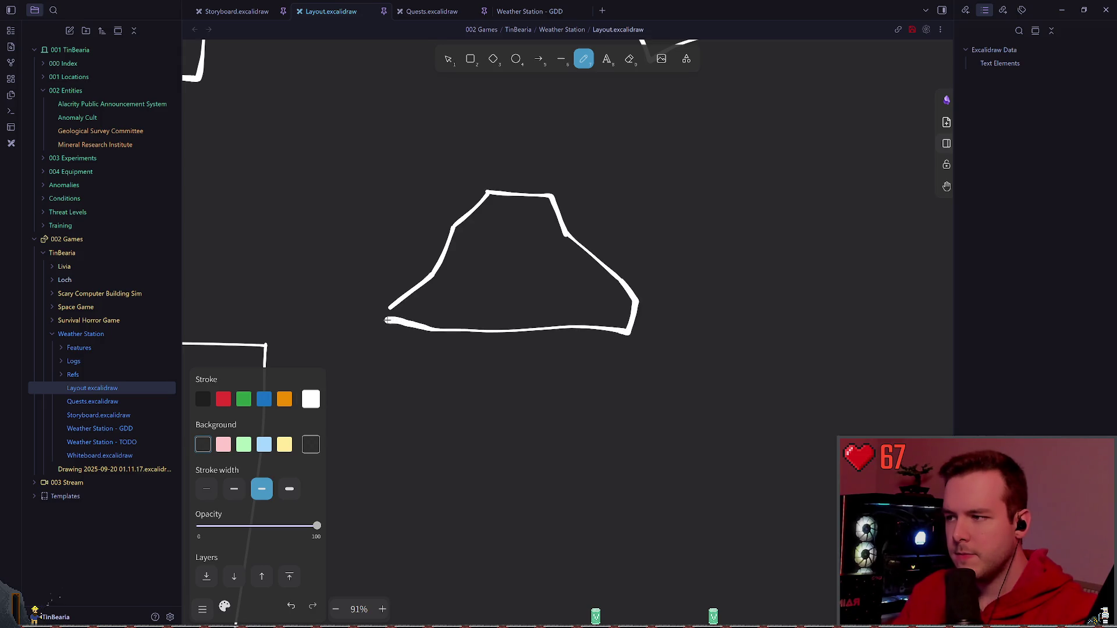
pyautogui.hotkey('ctrl', 'z')
pyautogui.hotkey('ctrl', 'z')
pyautogui.hotkey('ctrl', 'z')
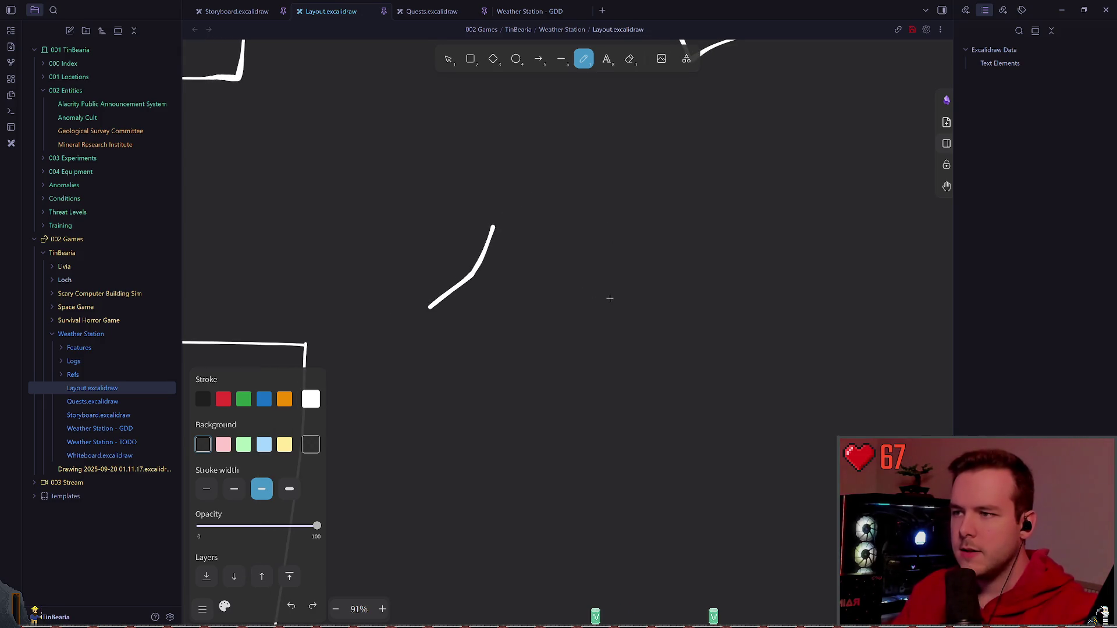
pyautogui.hotkey('ctrl', 'z')
pyautogui.scroll(5, 541, 346)
pyautogui.scroll(5, 541, 306)
pyautogui.hotkey('ctrl', 's')
pyautogui.hscroll(3, 588, 269)
pyautogui.hscroll(3, 524, 280)
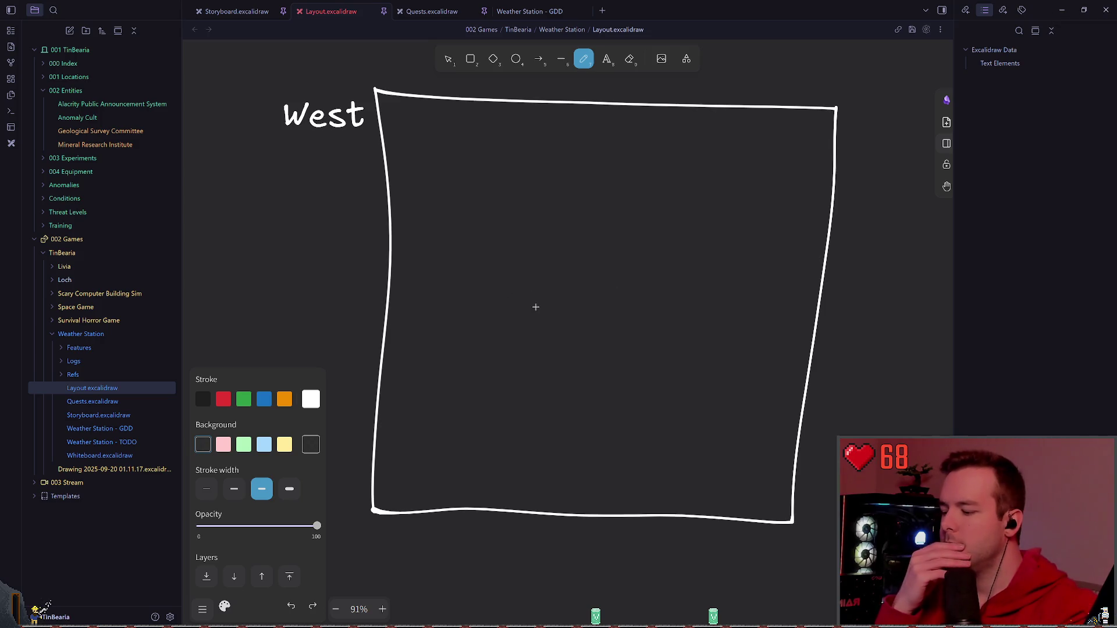
# - After undoing a stray dot and circle, draw a small doorway stub off the box's right wall
pyautogui.click(584, 286)
pyautogui.hscroll(1, 583, 286)
pyautogui.hotkey('ctrl', 'z')
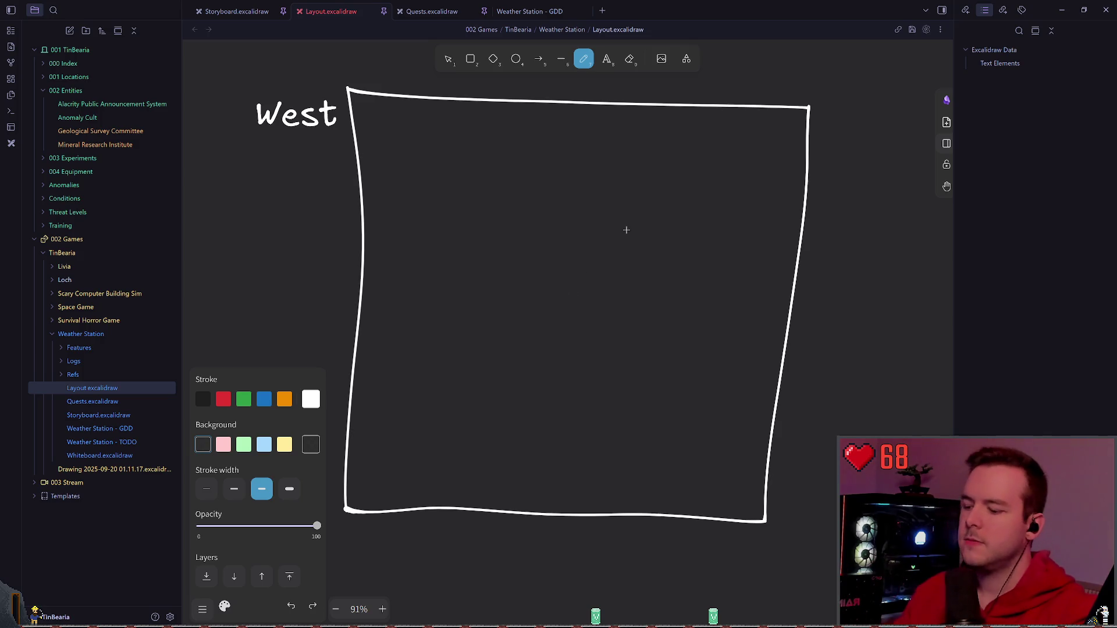
pyautogui.scroll(-2, 653, 192)
pyautogui.scroll(3, 653, 192)
pyautogui.scroll(3, 652, 192)
pyautogui.scroll(-3, 598, 420)
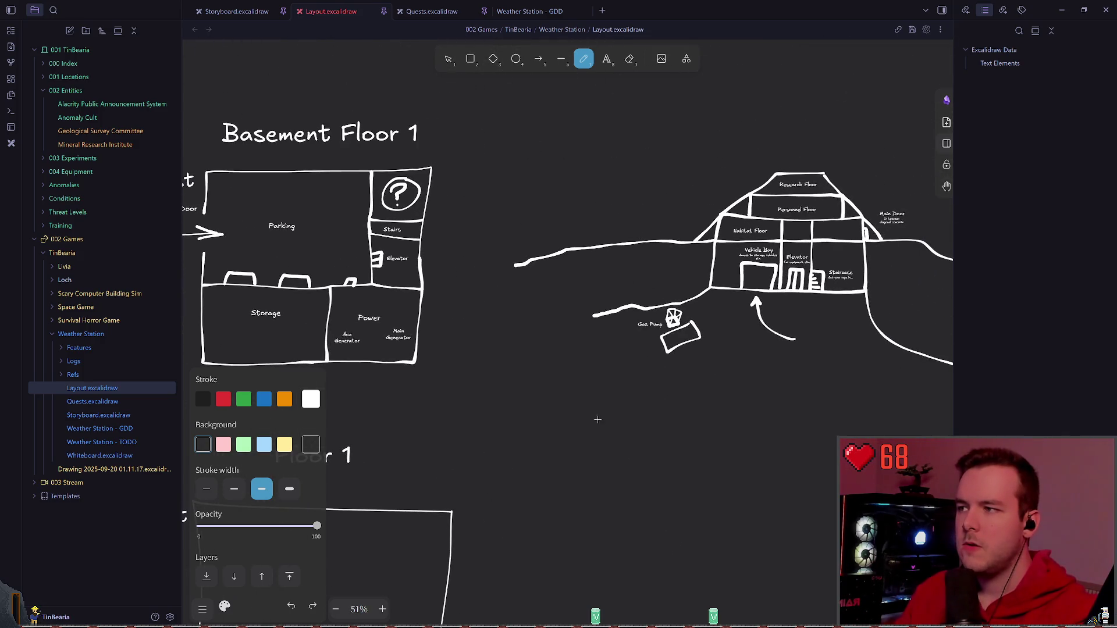
pyautogui.scroll(-2, 626, 404)
pyautogui.scroll(-5, 627, 404)
pyautogui.scroll(-4, 567, 350)
pyautogui.scroll(2, 559, 288)
pyautogui.scroll(2, 559, 288)
pyautogui.scroll(2, 558, 281)
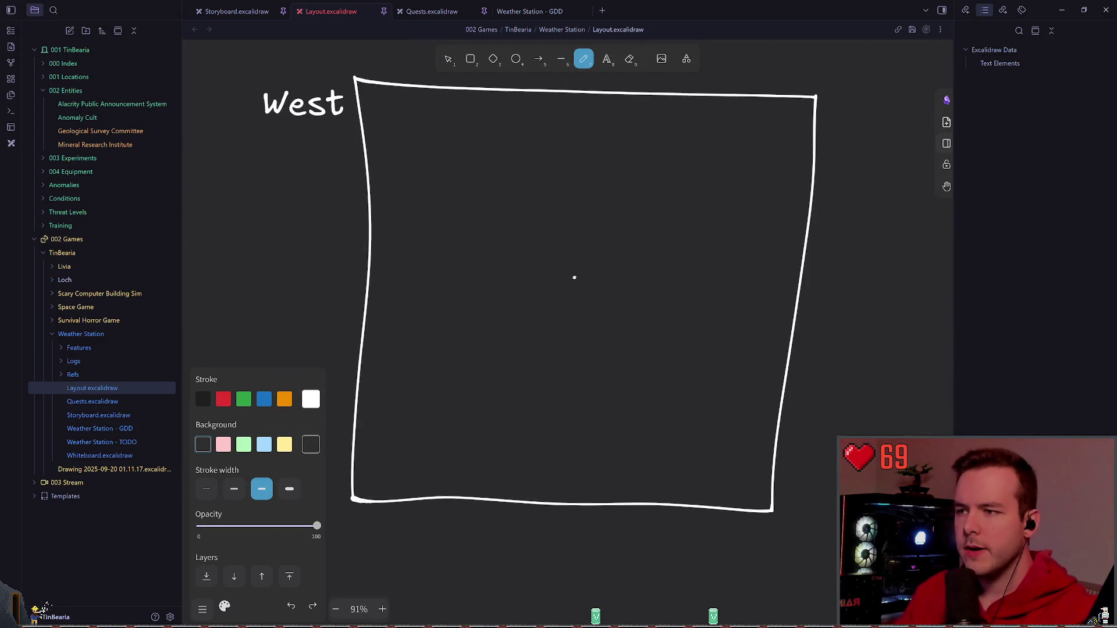
pyautogui.scroll(2, 558, 281)
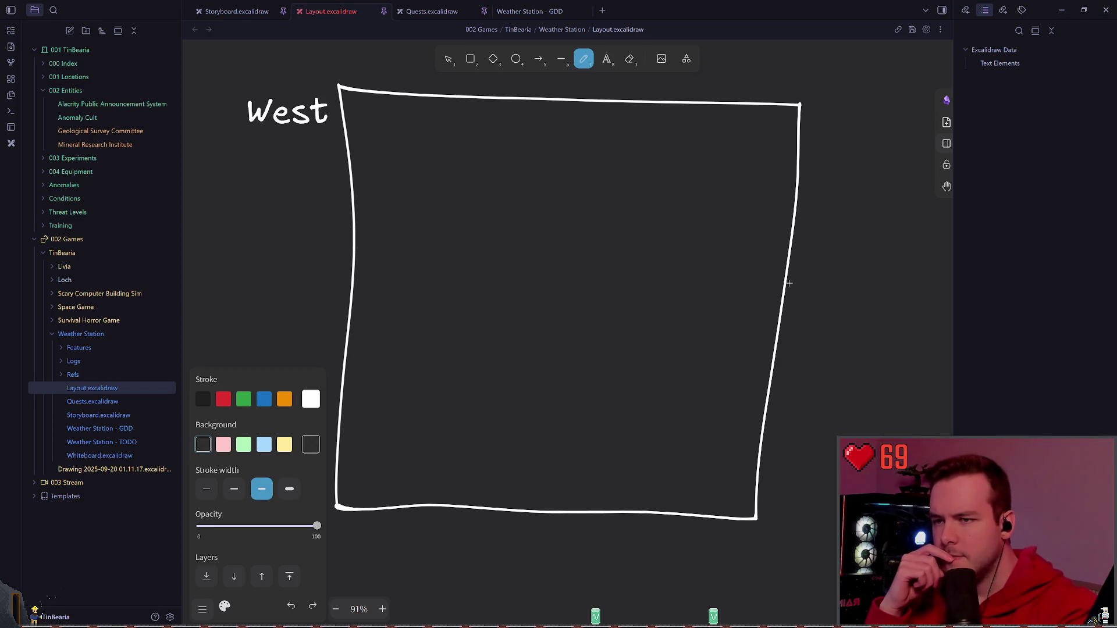
pyautogui.hscroll(1, 770, 304)
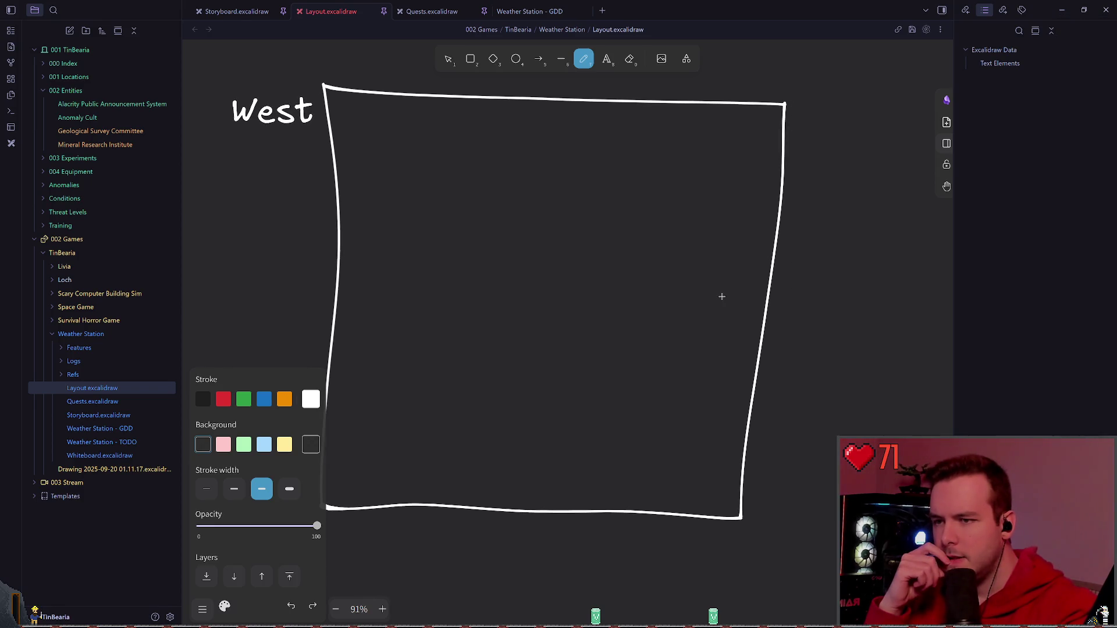
pyautogui.moveTo(679, 342); pyautogui.dragTo(685, 358)
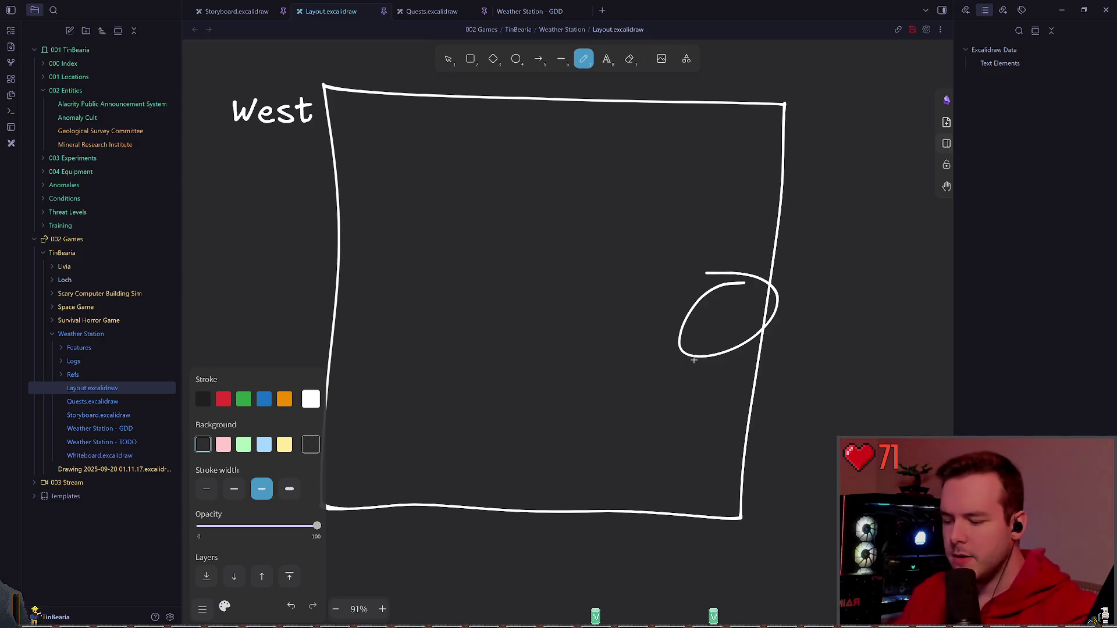
pyautogui.hotkey('ctrl', 'z')
pyautogui.hscroll(1, 652, 314)
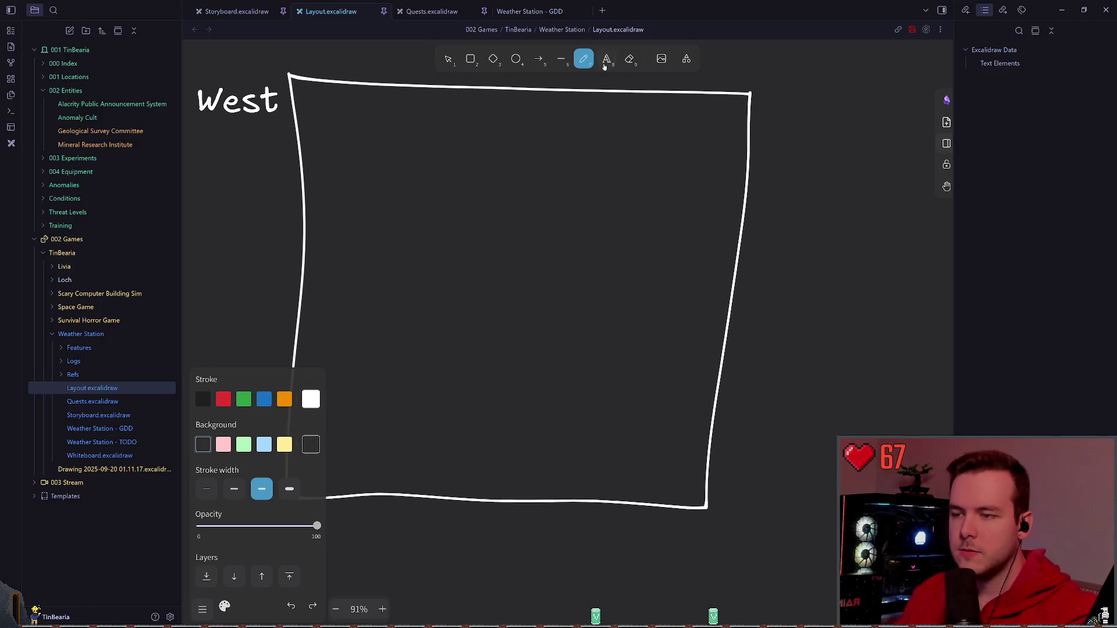
pyautogui.moveTo(731, 293); pyautogui.dragTo(762, 290)
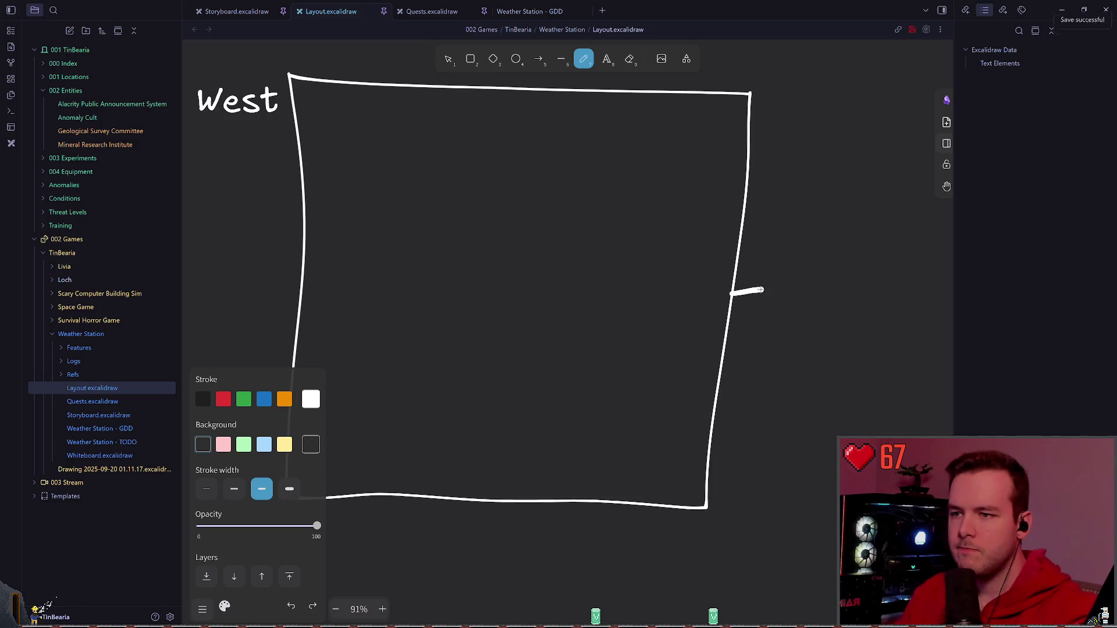
pyautogui.hscroll(-2, 629, 319)
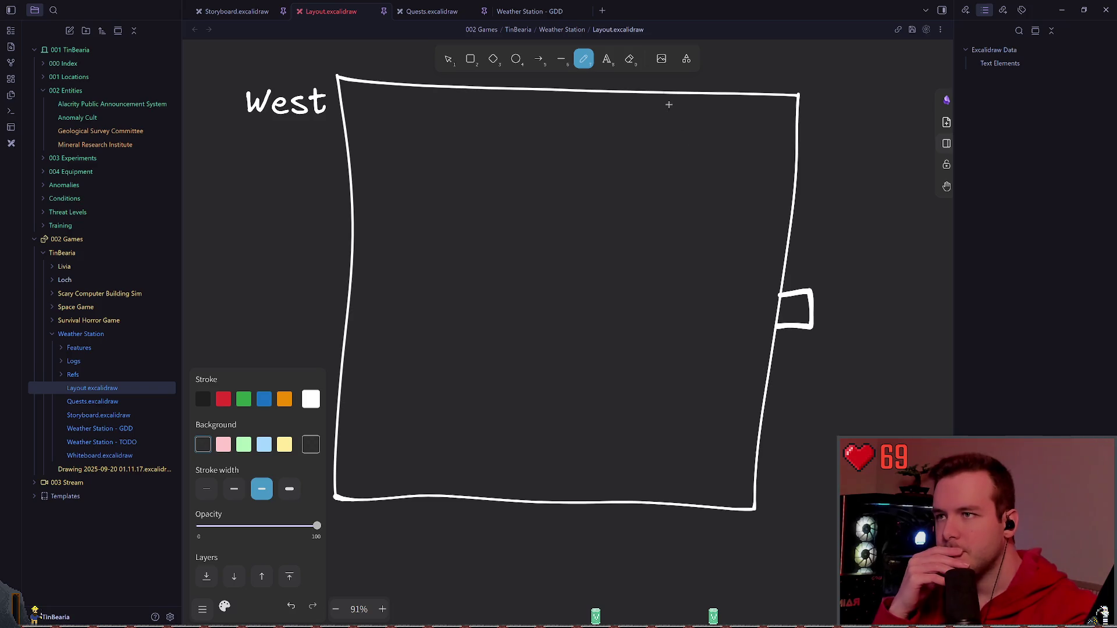
pyautogui.doubleClick(692, 276)
pyautogui.write('E')
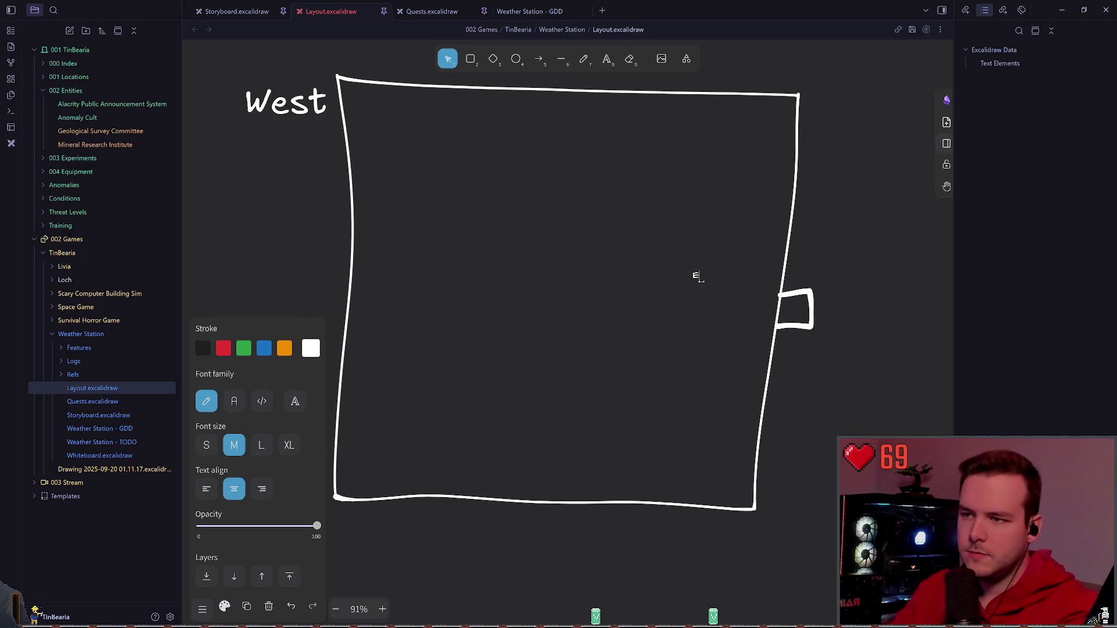
pyautogui.write('ntranc')
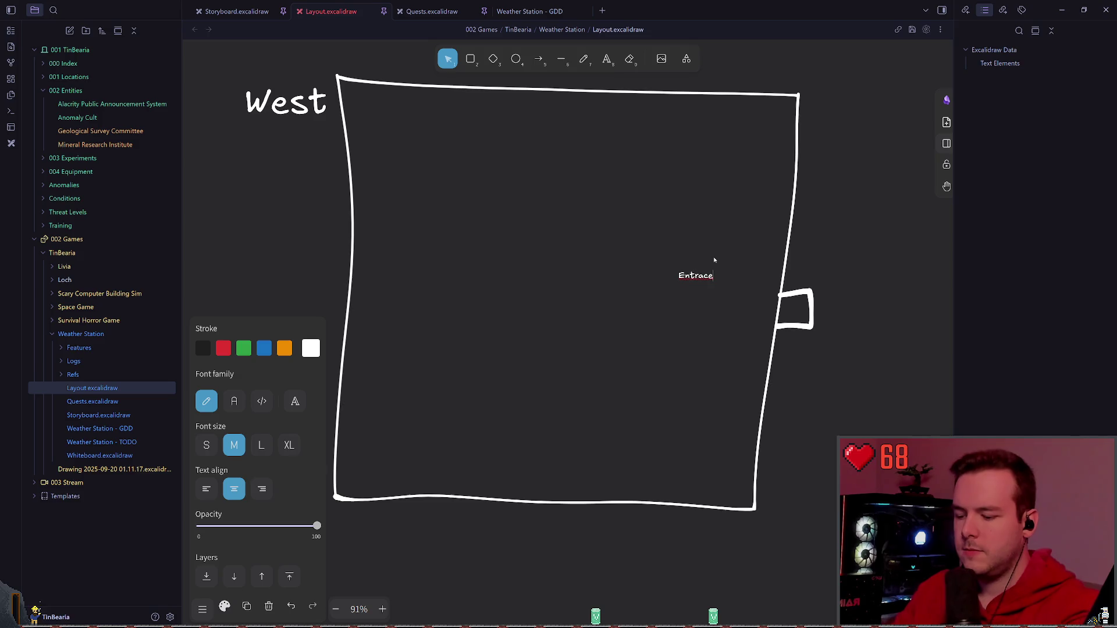
pyautogui.write('e')
# - Finish the 'Entrance' label, adjust its size and position it just above the right-wall doorway
pyautogui.press('Escape')
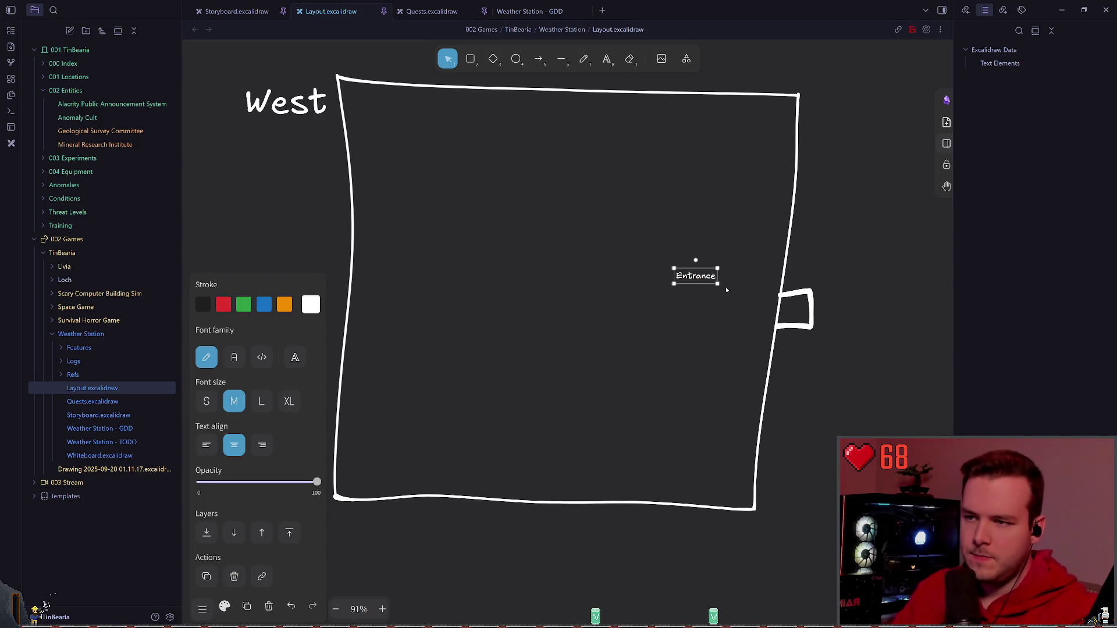
pyautogui.hotkey('ctrl', 'shift', '>')
pyautogui.moveTo(713, 280)
pyautogui.mouseDown()
pyautogui.moveTo(731, 267)
pyautogui.moveTo(766, 277)
pyautogui.moveTo(739, 268)
pyautogui.mouseUp()
pyautogui.click(661, 179)
pyautogui.click(746, 270)
pyautogui.click(663, 218)
pyautogui.click(733, 268)
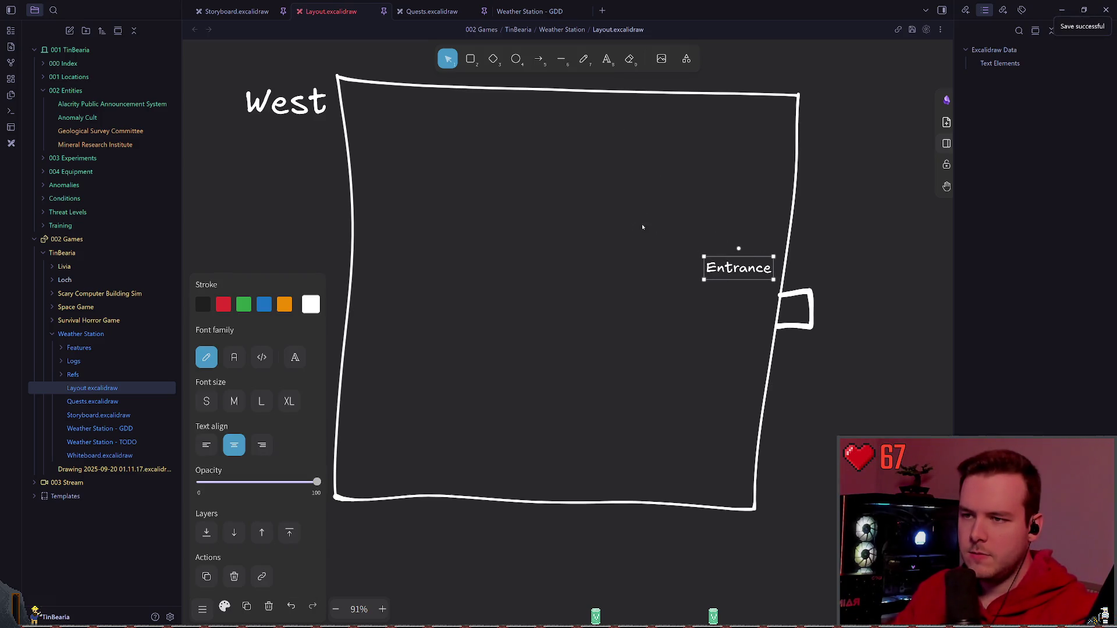
pyautogui.click(643, 227)
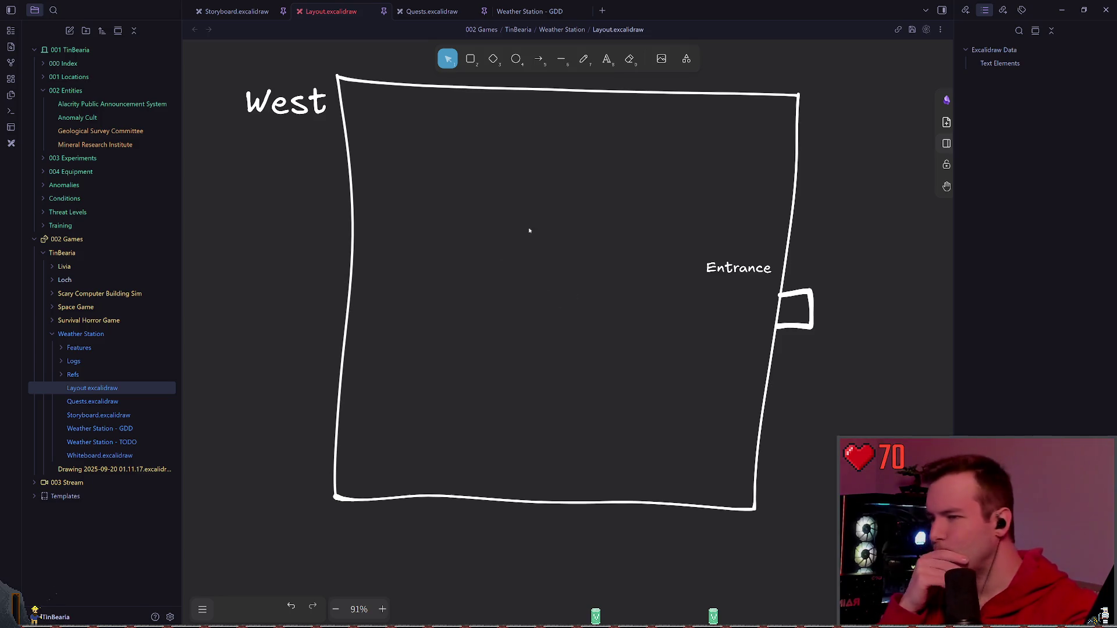
pyautogui.scroll(-4, 549, 285)
pyautogui.hscroll(4, 645, 188)
pyautogui.scroll(-5, 571, 249)
pyautogui.moveTo(306, 512); pyautogui.dragTo(246, 627)
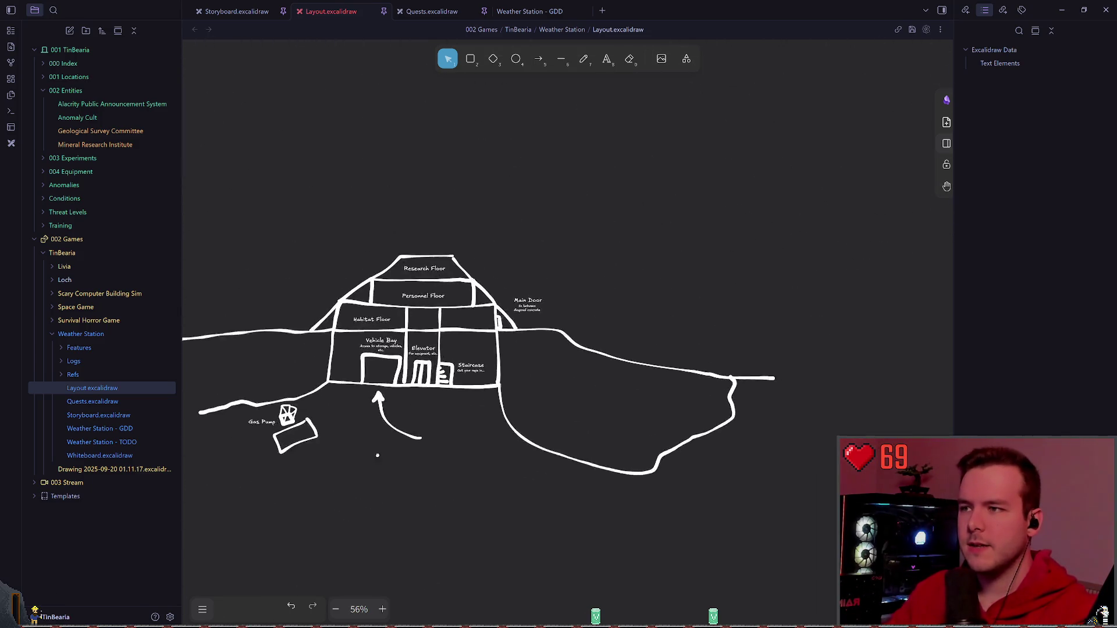
# - Start a 'Floor 1' heading with the Text tool above the West room, then return to selection
pyautogui.click(607, 58)
pyautogui.scroll(1, 698, 244)
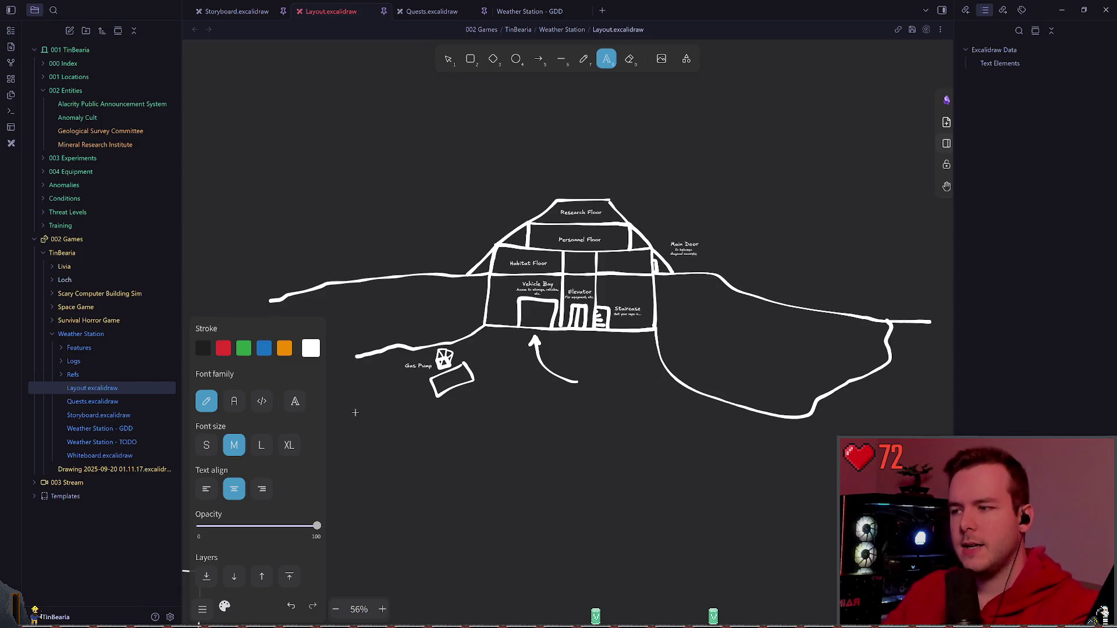
pyautogui.scroll(-10, 746, 253)
pyautogui.keyDown('ctrl'); pyautogui.scroll(3, 652, 198); pyautogui.keyUp('ctrl')
pyautogui.scroll(2, 523, 279)
pyautogui.press('Escape')
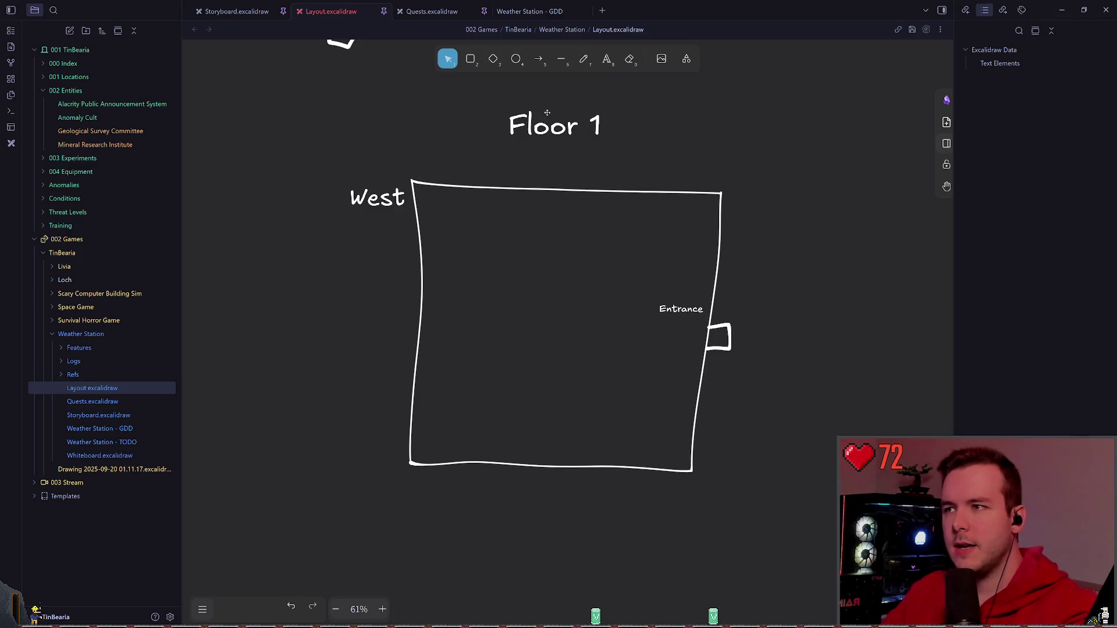
# - Nudge the Floor 1 heading down and shift the whole room plan slightly left
pyautogui.moveTo(555, 125); pyautogui.dragTo(560, 155)
pyautogui.click(707, 119)
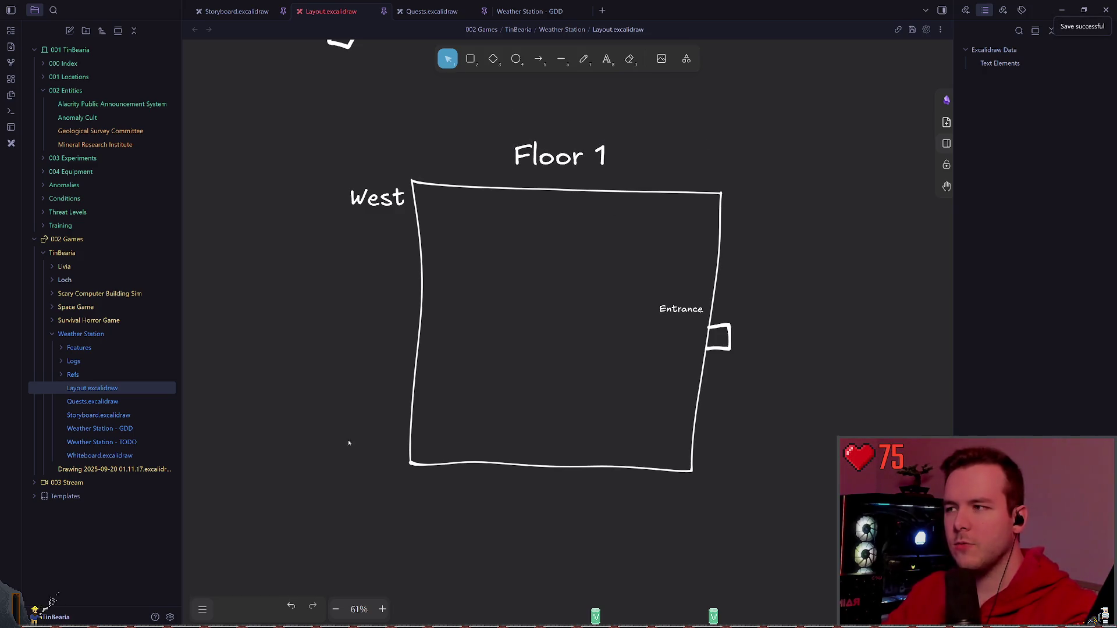
pyautogui.moveTo(349, 442); pyautogui.dragTo(830, 262)
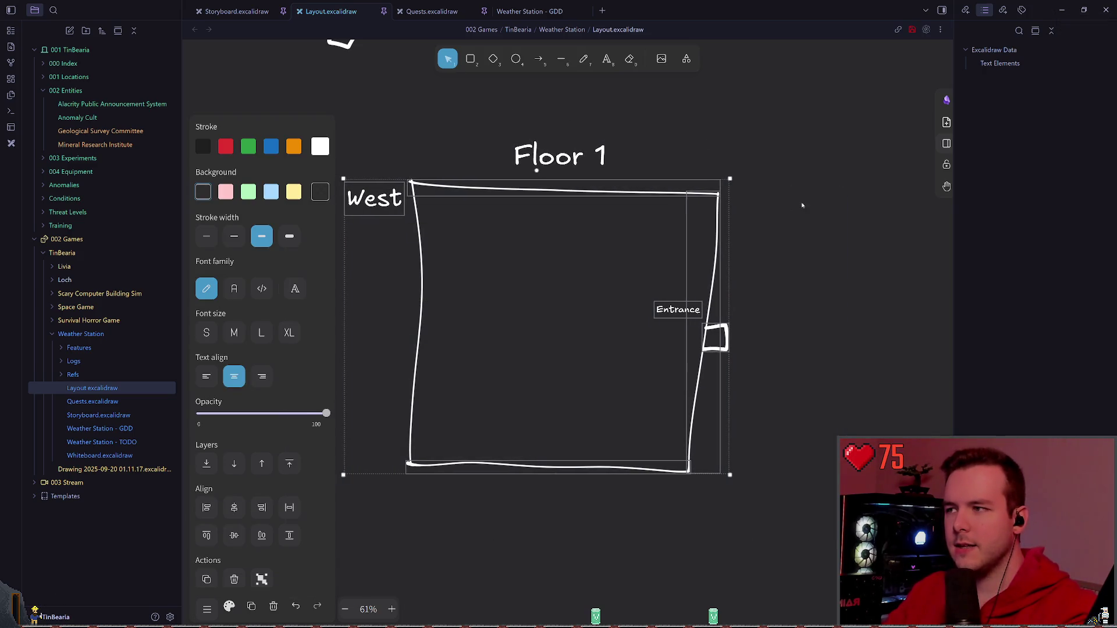
pyautogui.click(281, 497)
pyautogui.moveTo(281, 498); pyautogui.dragTo(790, 218)
pyautogui.moveTo(694, 202); pyautogui.dragTo(683, 199)
pyautogui.click(823, 185)
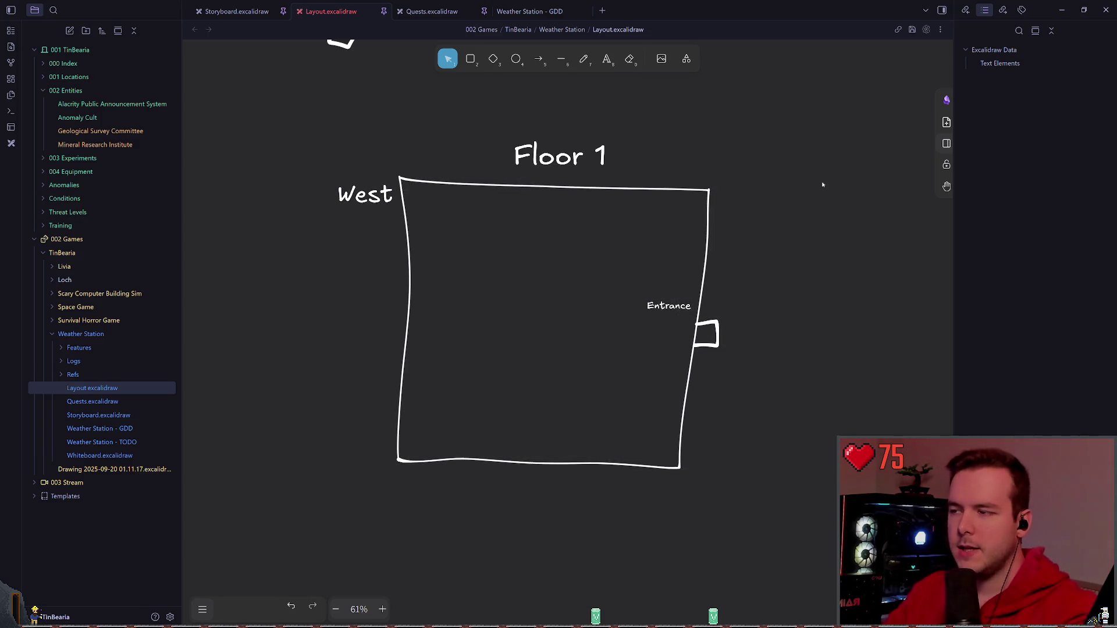
# - Save the drawing and begin a text entry in the empty space right of the outline
pyautogui.click(585, 58)
pyautogui.click(447, 59)
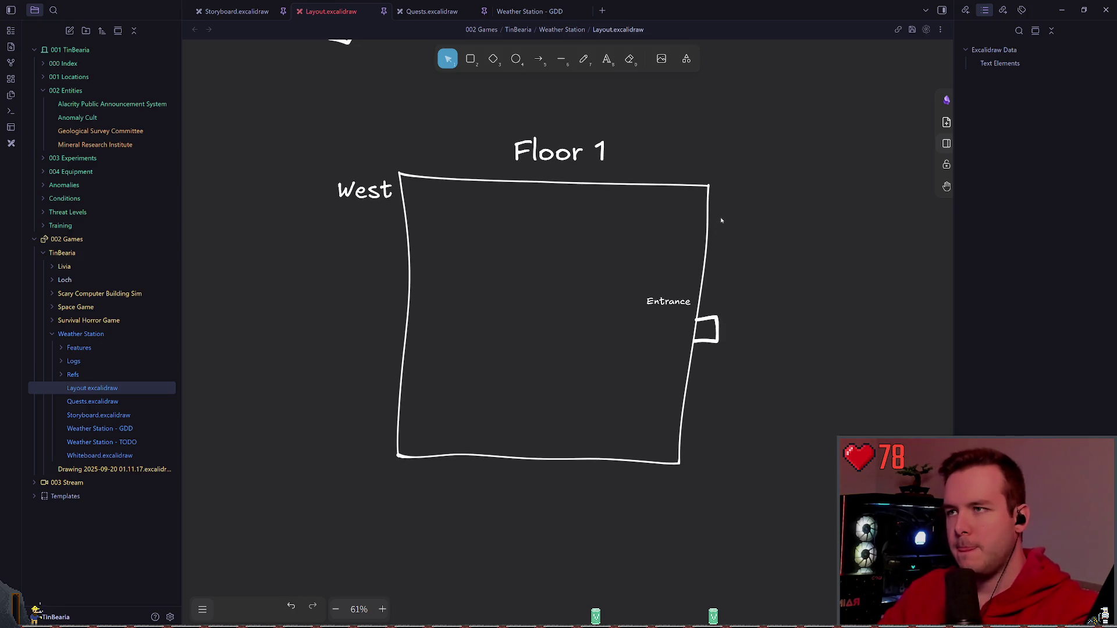
pyautogui.scroll(1, 566, 258)
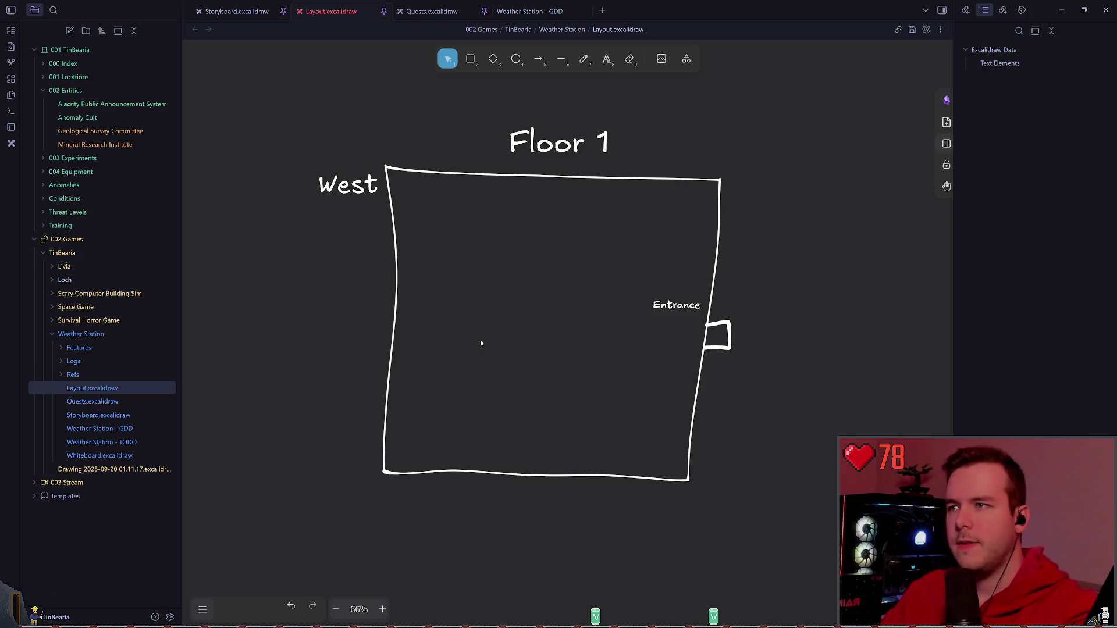
pyautogui.click(586, 60)
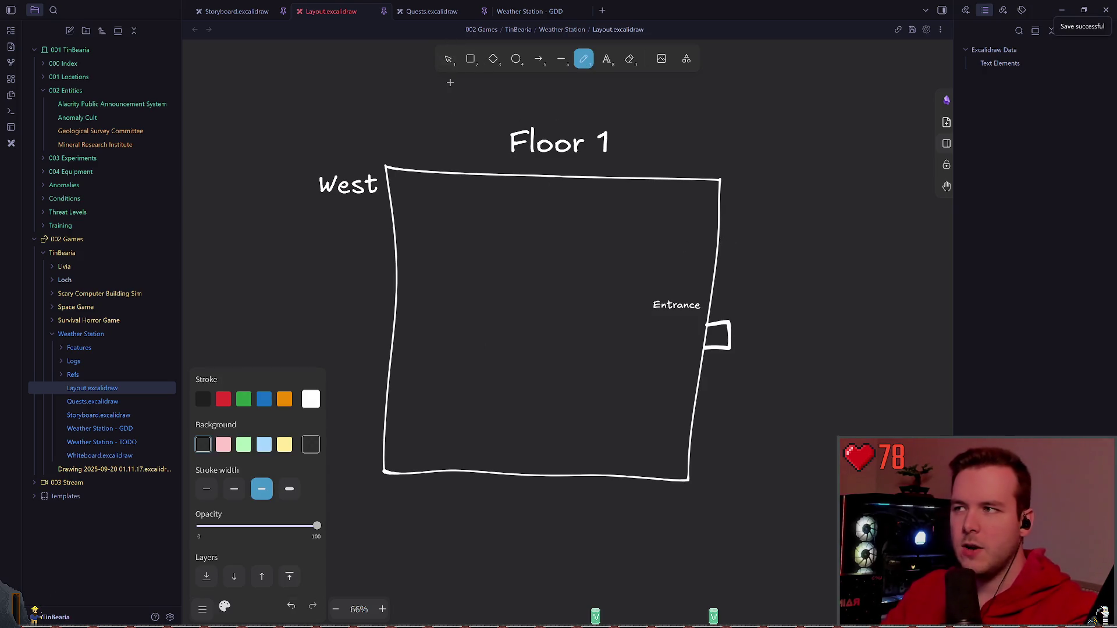
pyautogui.hscroll(-1, 435, 201)
pyautogui.scroll(1, 558, 273)
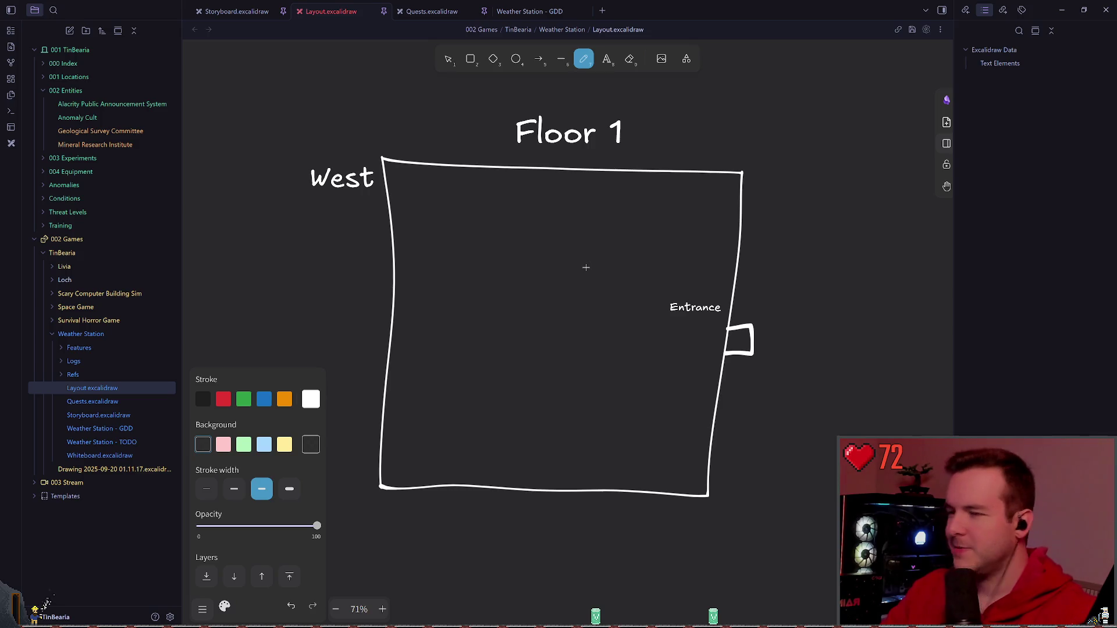
pyautogui.hotkey('ctrl', 's')
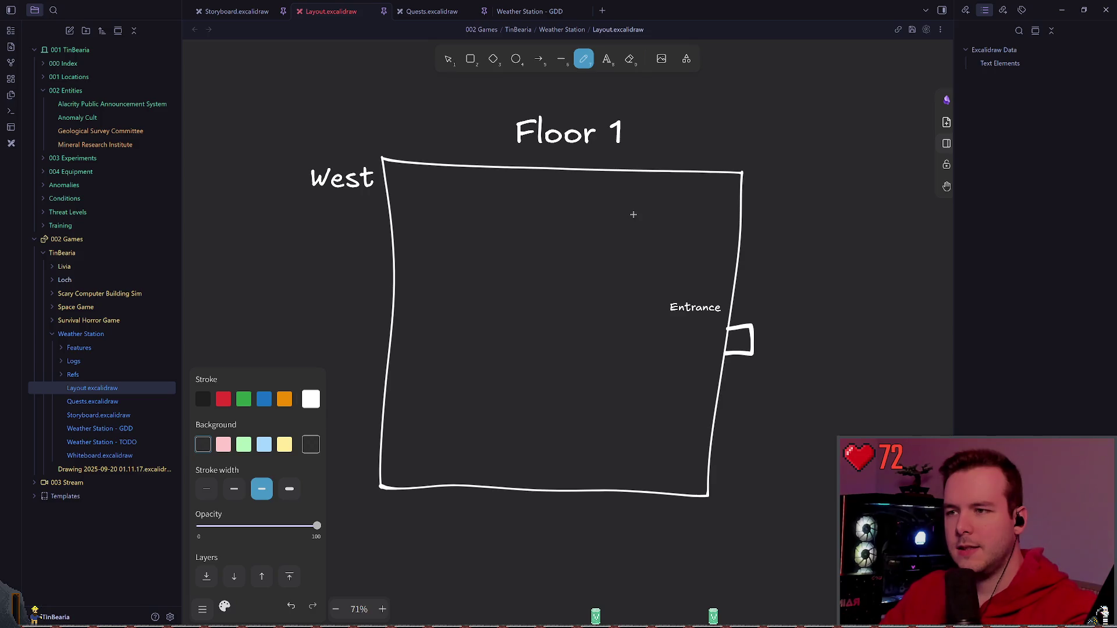
pyautogui.scroll(1, 590, 265)
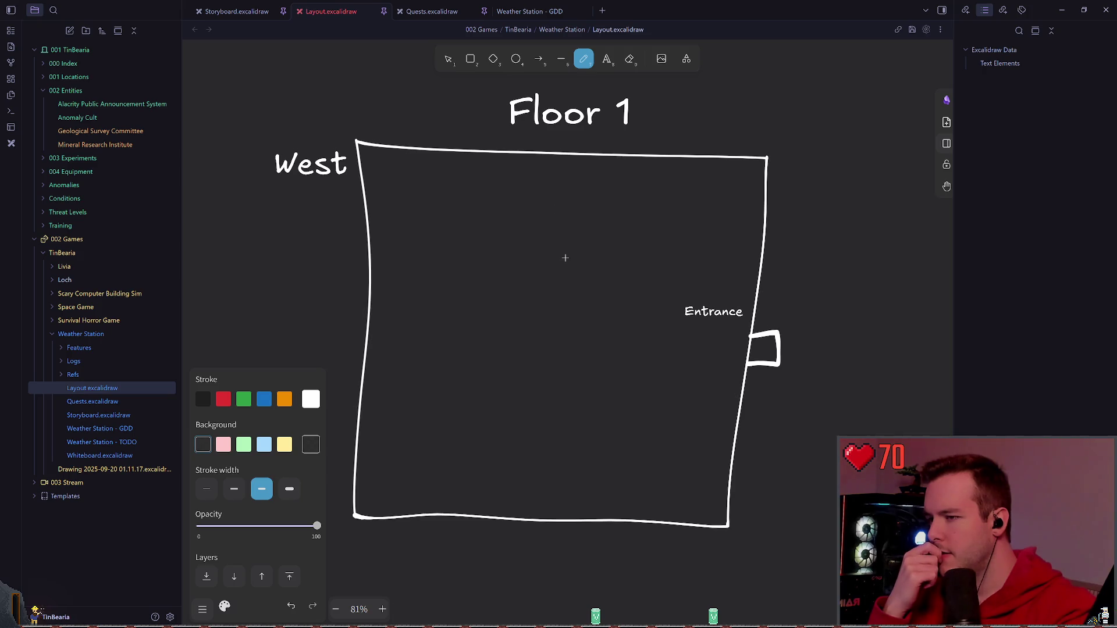
pyautogui.moveTo(565, 257); pyautogui.dragTo(546, 229)
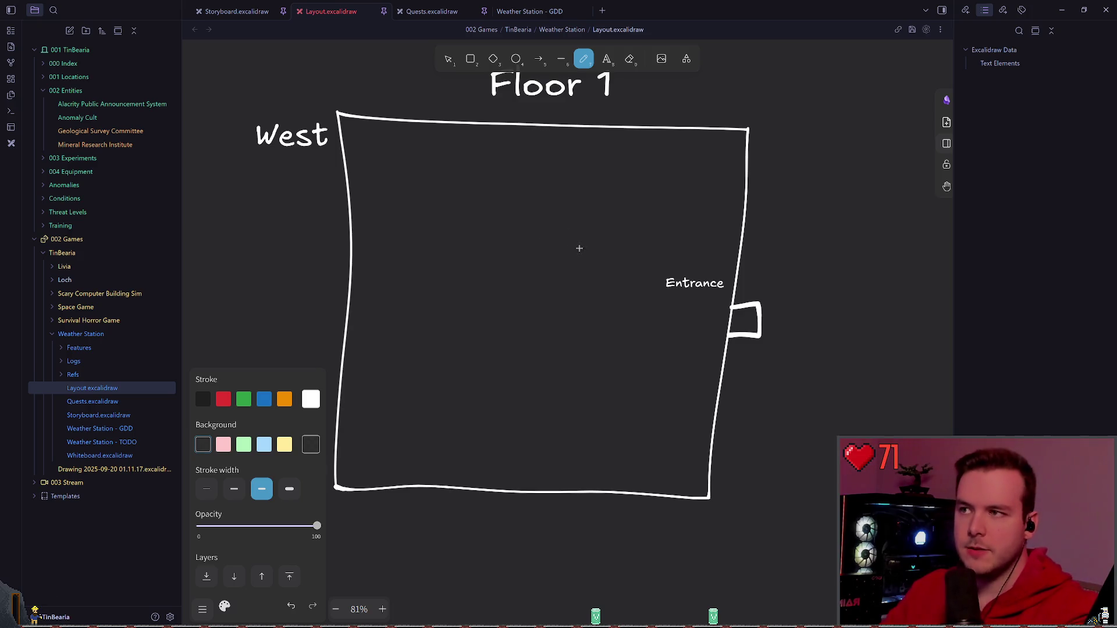
pyautogui.hotkey('ctrl', 's')
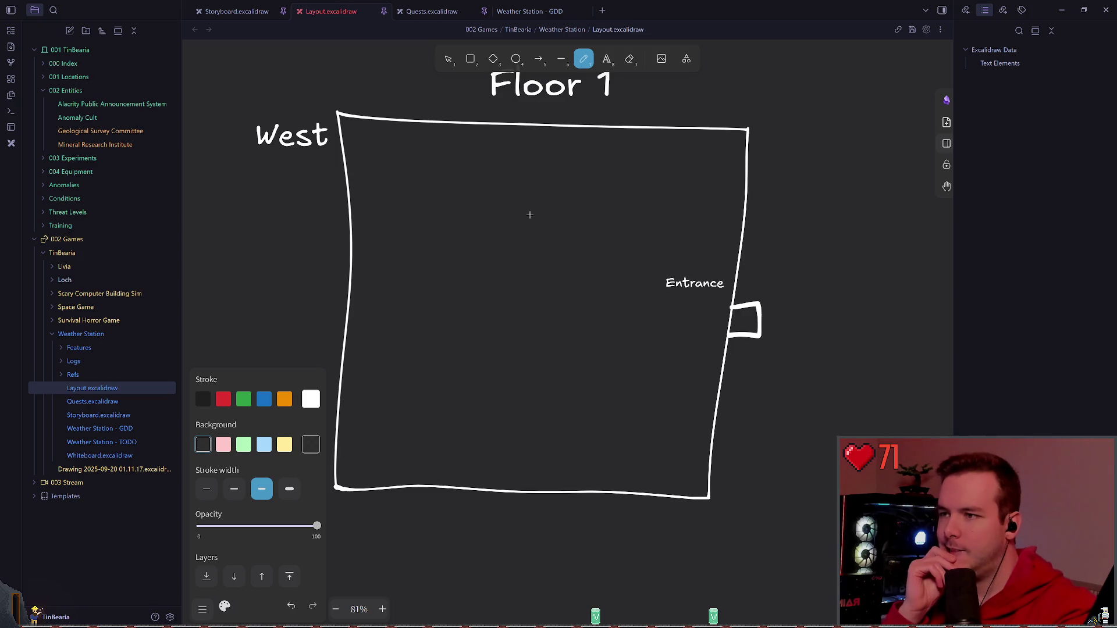
pyautogui.press('t')
pyautogui.moveTo(594, 120); pyautogui.dragTo(646, 151)
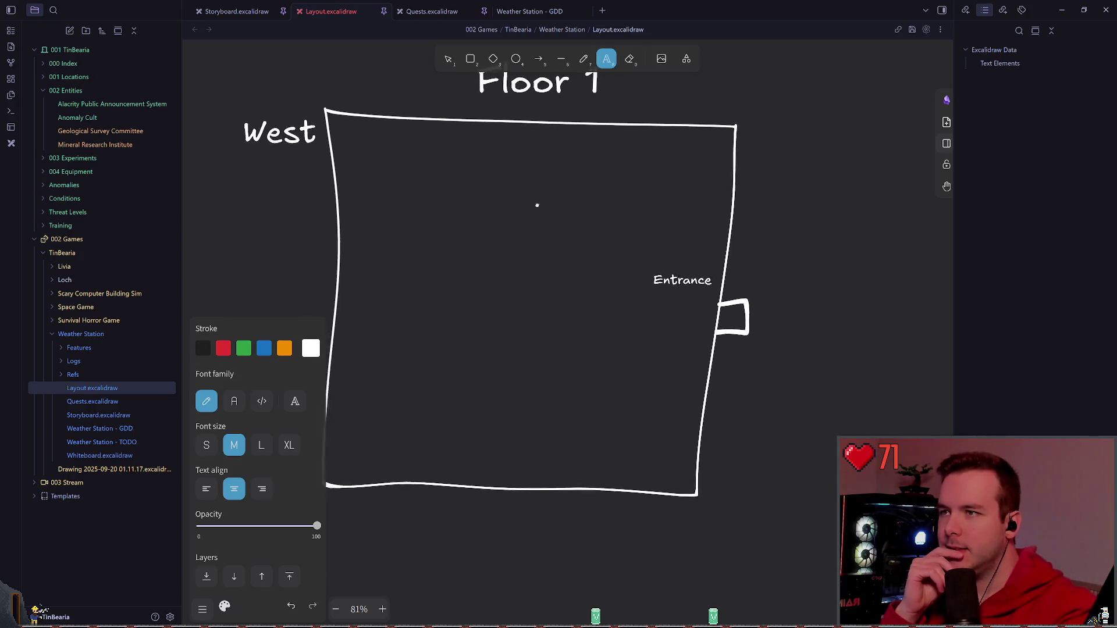
# - Add a Kitchen label right of the outline, then resume editing it to add a Pantry/ line
pyautogui.click(647, 151)
pyautogui.write('Kitchen')
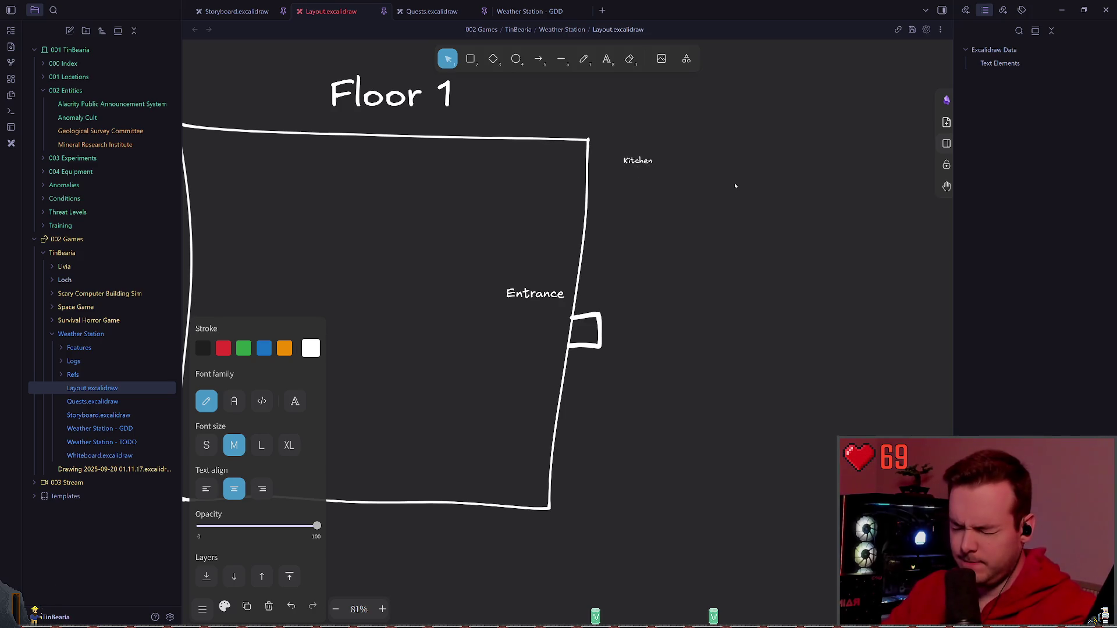
pyautogui.press('Escape')
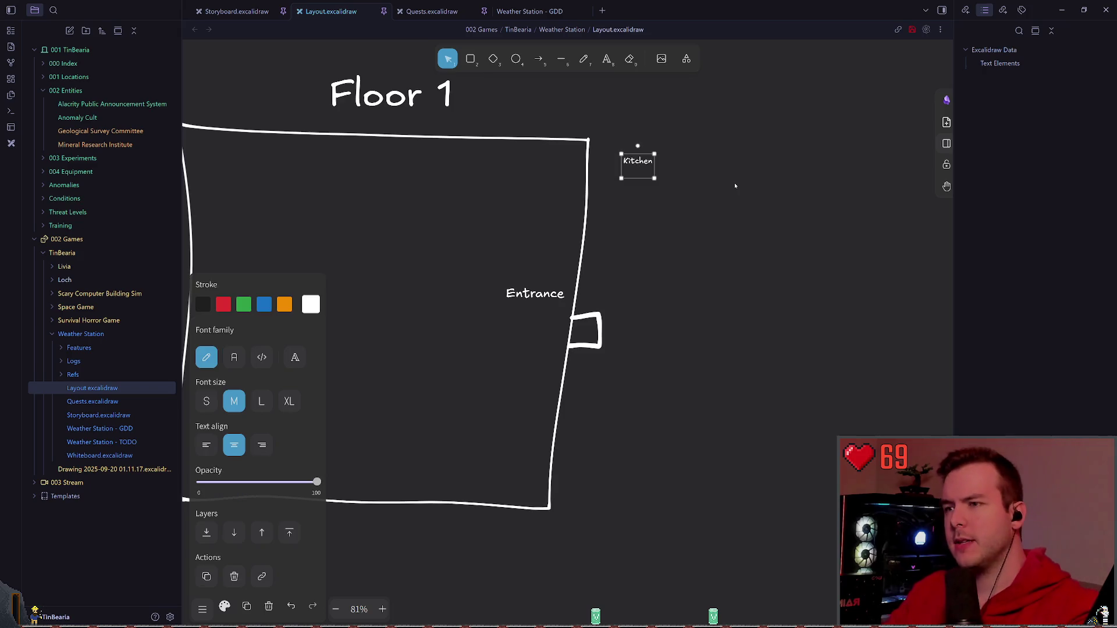
pyautogui.scroll(-5, 735, 185)
pyautogui.scroll(5, 610, 262)
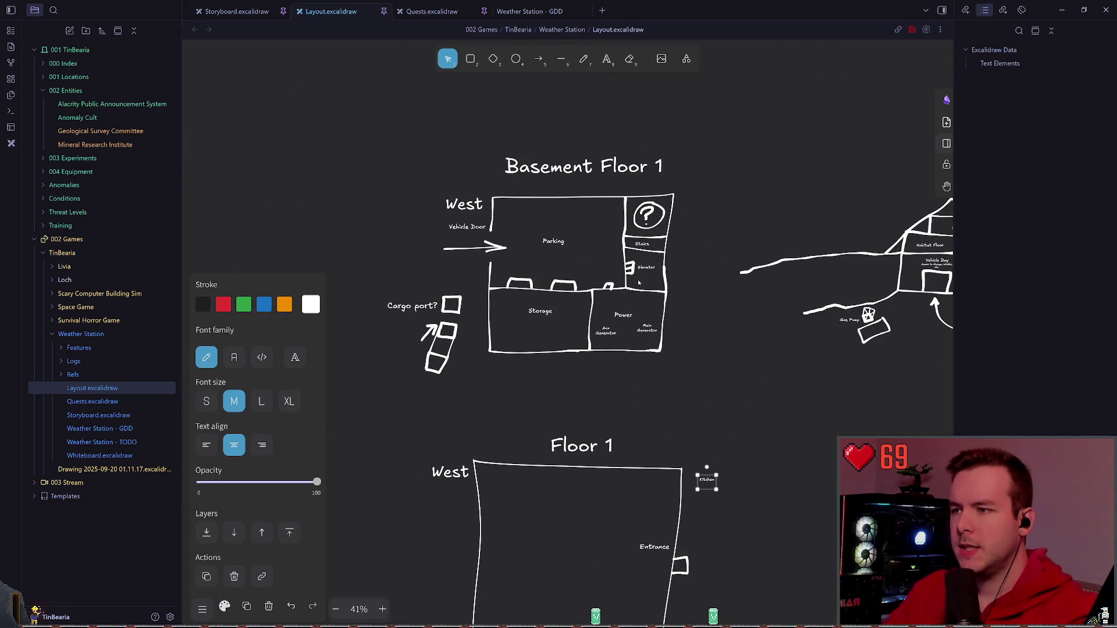
pyautogui.scroll(8, 611, 262)
pyautogui.scroll(3, 611, 262)
pyautogui.hscroll(5, 611, 261)
pyautogui.hscroll(3, 611, 262)
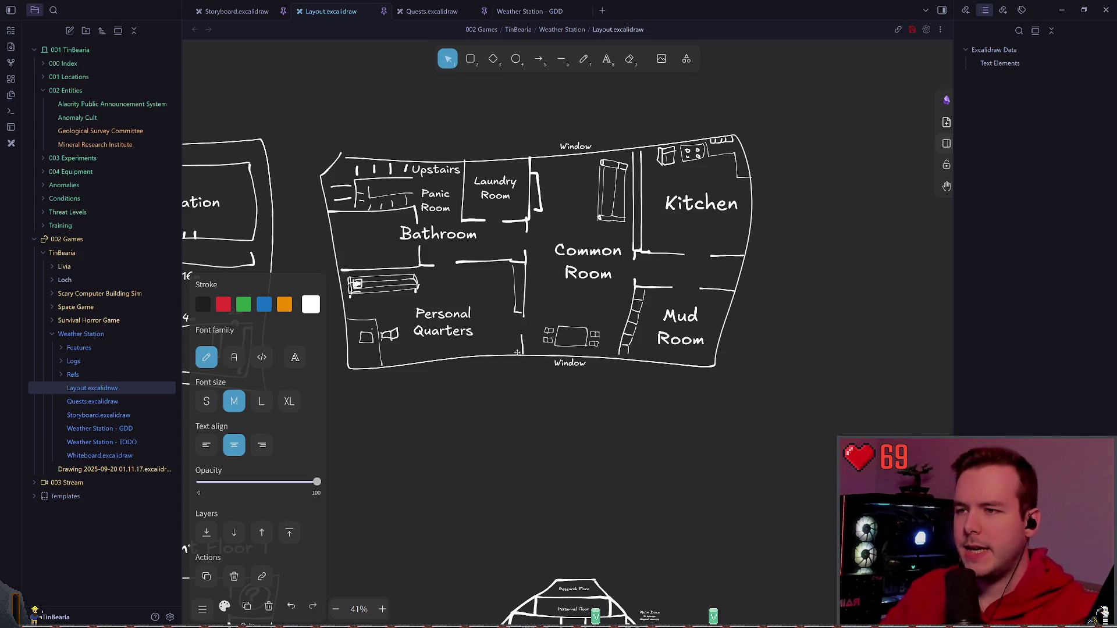
pyautogui.scroll(-8, 611, 262)
pyautogui.scroll(-5, 612, 262)
pyautogui.scroll(-3, 611, 262)
pyautogui.scroll(4, 703, 250)
pyautogui.scroll(3, 703, 249)
pyautogui.scroll(3, 703, 250)
pyautogui.press('Escape')
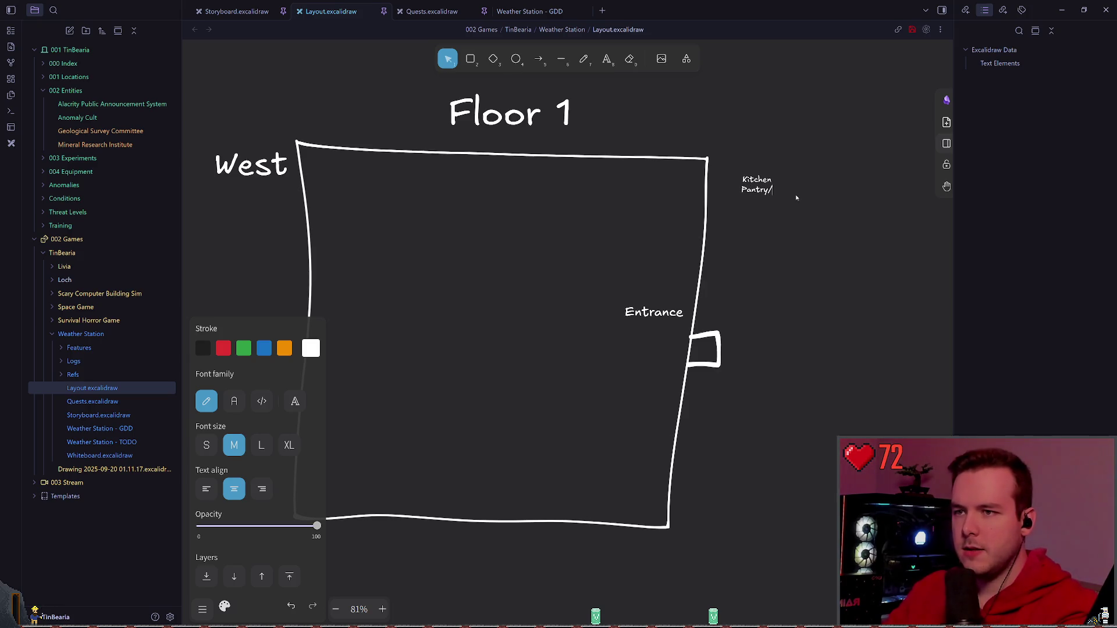
pyautogui.write('Food Storage')
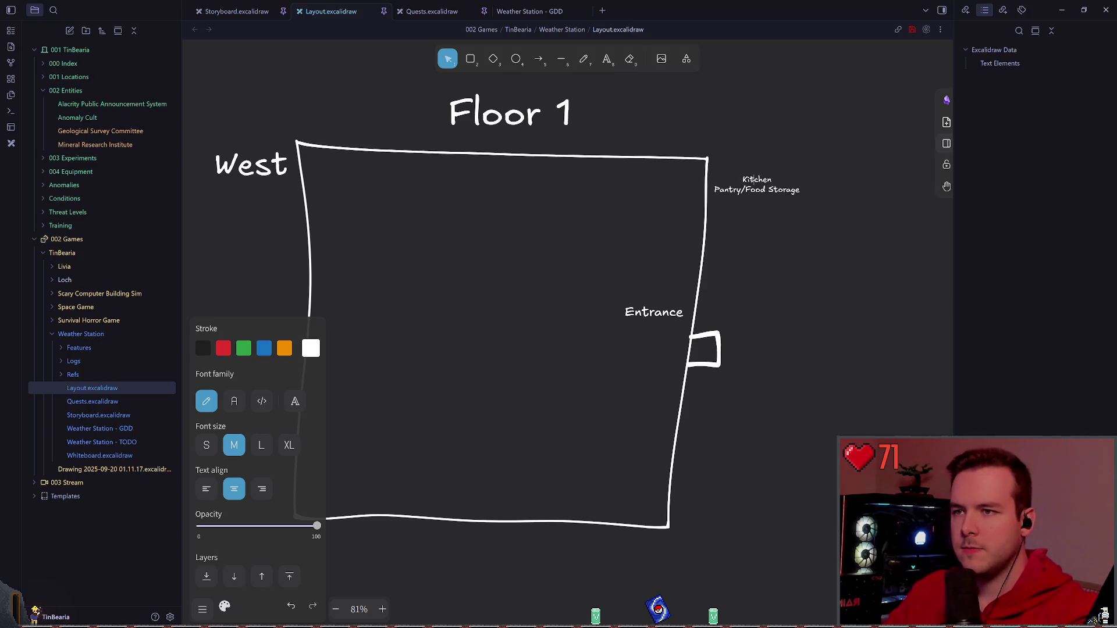
# - Finish the Pantry/Food Storage lines and enlarge the room list text
pyautogui.press('Return')
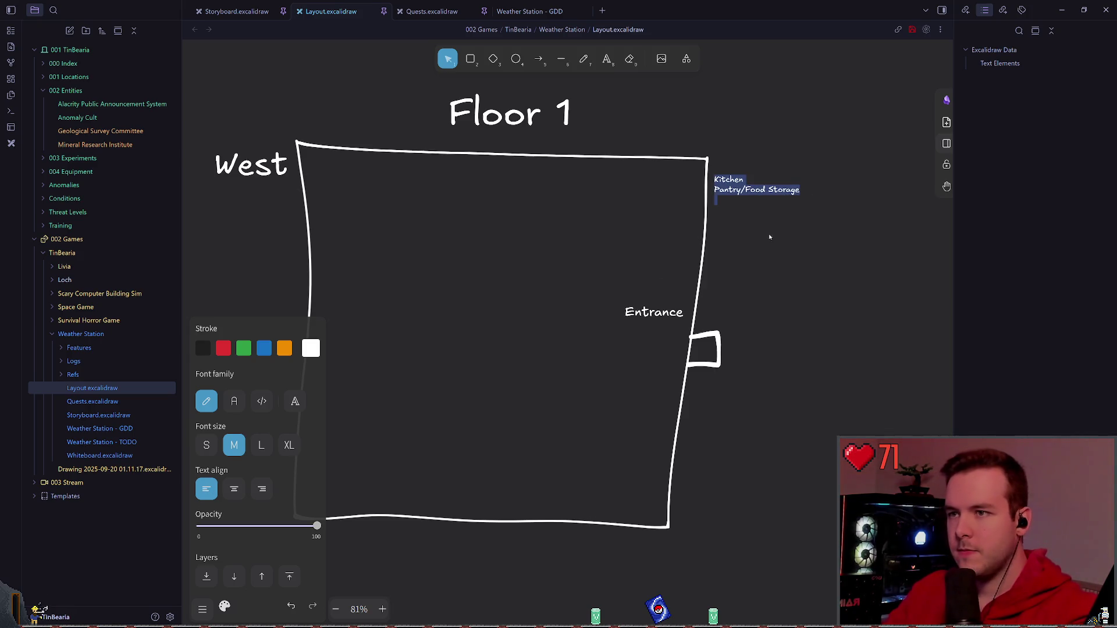
pyautogui.press('Escape')
pyautogui.click(756, 165)
pyautogui.click(784, 203)
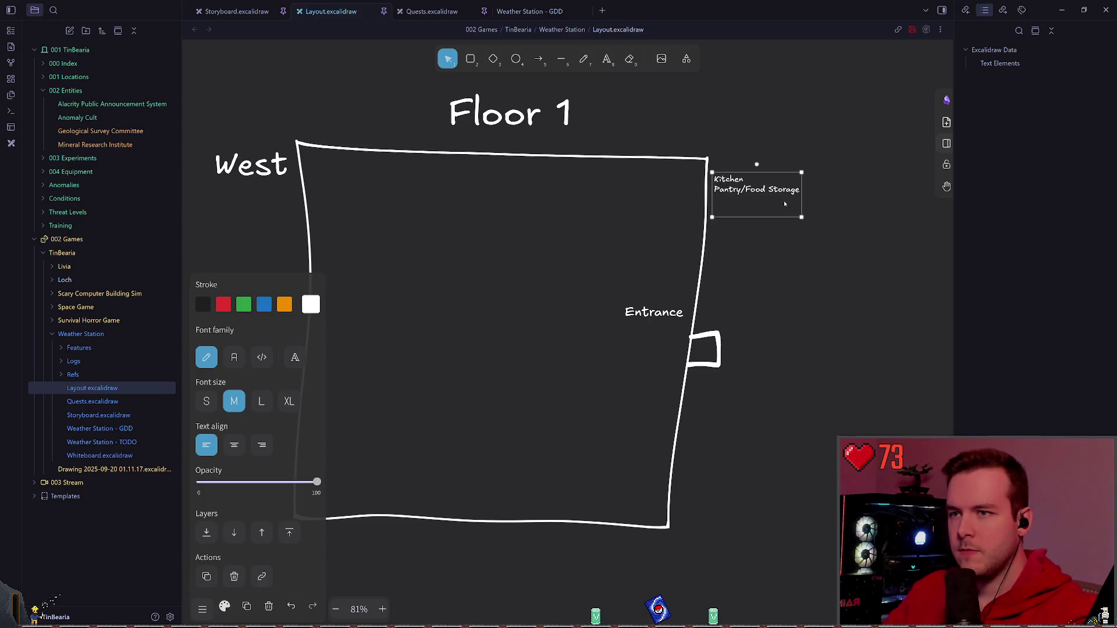
pyautogui.moveTo(800, 218); pyautogui.dragTo(880, 236)
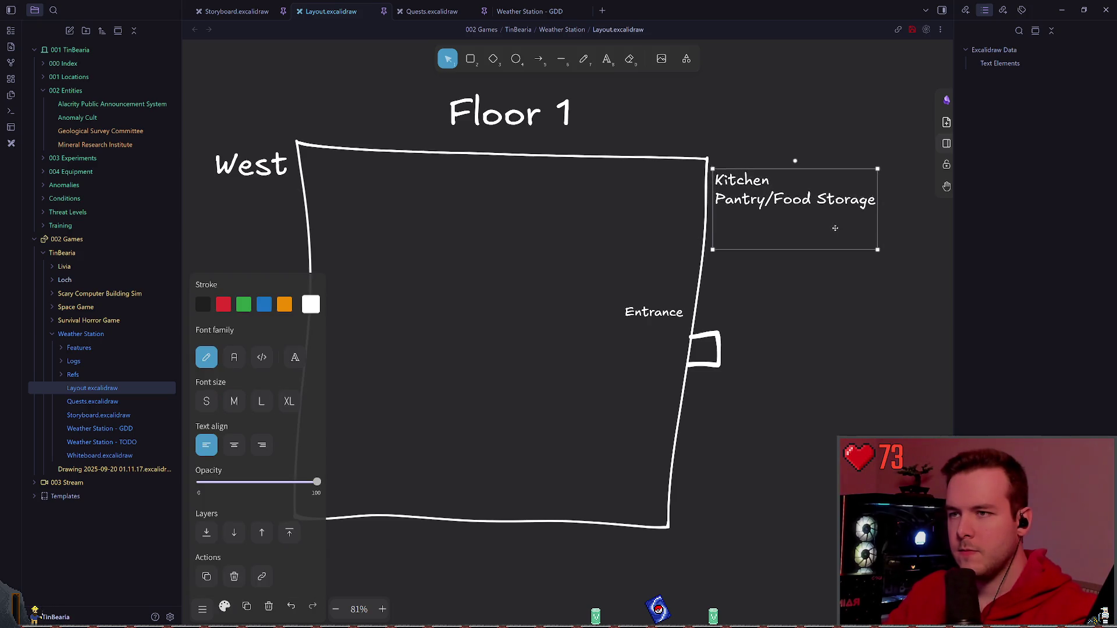
# - Extend the list with Dining, Stairs, Elevator and Mud Room lines
pyautogui.doubleClick(811, 187)
pyautogui.click(815, 187)
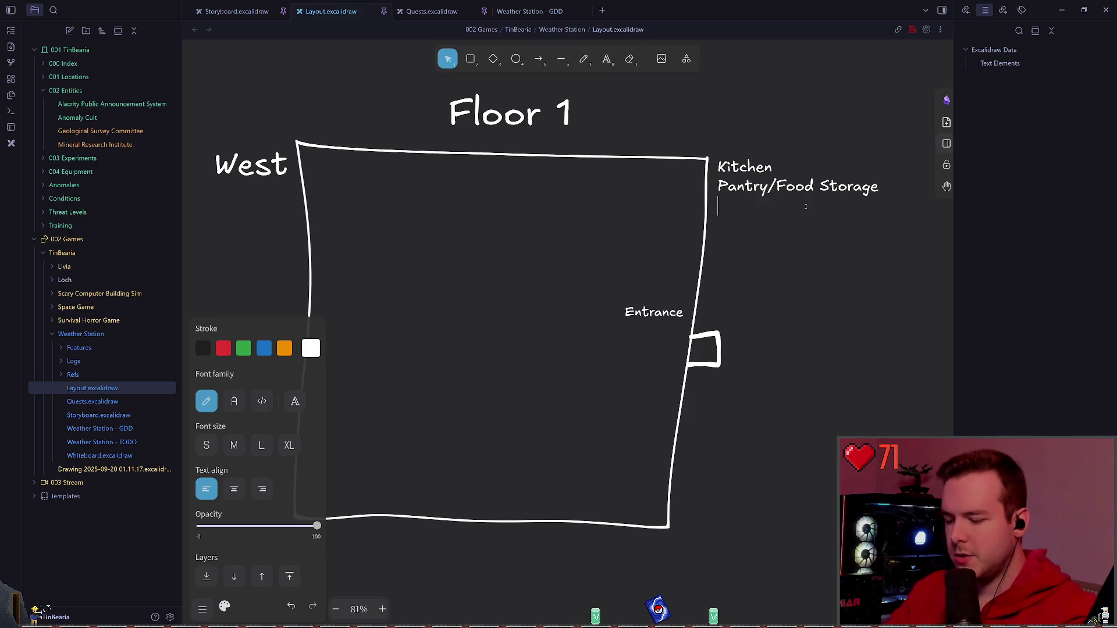
pyautogui.write('Dining')
pyautogui.write('Stairs')
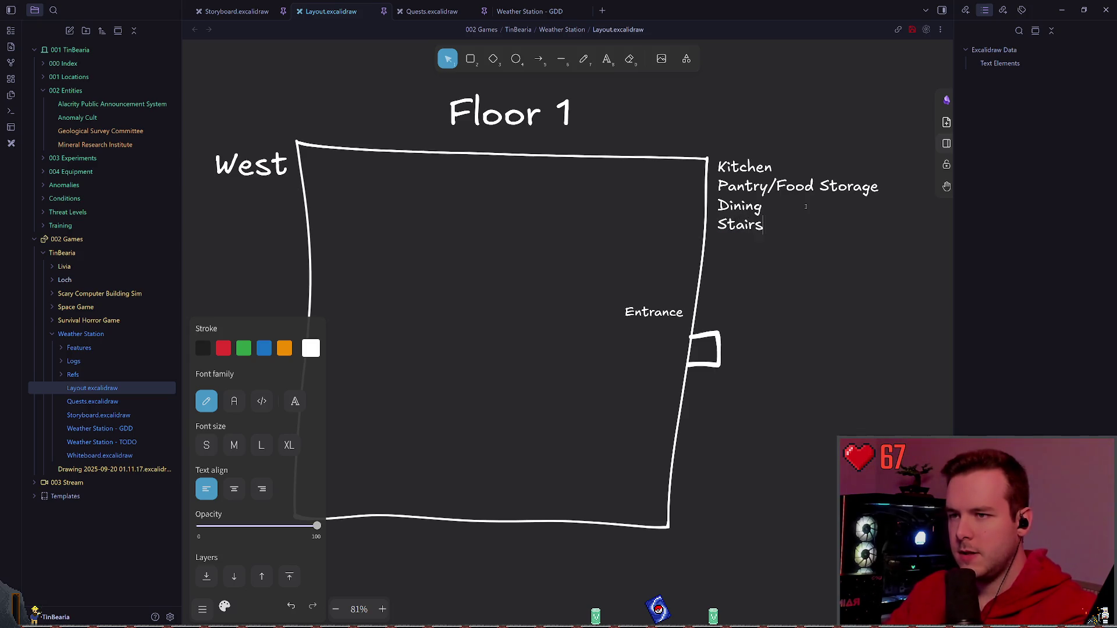
pyautogui.press('Return')
pyautogui.write('Elevator')
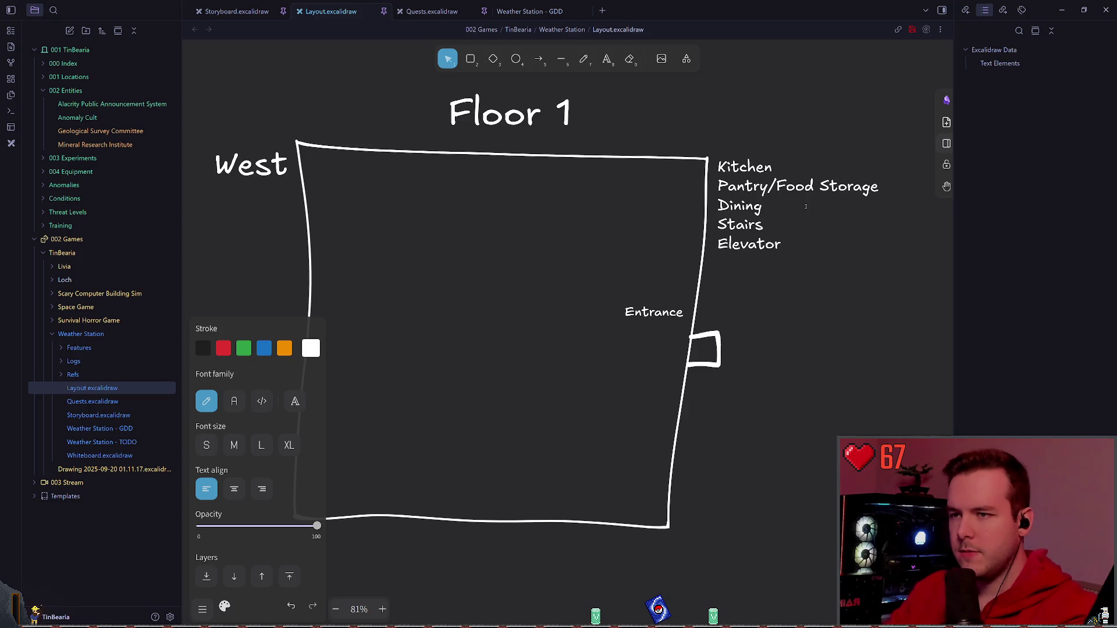
pyautogui.press('Return')
pyautogui.write('Mud r')
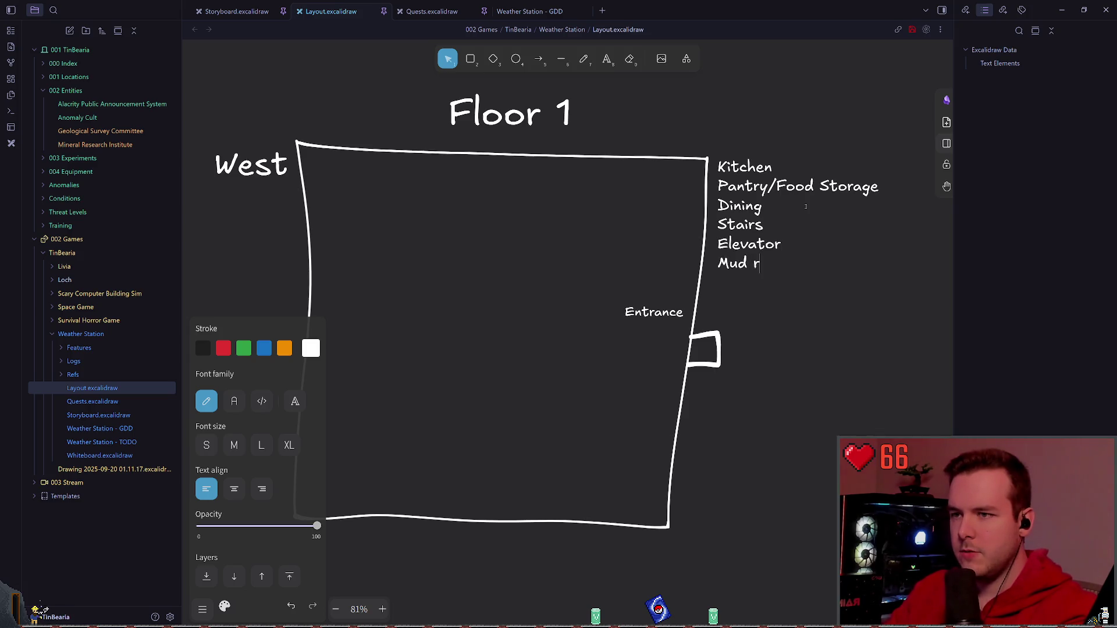
pyautogui.write('Room')
pyautogui.click(762, 108)
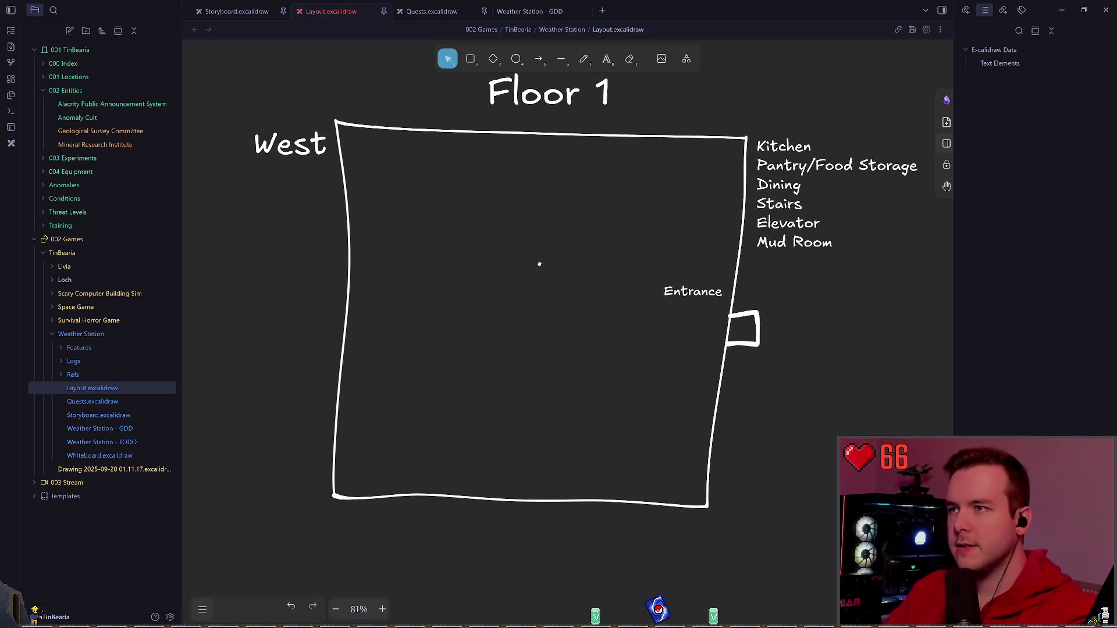
pyautogui.scroll(2, 535, 261)
pyautogui.press('p')
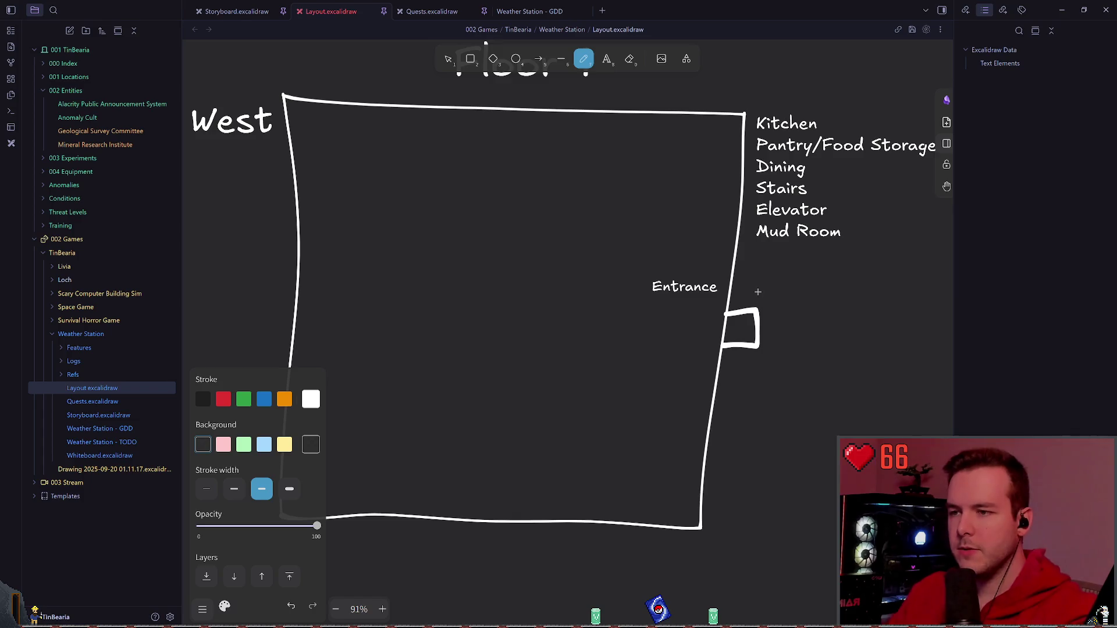
# - Move the Entrance label right of the wall and sketch a square room inside by the doorway
pyautogui.press('Escape')
pyautogui.moveTo(686, 287); pyautogui.dragTo(774, 294)
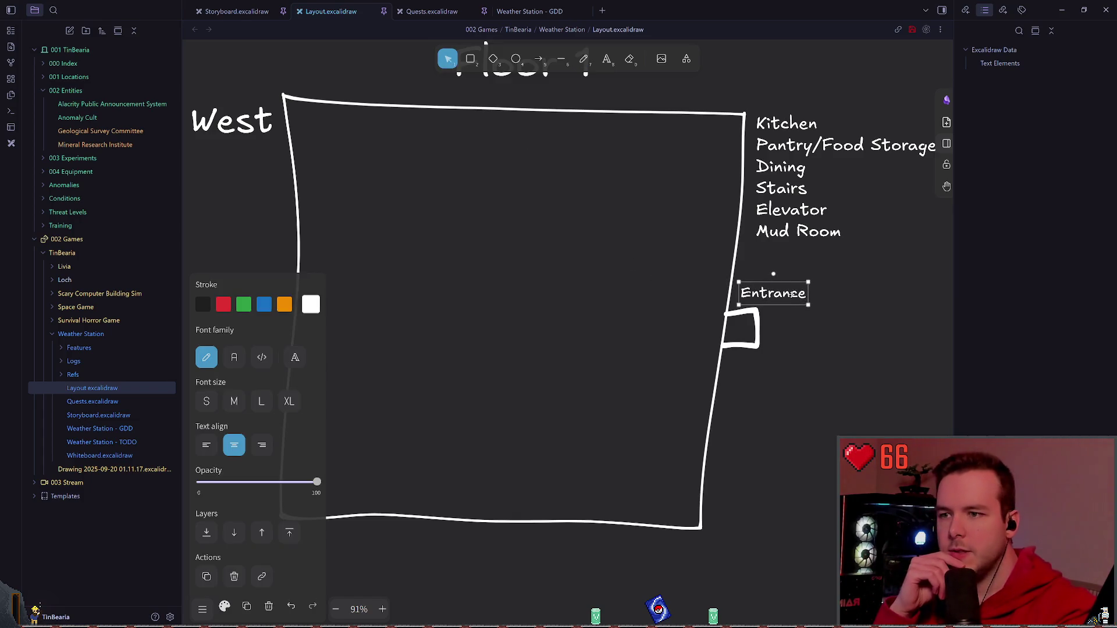
pyautogui.press('p')
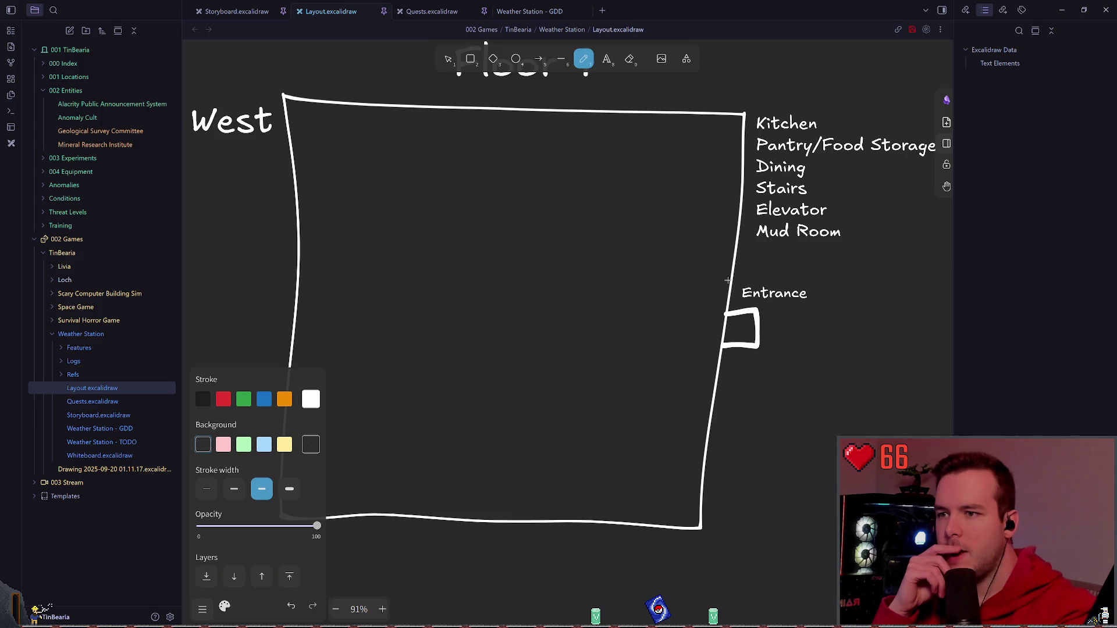
pyautogui.moveTo(727, 281); pyautogui.dragTo(711, 385)
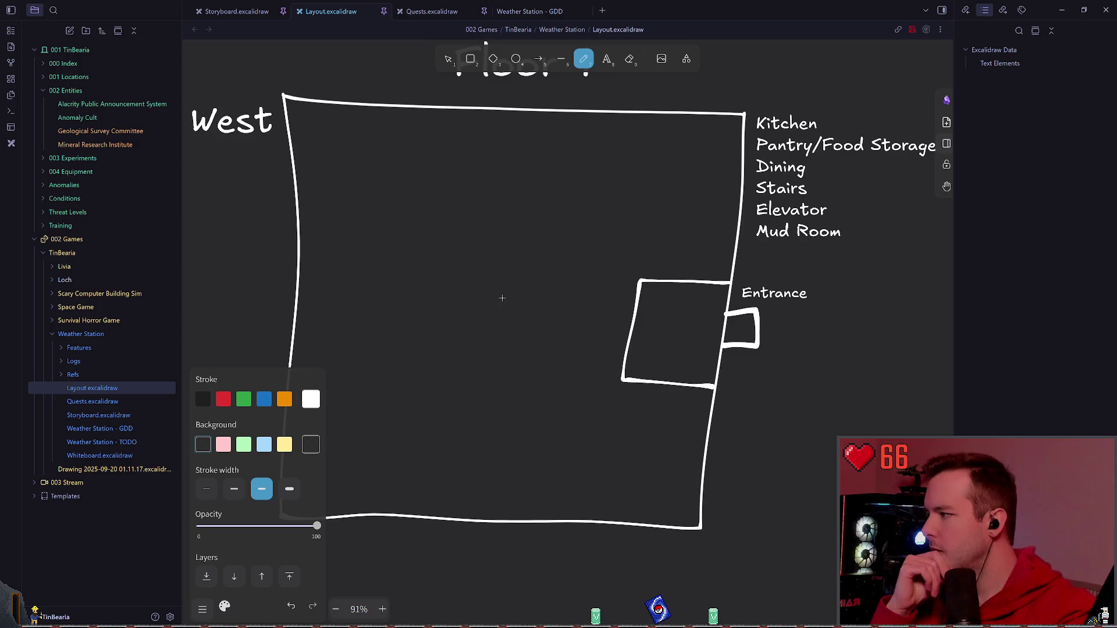
pyautogui.scroll(1, 502, 298)
# - Save, then nudge the square room slightly upward into place
pyautogui.hotkey('ctrl', 's')
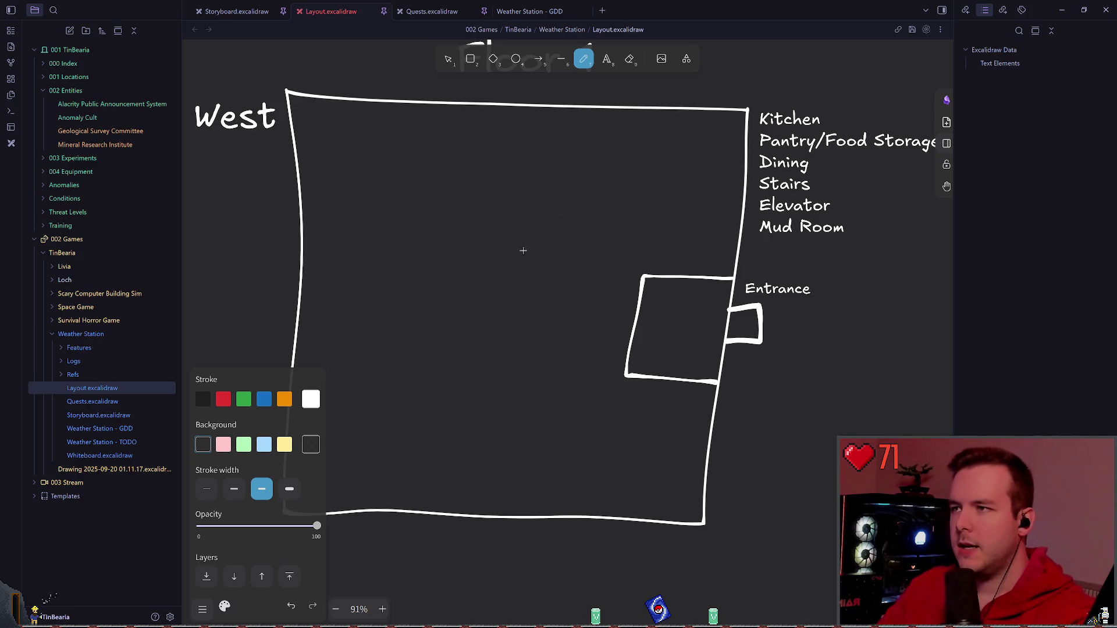
pyautogui.press('Escape')
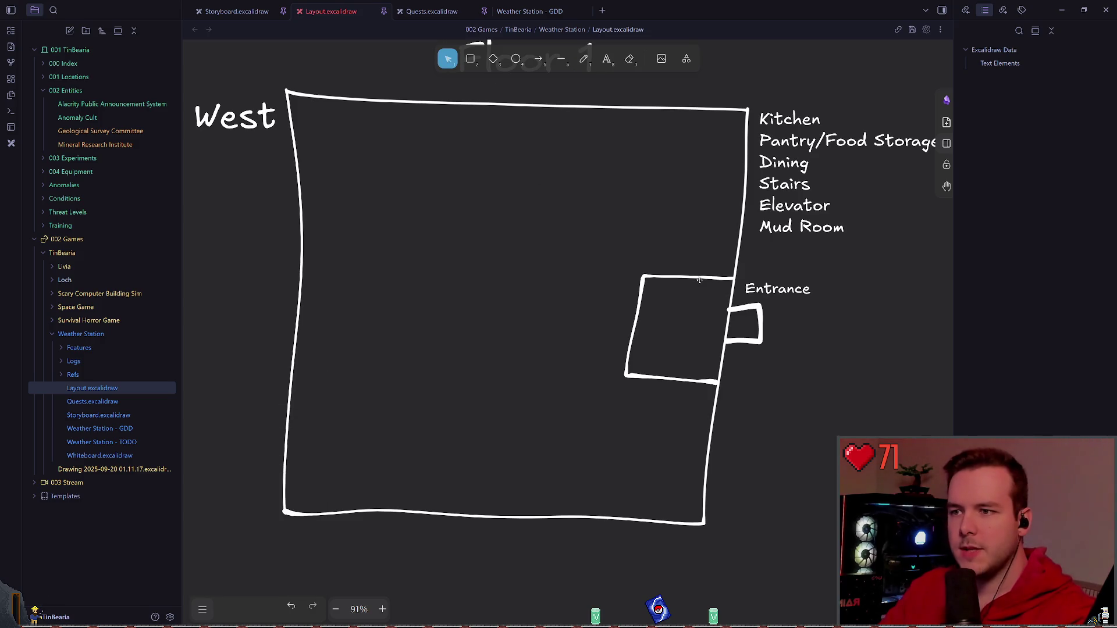
pyautogui.moveTo(699, 279); pyautogui.dragTo(700, 274)
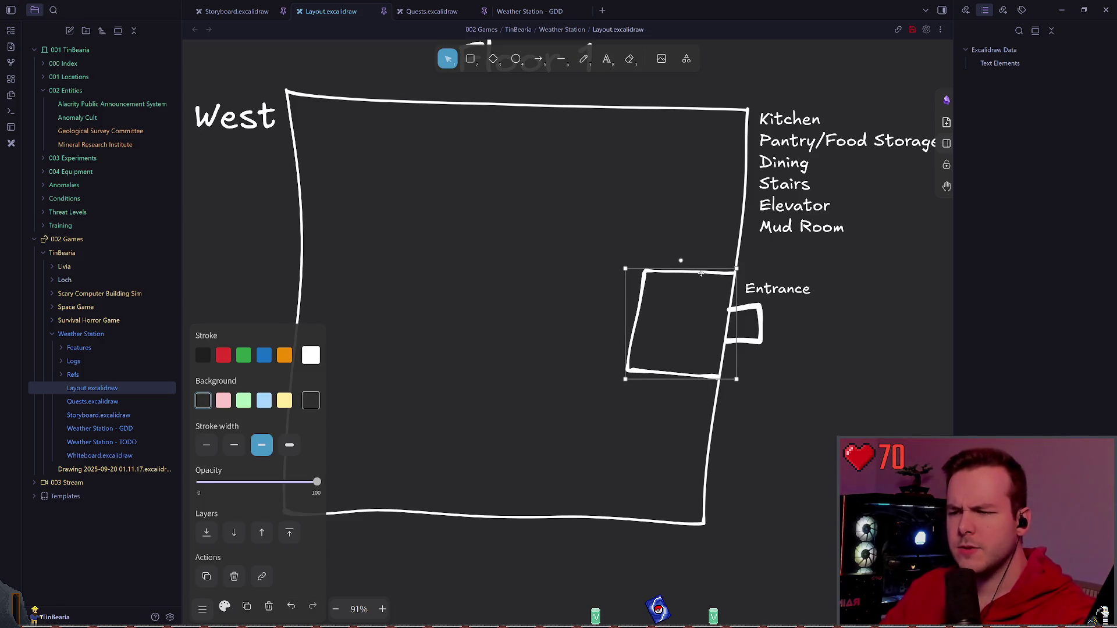
pyautogui.click(583, 230)
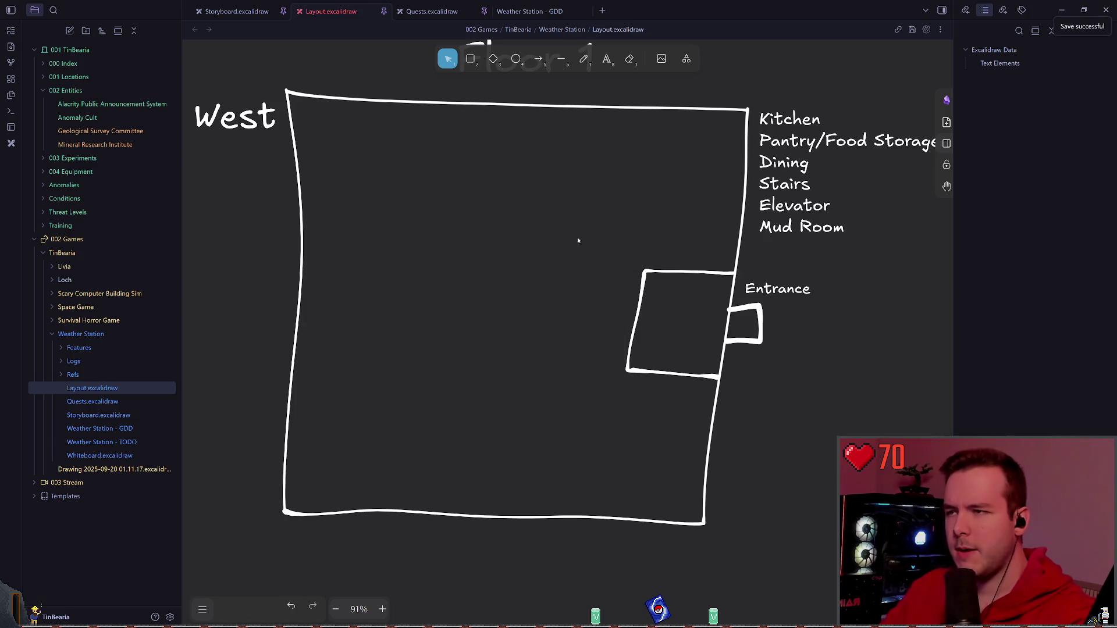
pyautogui.click(586, 58)
pyautogui.scroll(-3, 549, 259)
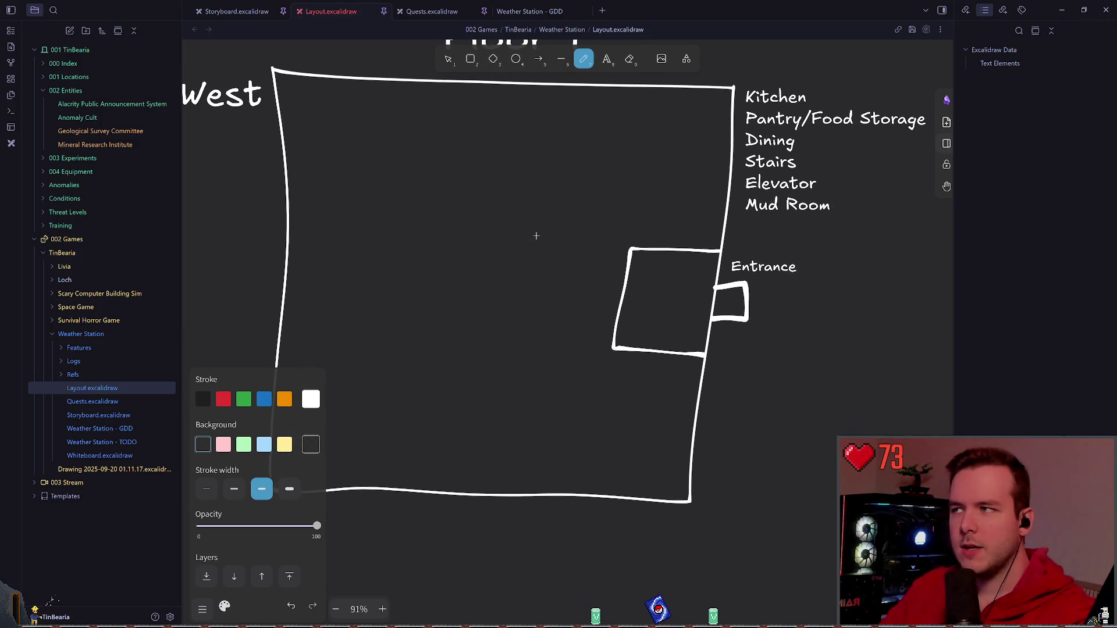
pyautogui.scroll(-3, 525, 205)
pyautogui.scroll(-3, 525, 205)
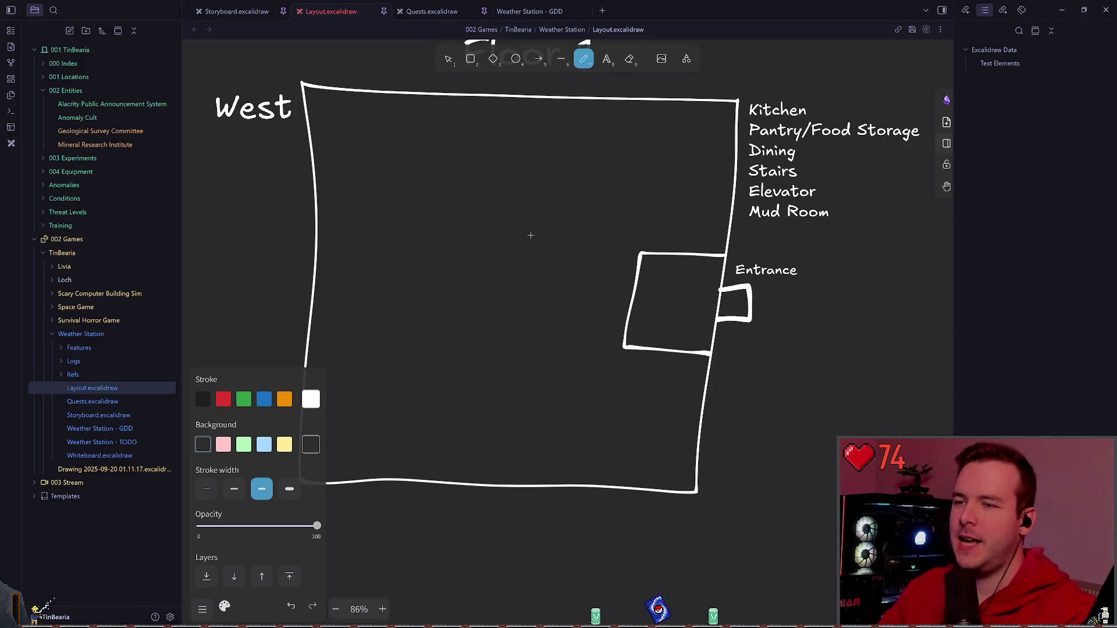
pyautogui.hscroll(1, 535, 207)
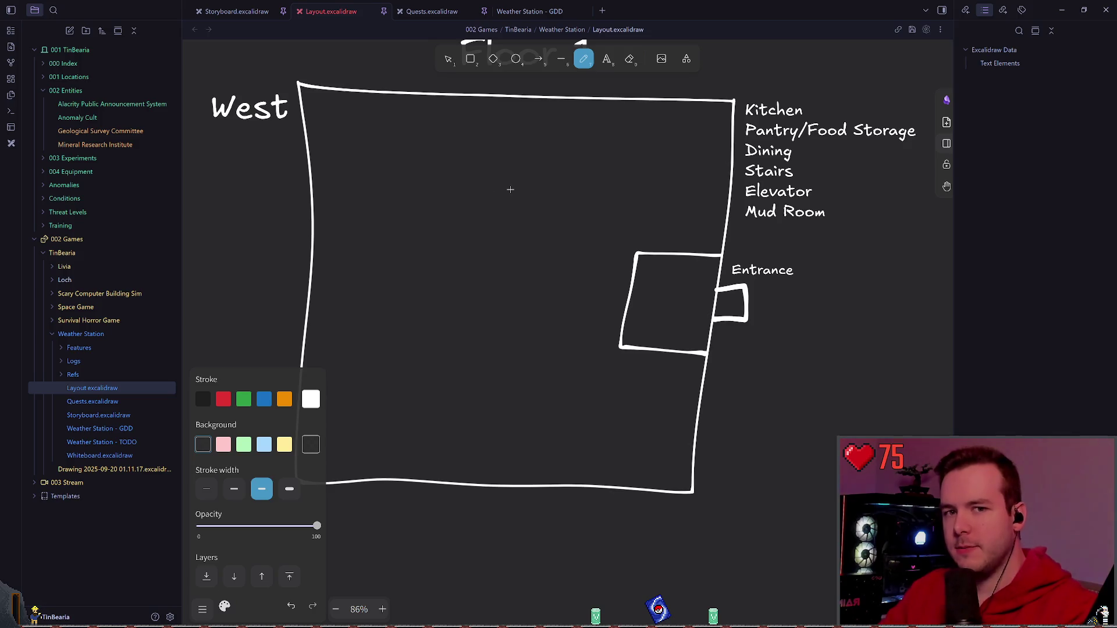
# - Save, nudge the inner entrance room box down, and freehand a small door square on its left wall
pyautogui.hotkey('ctrl', 's')
pyautogui.scroll(1, 541, 261)
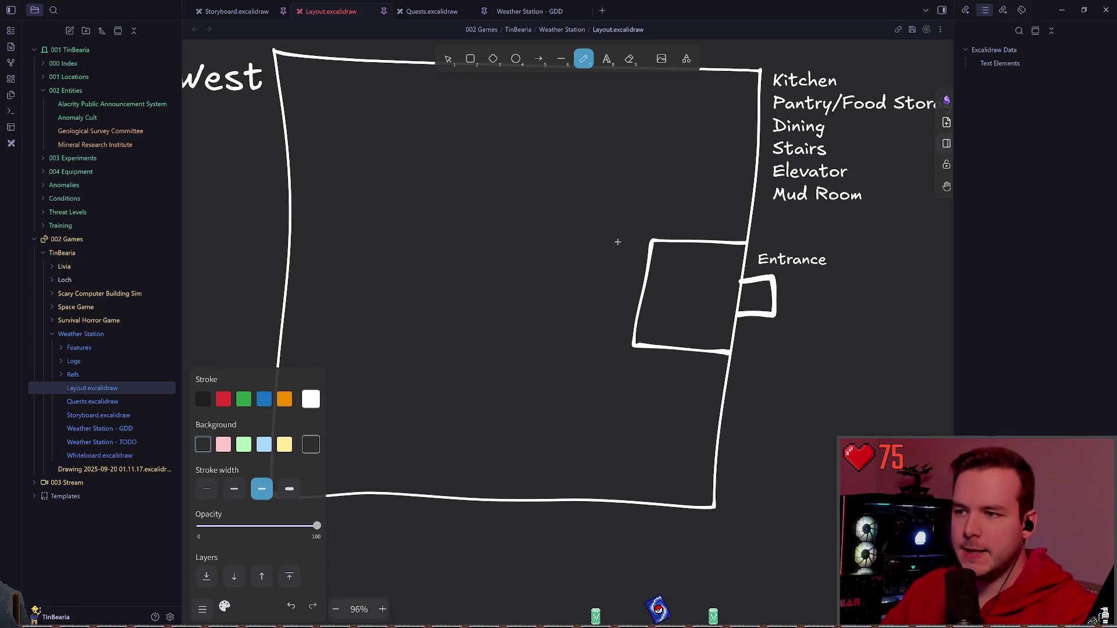
pyautogui.scroll(1, 609, 255)
pyautogui.scroll(1, 605, 280)
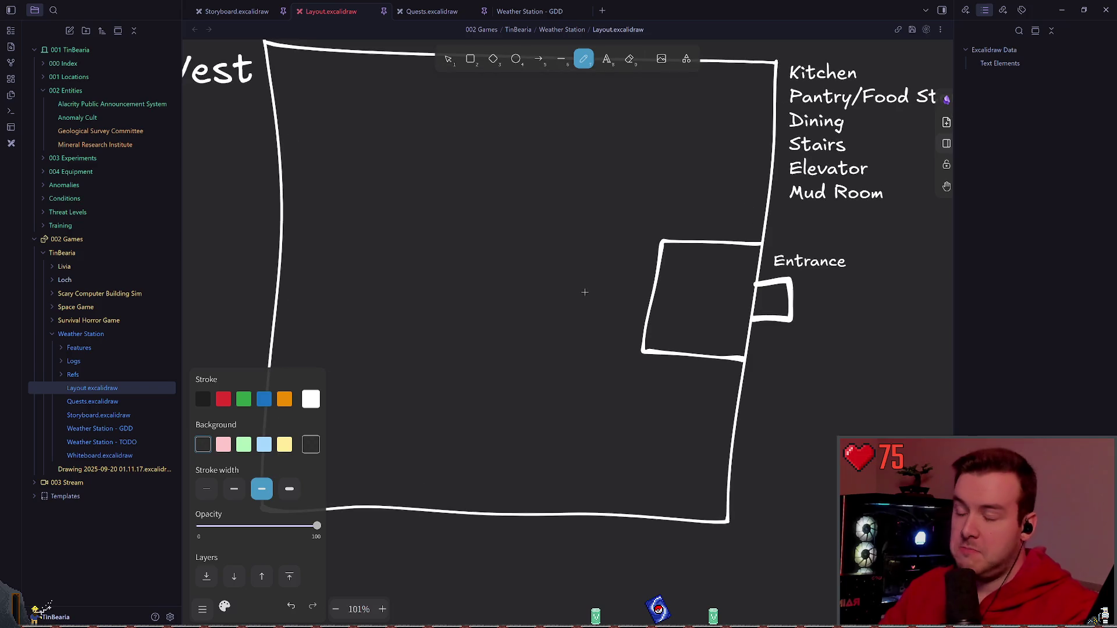
pyautogui.hscroll(-1, 647, 315)
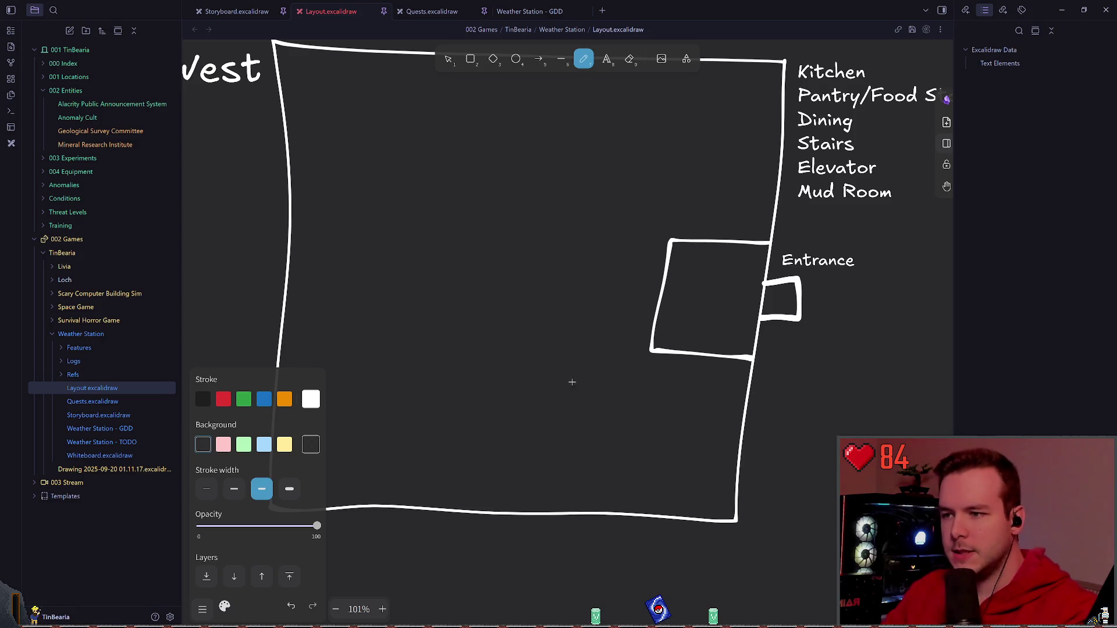
pyautogui.press('v')
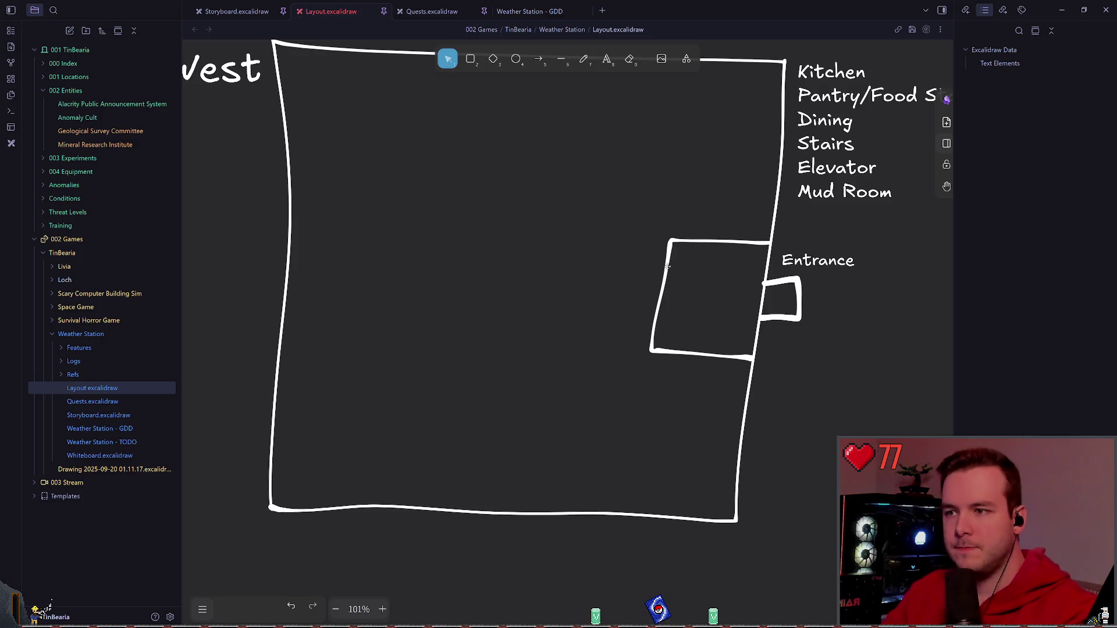
pyautogui.moveTo(665, 267); pyautogui.dragTo(665, 285)
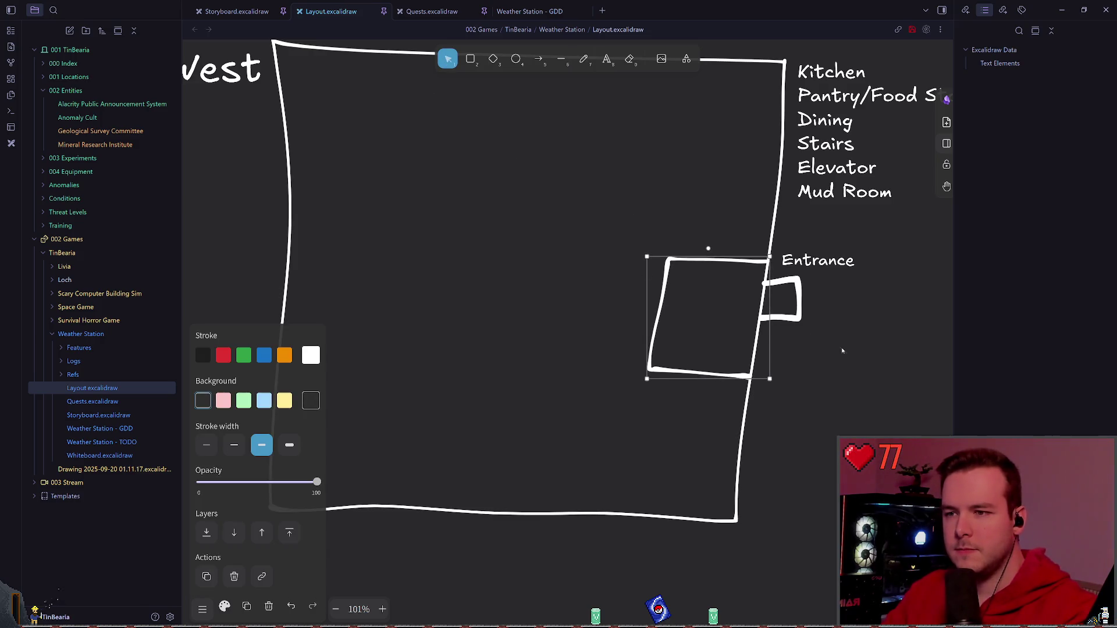
pyautogui.press('Escape')
pyautogui.press('p')
pyautogui.hotkey('ctrl', 's')
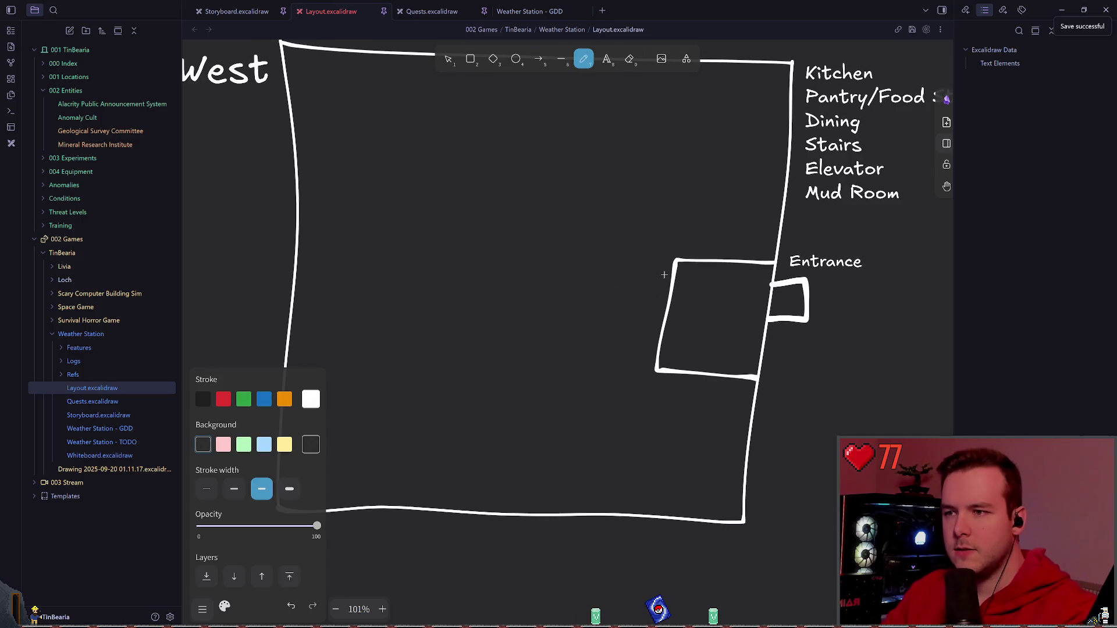
pyautogui.moveTo(689, 274); pyautogui.dragTo(671, 278)
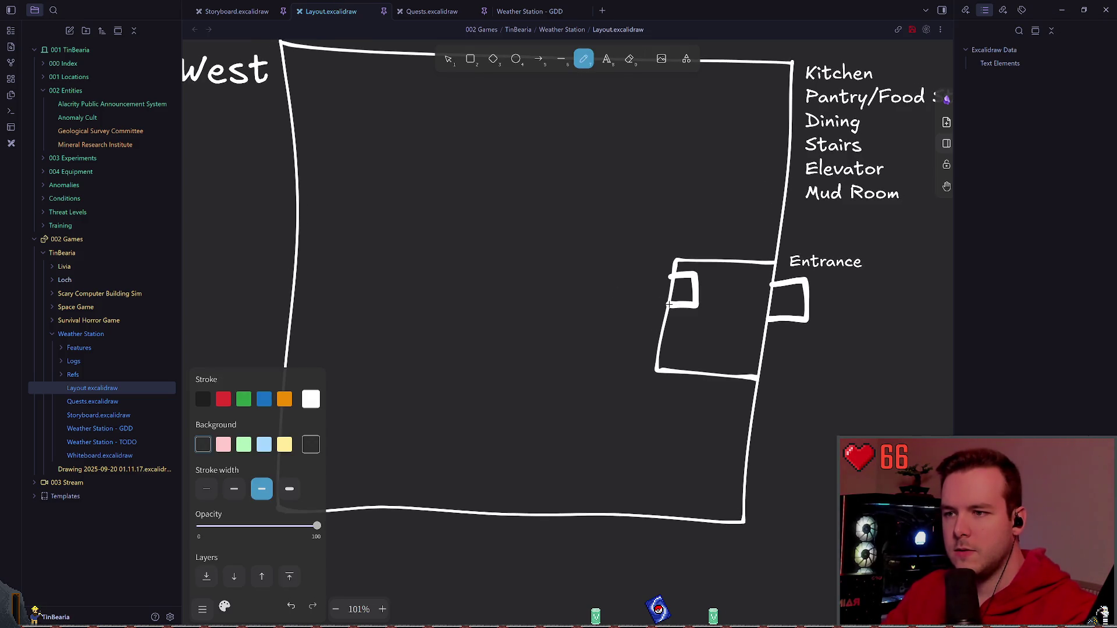
pyautogui.scroll(-1, 664, 289)
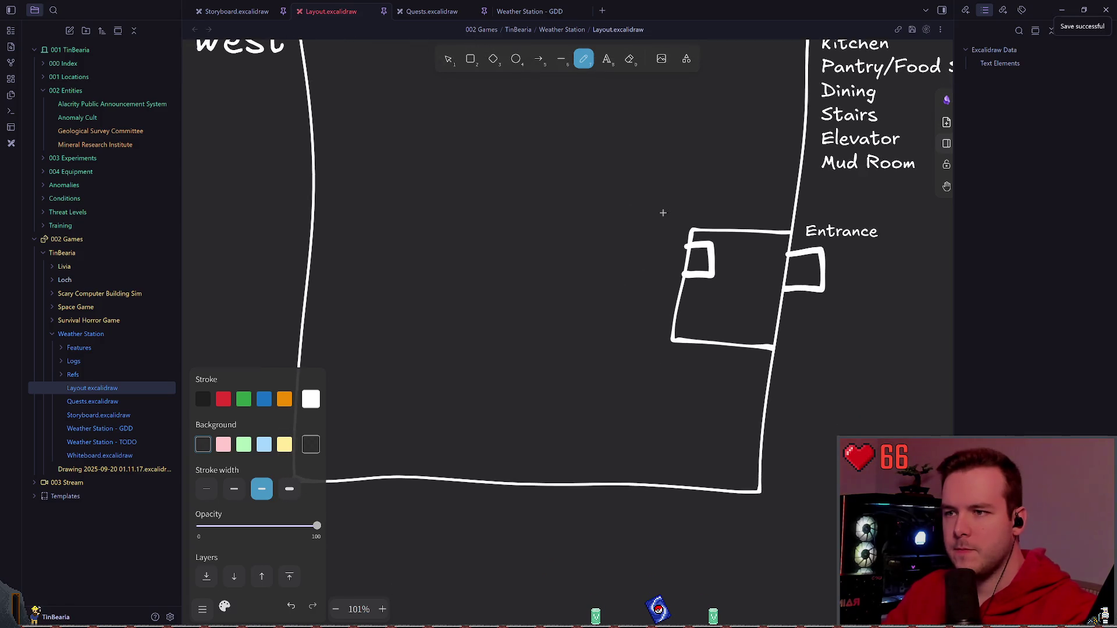
# - Draw two parallel L-shaped corridor walls west then north from the entrance room, plus a small block on the wall
pyautogui.moveTo(676, 285); pyautogui.dragTo(308, 283)
pyautogui.hotkey('ctrl', 'z')
pyautogui.moveTo(676, 293); pyautogui.dragTo(422, 118)
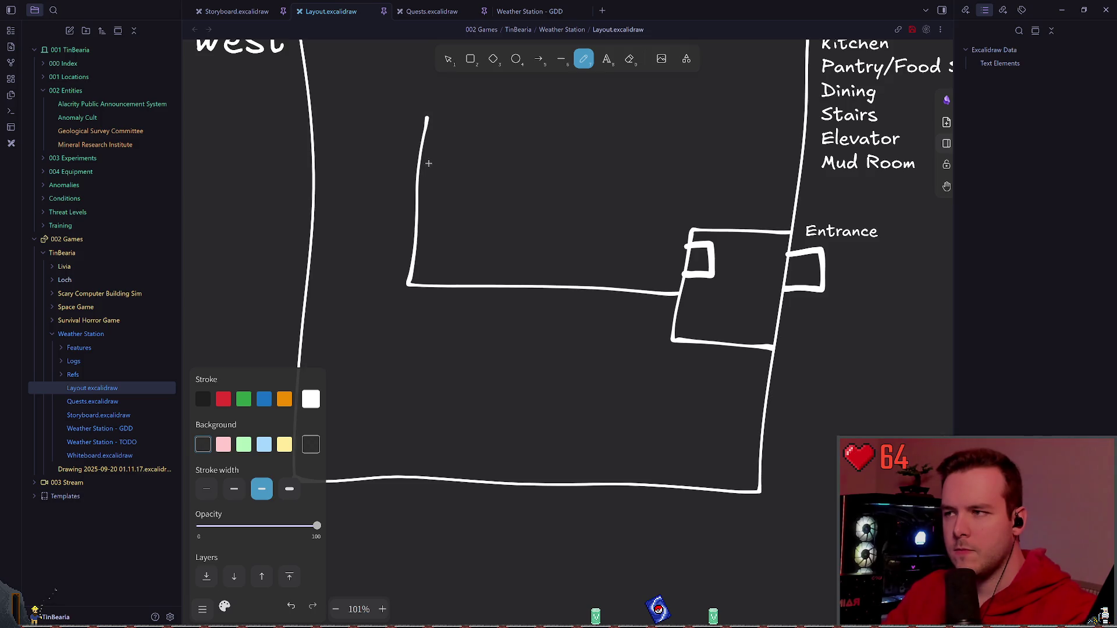
pyautogui.scroll(1, 674, 262)
pyautogui.moveTo(681, 295); pyautogui.dragTo(477, 170)
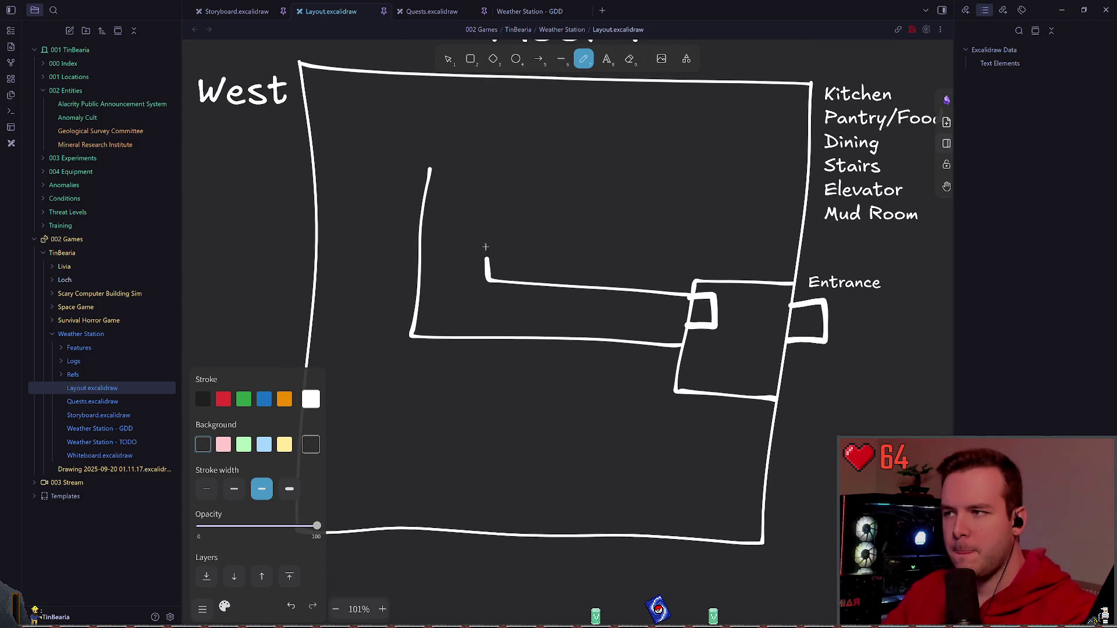
pyautogui.scroll(1, 489, 244)
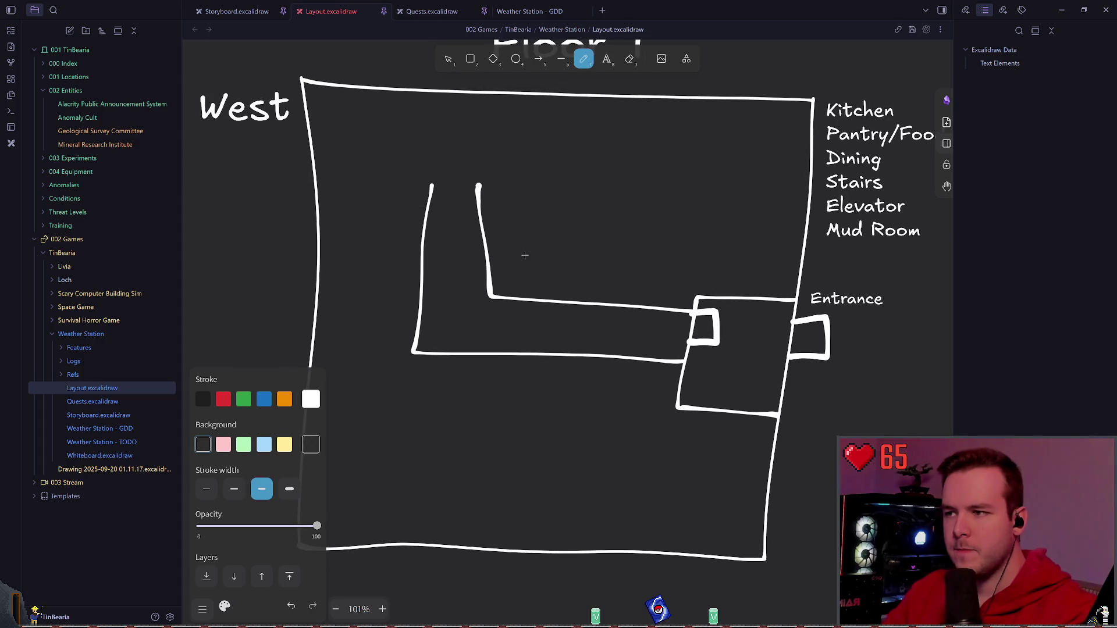
pyautogui.scroll(3, 524, 255)
pyautogui.moveTo(526, 327); pyautogui.dragTo(593, 286)
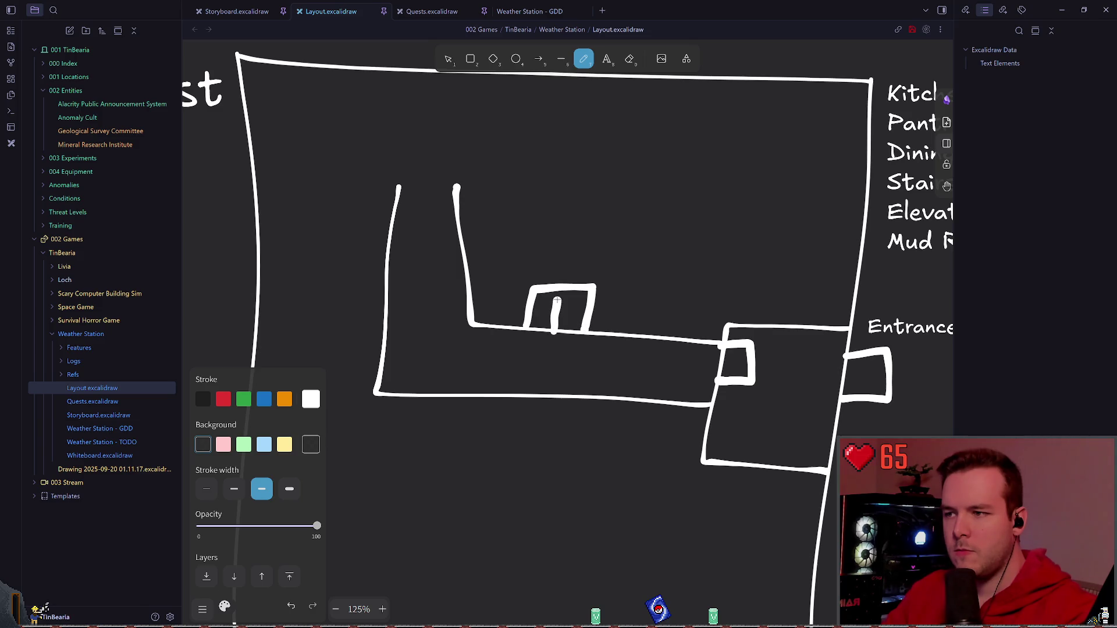
pyautogui.scroll(1, 561, 284)
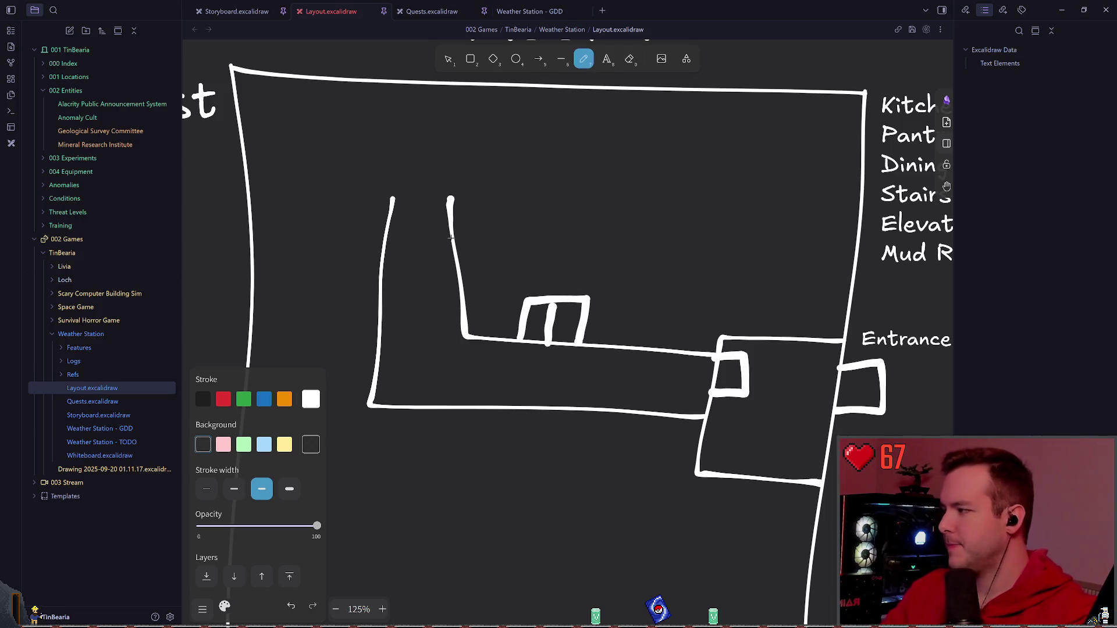
pyautogui.scroll(1, 534, 247)
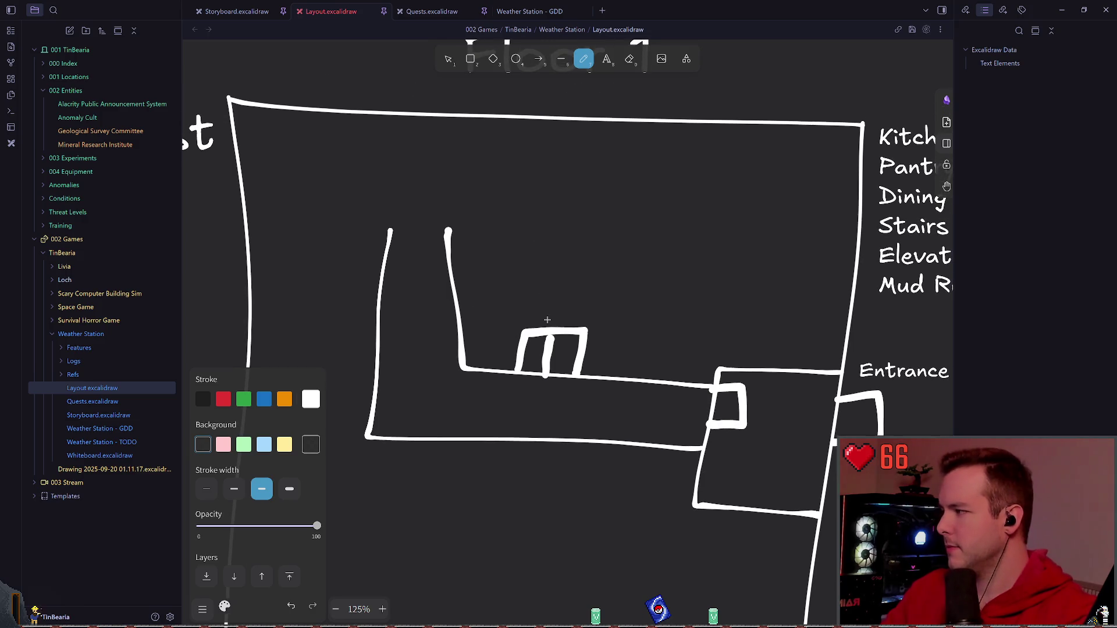
pyautogui.scroll(-1, 547, 319)
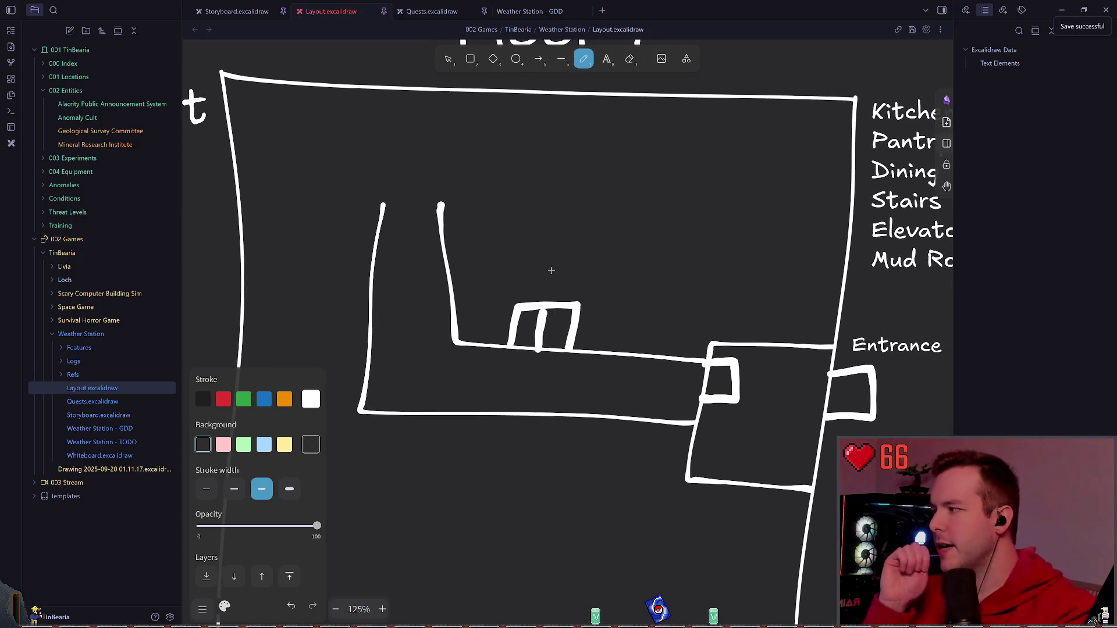
# - Write a 'Stairs?' text note on the canvas near the divided block
pyautogui.doubleClick(575, 285)
pyautogui.write('wh')
pyautogui.press('BackSpace')
pyautogui.press('BackSpace')
pyautogui.write('sirs?')
pyautogui.press('Escape')
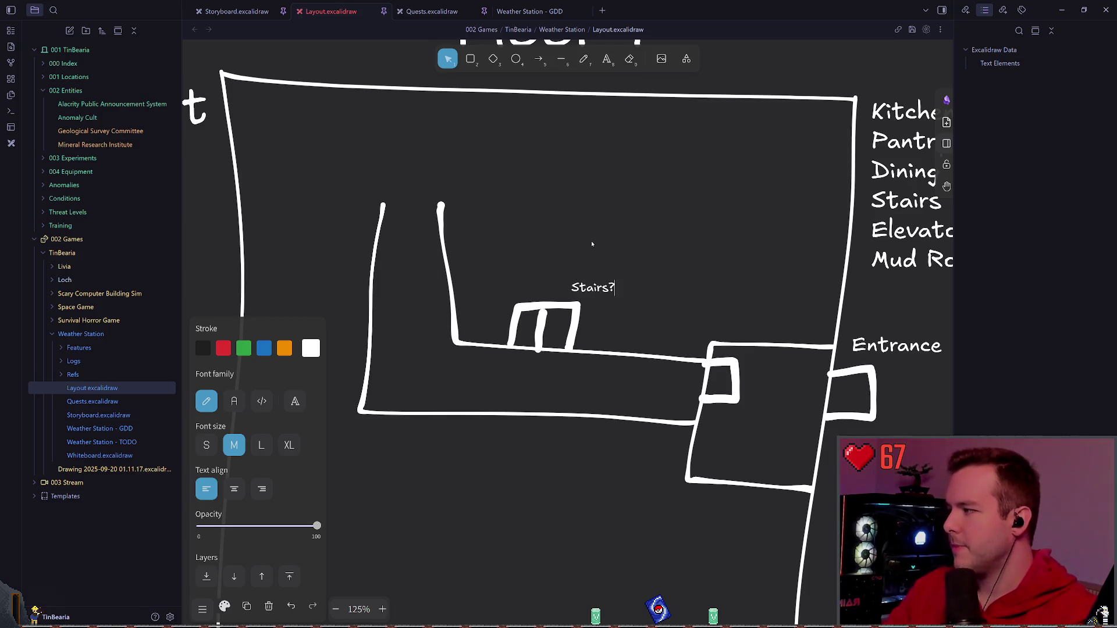
pyautogui.click(589, 249)
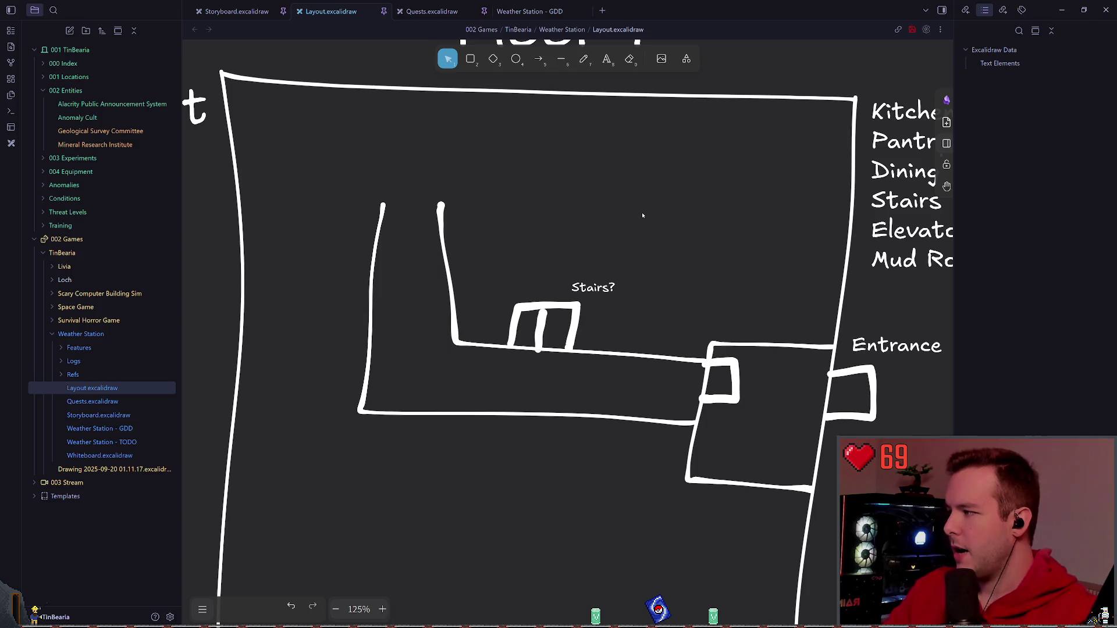
# - Move the Stairs? note just above the divided block and save
pyautogui.click(602, 287)
pyautogui.moveTo(593, 287); pyautogui.dragTo(557, 275)
pyautogui.click(675, 266)
pyautogui.hotkey('ctrl', 's')
pyautogui.click(662, 249)
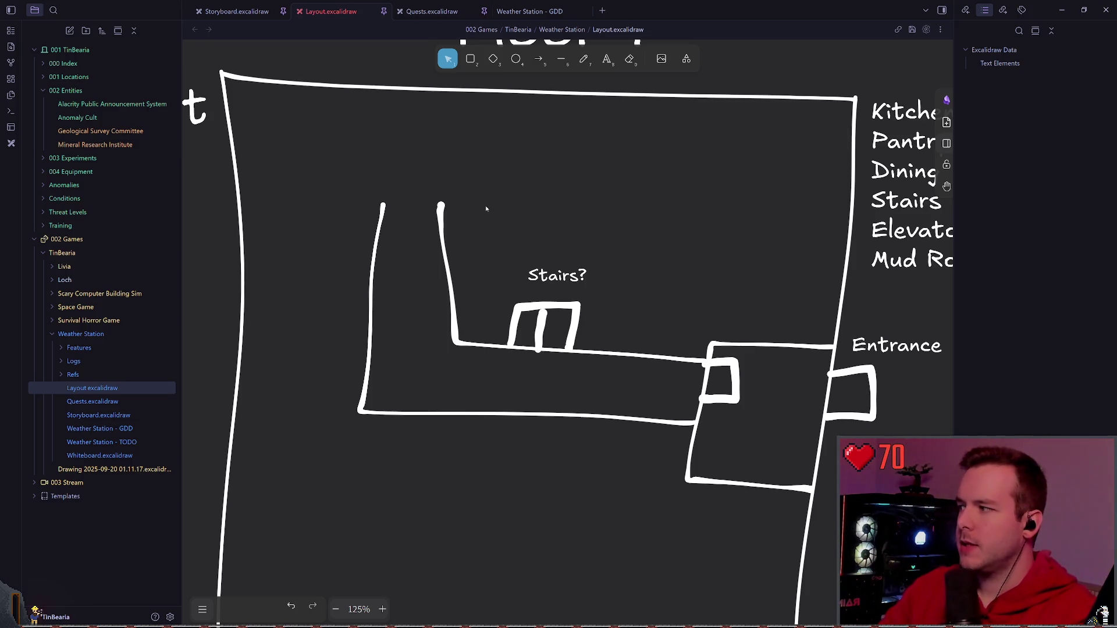
# - Save the drawing and switch to the freehand pen
pyautogui.hotkey('ctrl', 's')
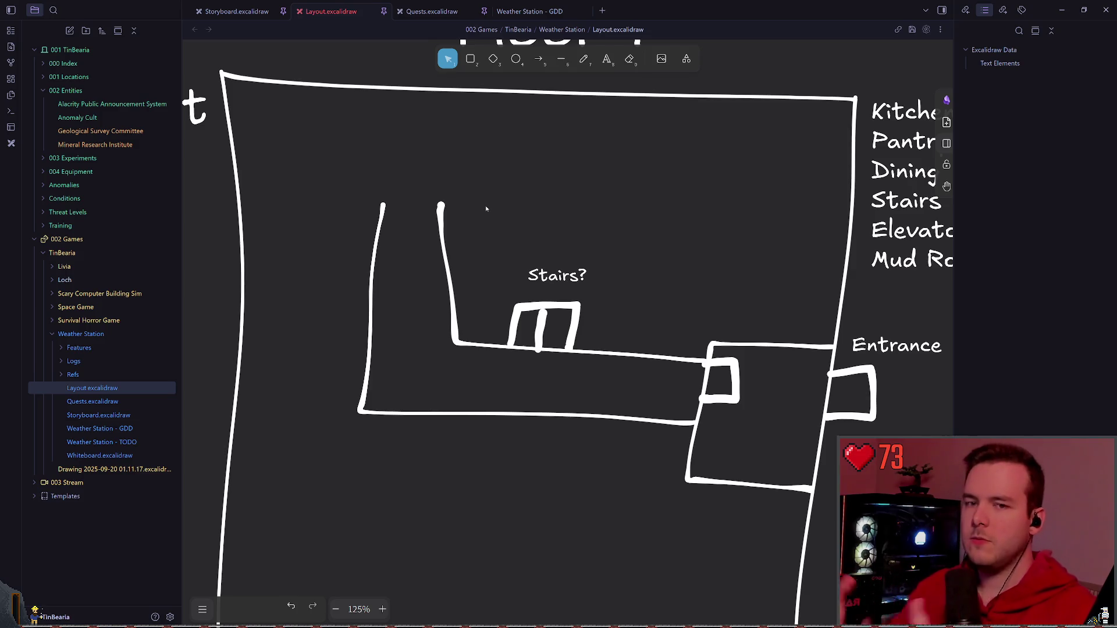
pyautogui.click(583, 58)
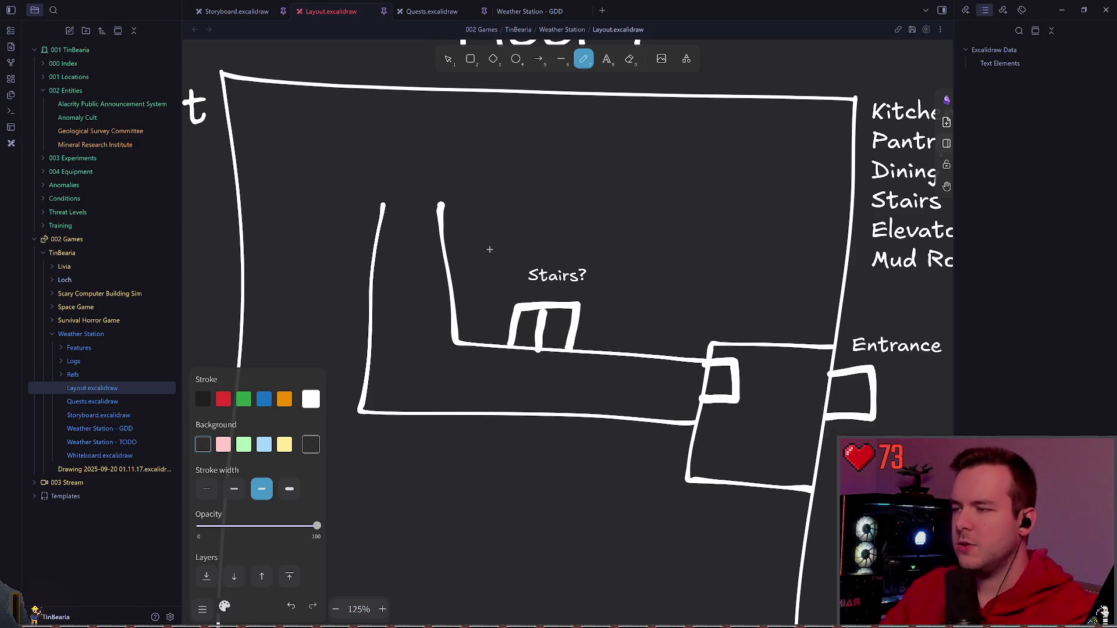
pyautogui.hscroll(-2, 490, 251)
pyautogui.hscroll(-2, 498, 237)
pyautogui.hscroll(-2, 506, 227)
pyautogui.scroll(1, 514, 215)
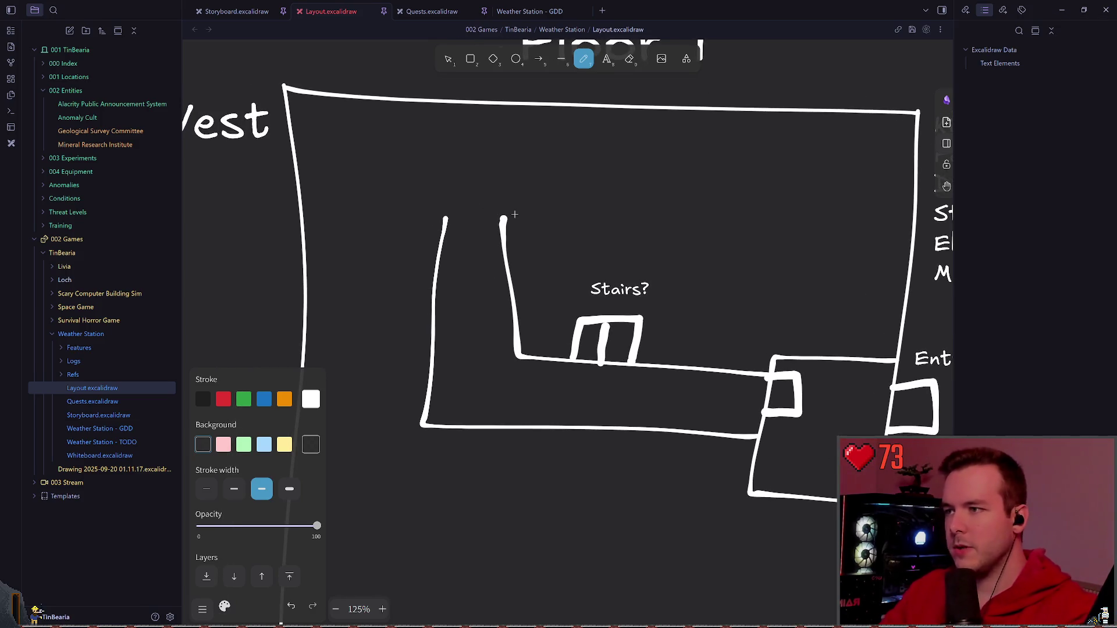
pyautogui.scroll(-3, 541, 234)
pyautogui.scroll(-1, 575, 218)
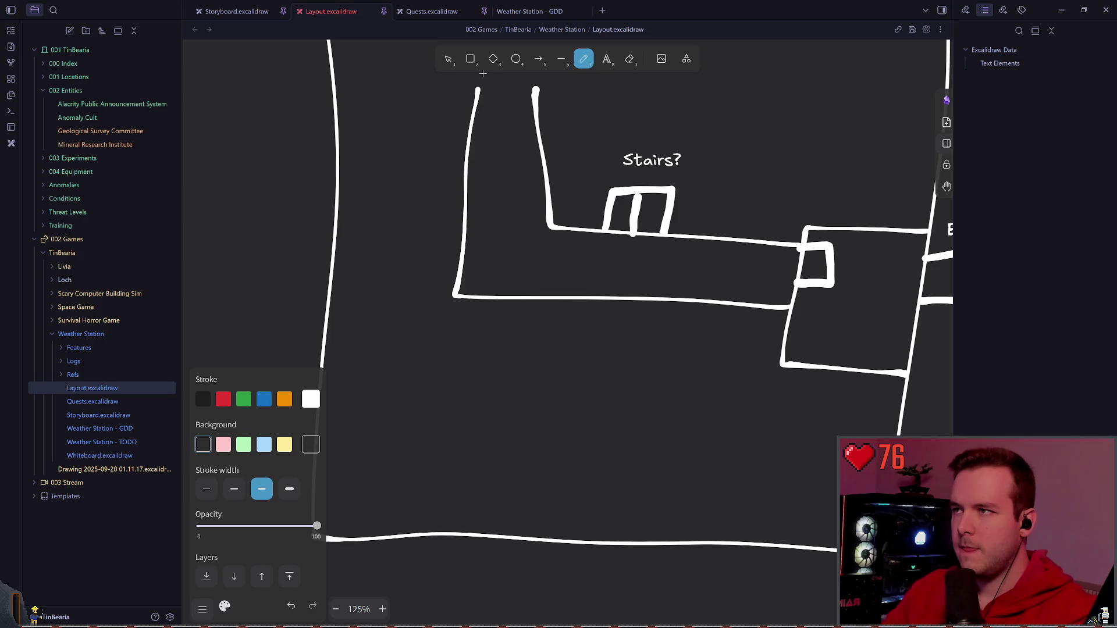
# - Delete the outer L-shaped corridor wall and return to the pen
pyautogui.press('Escape')
pyautogui.press('Escape')
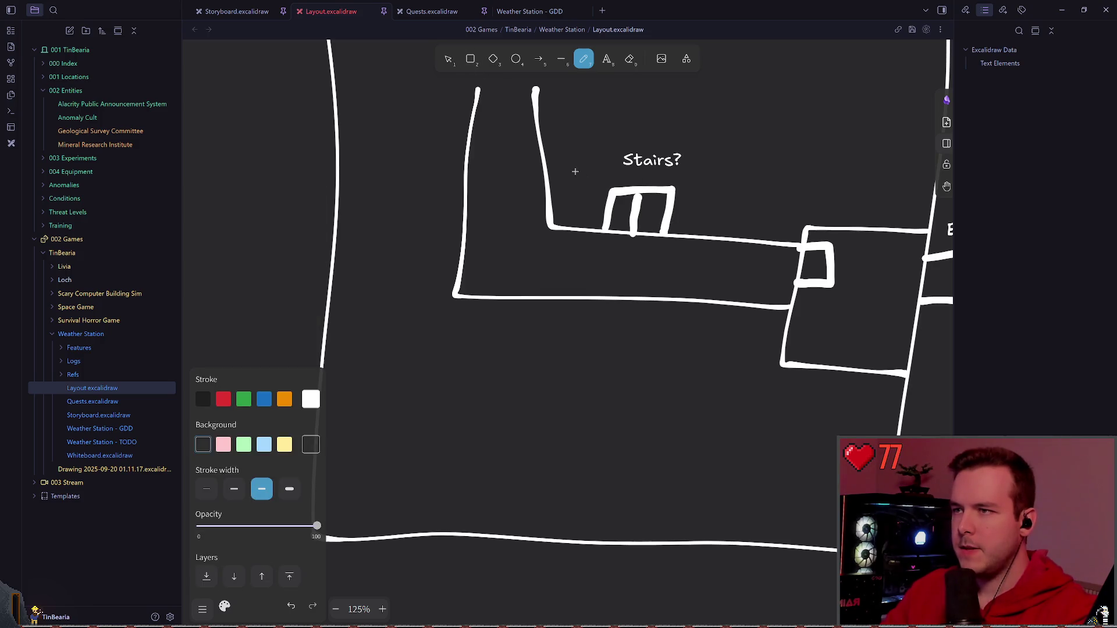
pyautogui.press('1')
pyautogui.moveTo(803, 248); pyautogui.dragTo(534, 89)
pyautogui.keyDown('shift'); pyautogui.click(458, 286); pyautogui.keyUp('shift')
pyautogui.press('Delete')
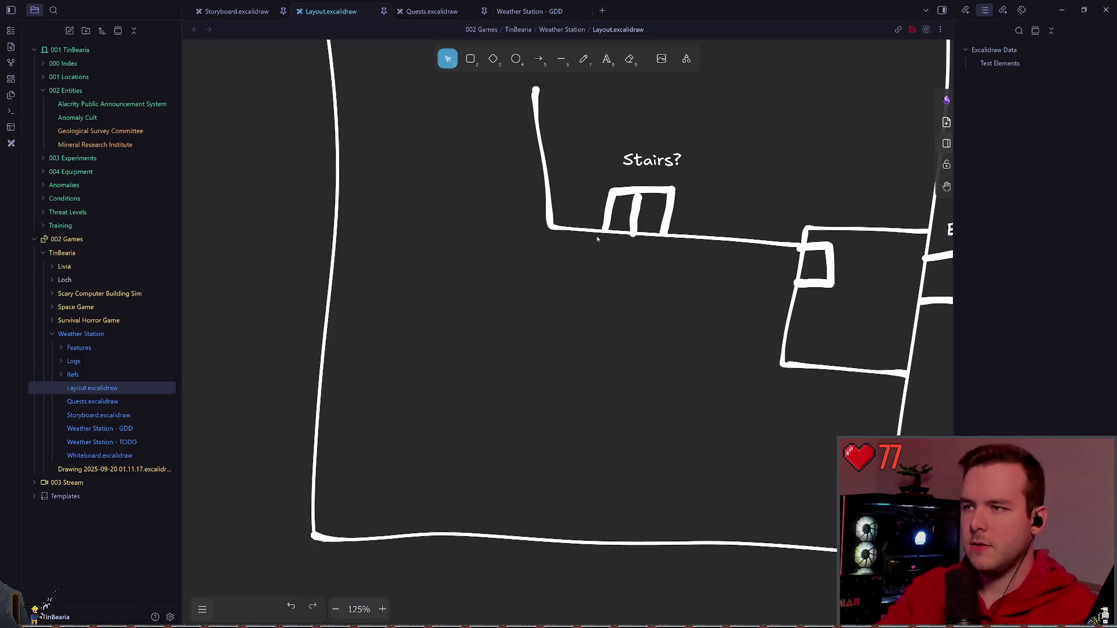
pyautogui.click(583, 59)
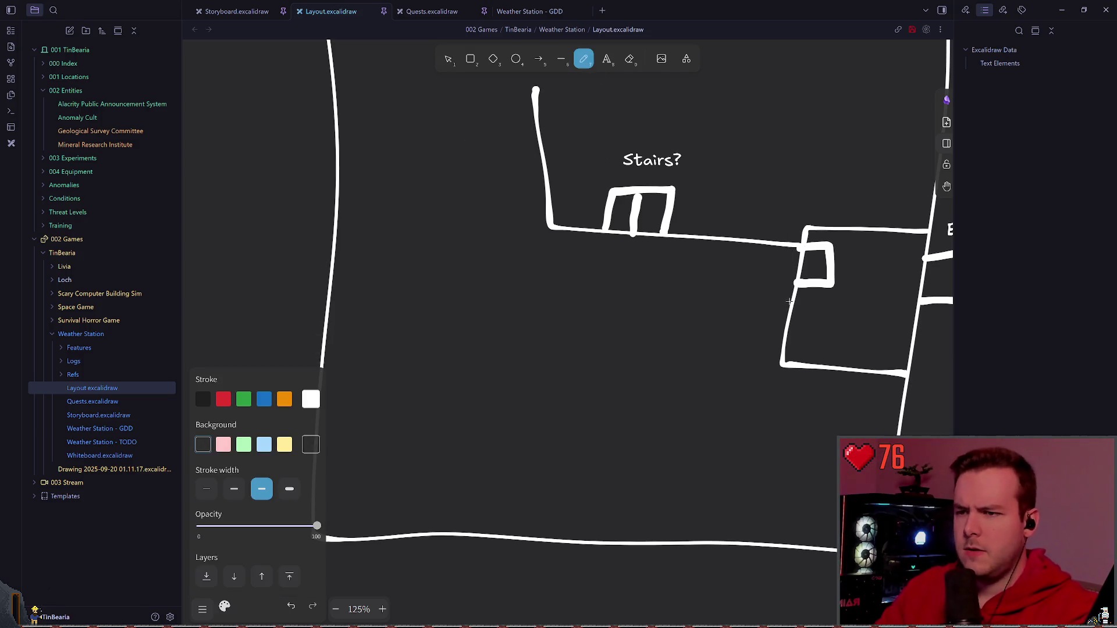
# - Draw new hallway walls westward to the outer wall with a vertical wall down, undoing stray strokes
pyautogui.moveTo(792, 297)
pyautogui.mouseDown()
pyautogui.moveTo(554, 279)
pyautogui.moveTo(546, 471)
pyautogui.mouseUp()
pyautogui.hotkey('ctrl', 'z')
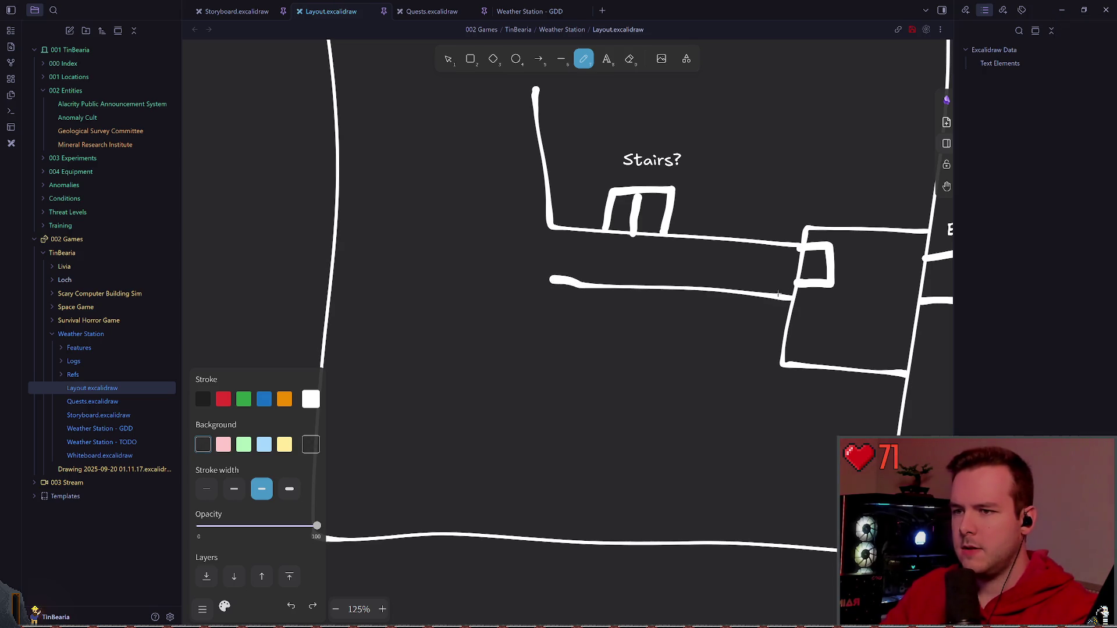
pyautogui.moveTo(556, 281); pyautogui.dragTo(534, 413)
pyautogui.hscroll(-2, 572, 422)
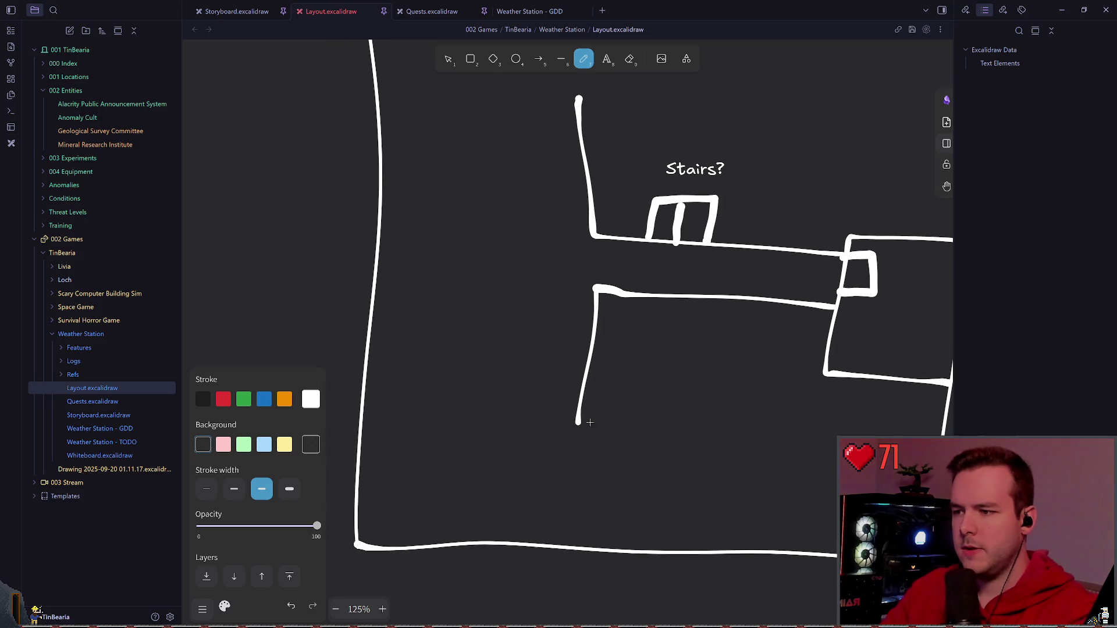
pyautogui.moveTo(510, 279); pyautogui.dragTo(506, 436)
pyautogui.hotkey('ctrl', 'z')
pyautogui.moveTo(524, 286); pyautogui.dragTo(374, 291)
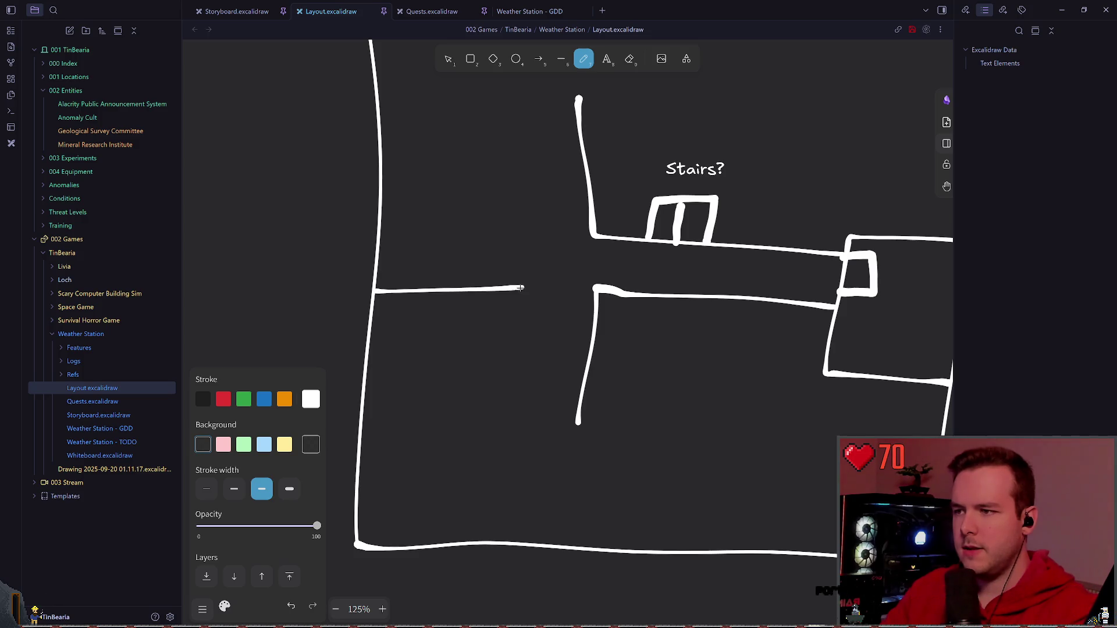
pyautogui.hotkey('ctrl', 's')
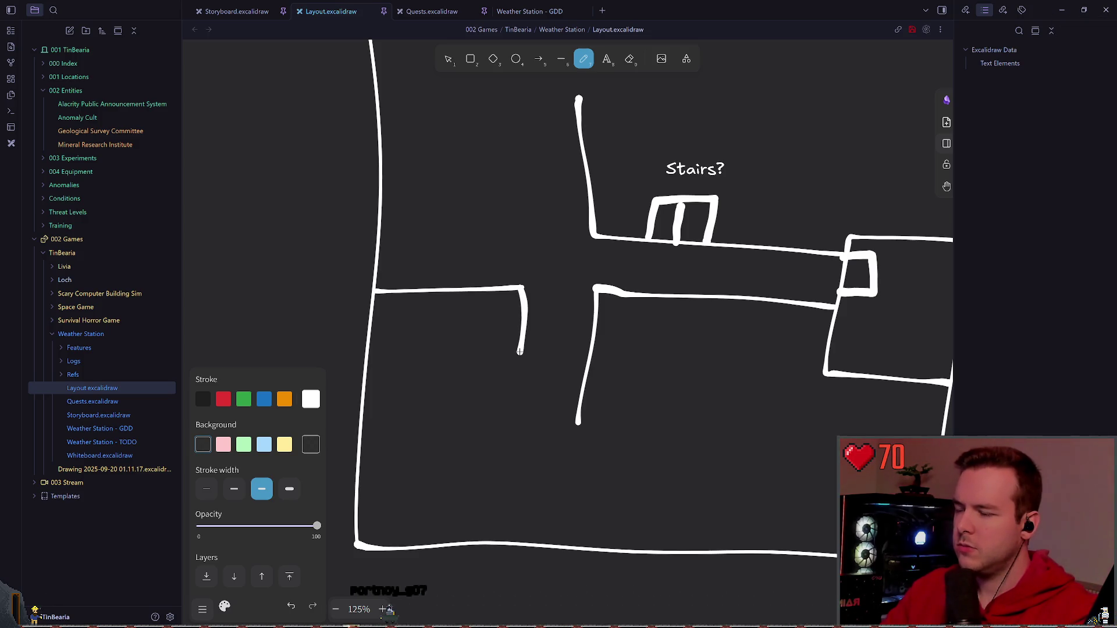
# - Add a vertical wall with short returns and an L-shaped wall enclosing a room north of the hallway
pyautogui.moveTo(524, 288)
pyautogui.mouseDown()
pyautogui.moveTo(506, 417)
pyautogui.moveTo(522, 418)
pyautogui.mouseUp()
pyautogui.moveTo(577, 423); pyautogui.dragTo(549, 422)
pyautogui.scroll(2, 544, 377)
pyautogui.scroll(2, 531, 390)
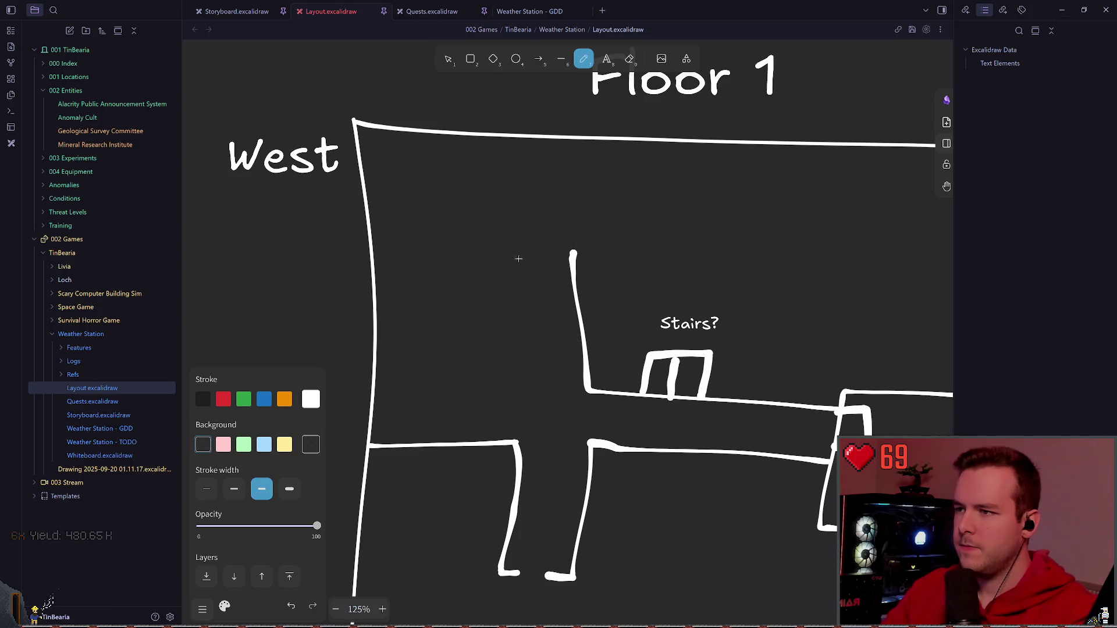
pyautogui.moveTo(518, 251); pyautogui.dragTo(375, 386)
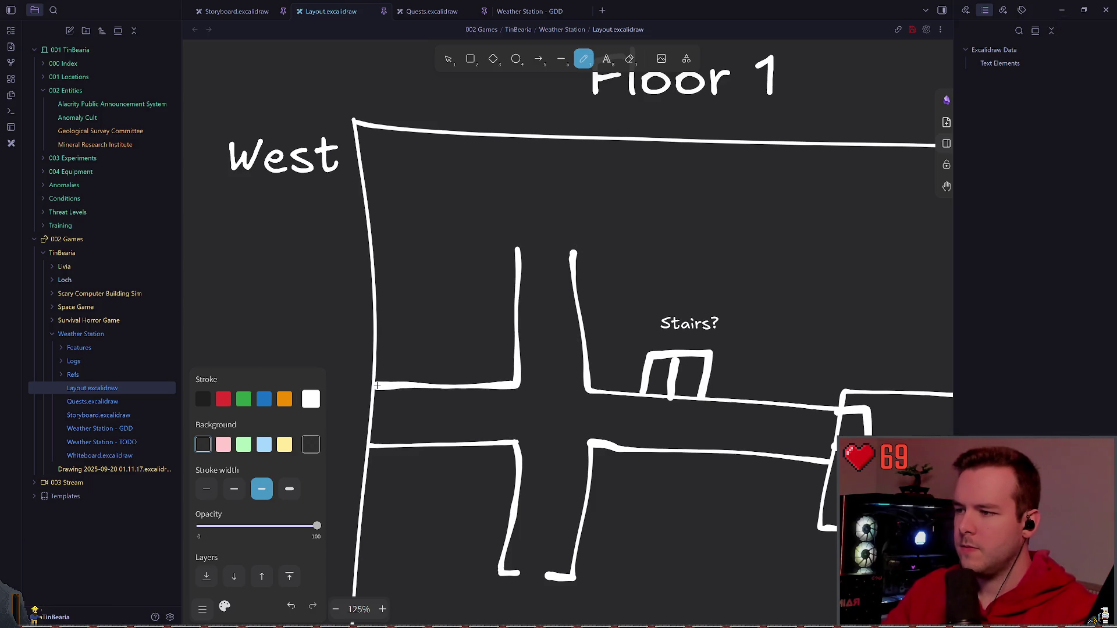
pyautogui.scroll(-2, 519, 408)
pyautogui.scroll(-1, 520, 409)
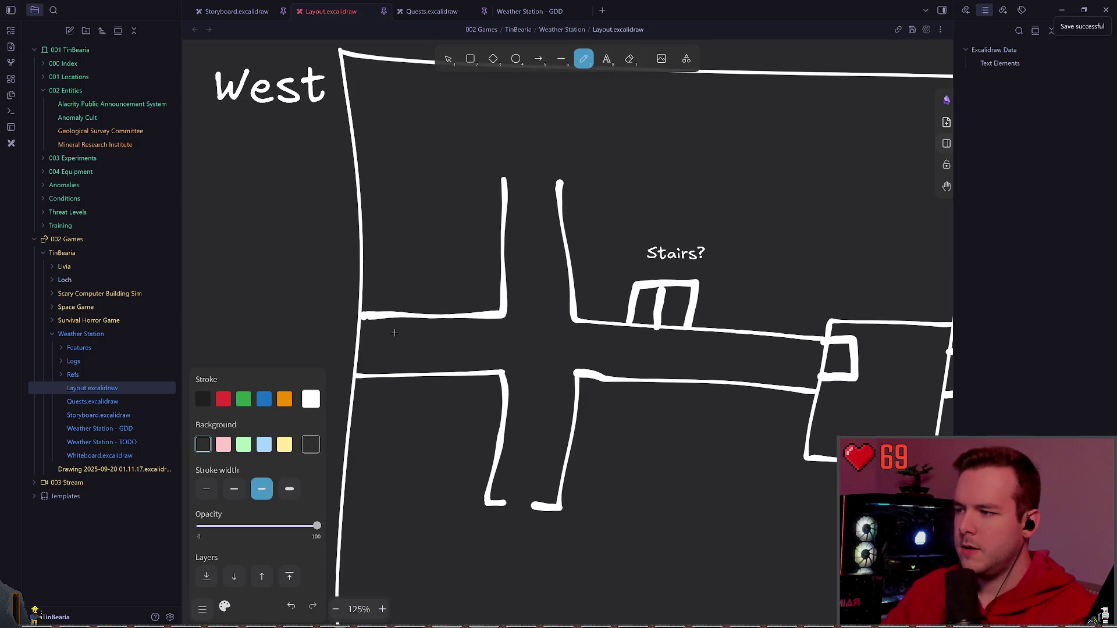
pyautogui.moveTo(371, 323); pyautogui.dragTo(422, 327)
# - Delete the left L-shaped wall stroke and the lower corridor wall running to the west wall
pyautogui.hotkey('ctrl', 'z')
pyautogui.press('Escape')
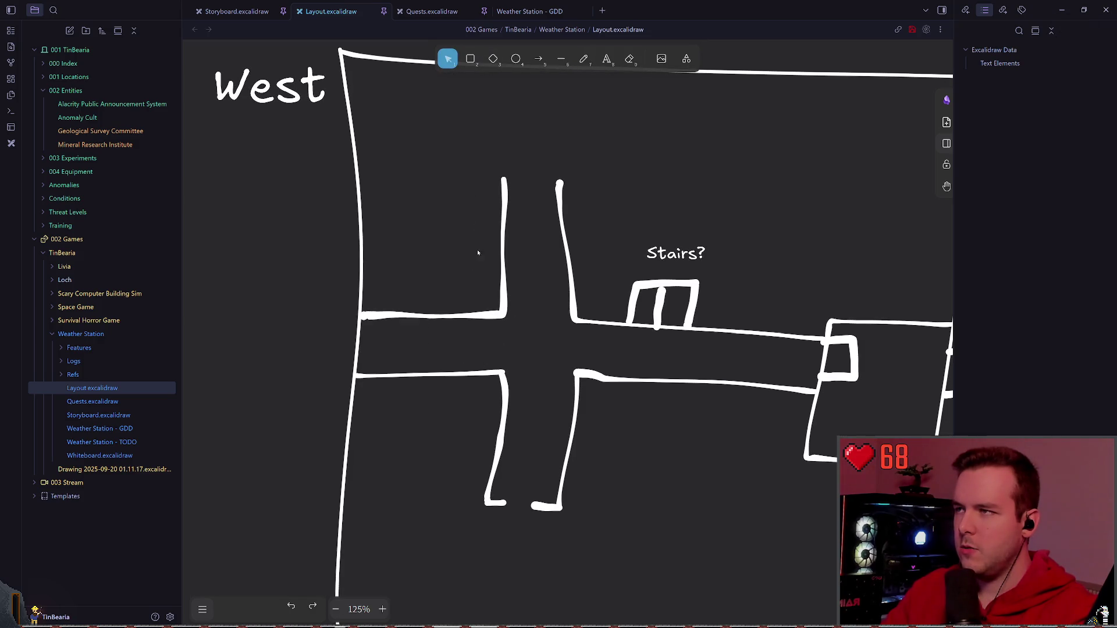
pyautogui.click(424, 319)
pyautogui.press('Delete')
pyautogui.click(397, 375)
pyautogui.press('Delete')
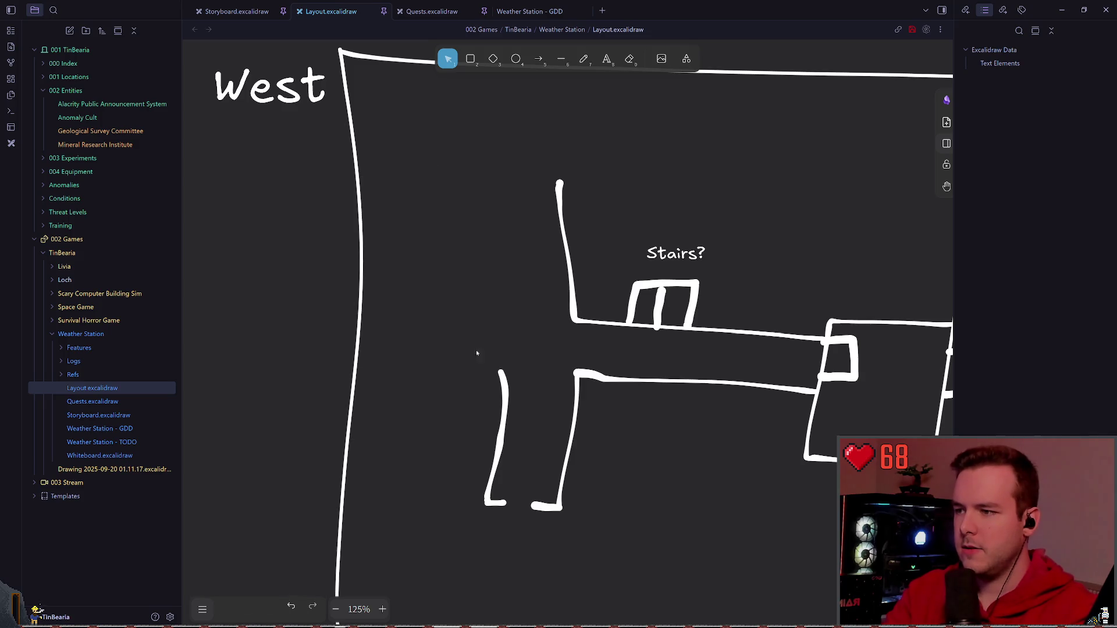
pyautogui.click(585, 60)
# - Discard a poor closing stroke and delete the old vertical wall stroke
pyautogui.moveTo(501, 371)
pyautogui.mouseDown()
pyautogui.moveTo(517, 190)
pyautogui.moveTo(497, 376)
pyautogui.mouseUp()
pyautogui.hotkey('ctrl', 'z')
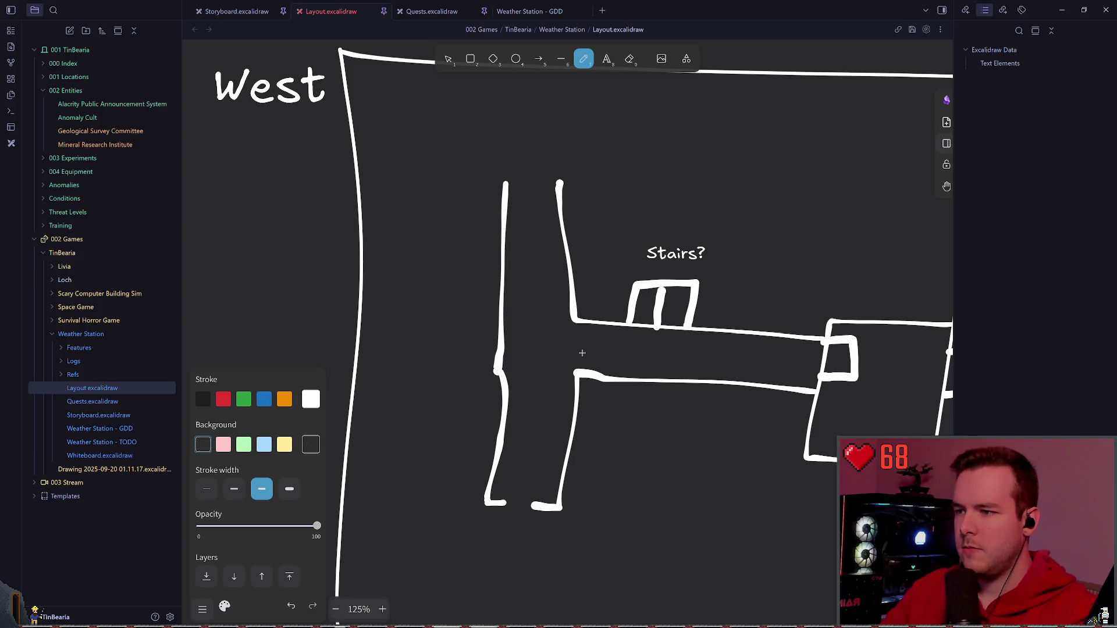
pyautogui.scroll(-2, 582, 353)
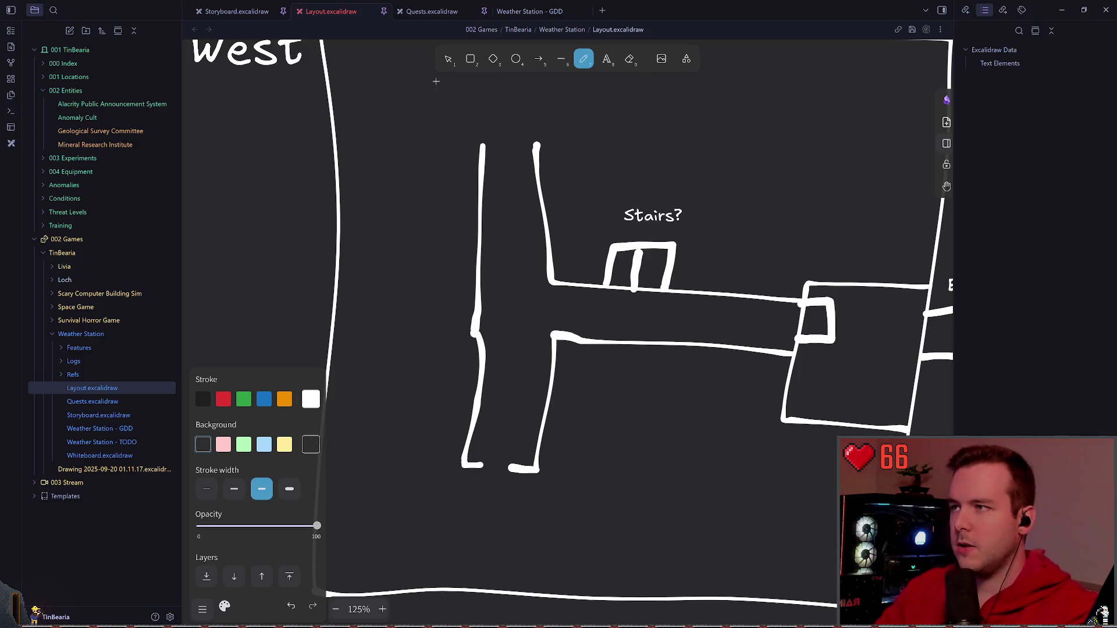
pyautogui.press('v')
pyautogui.click(479, 148)
pyautogui.press('Delete')
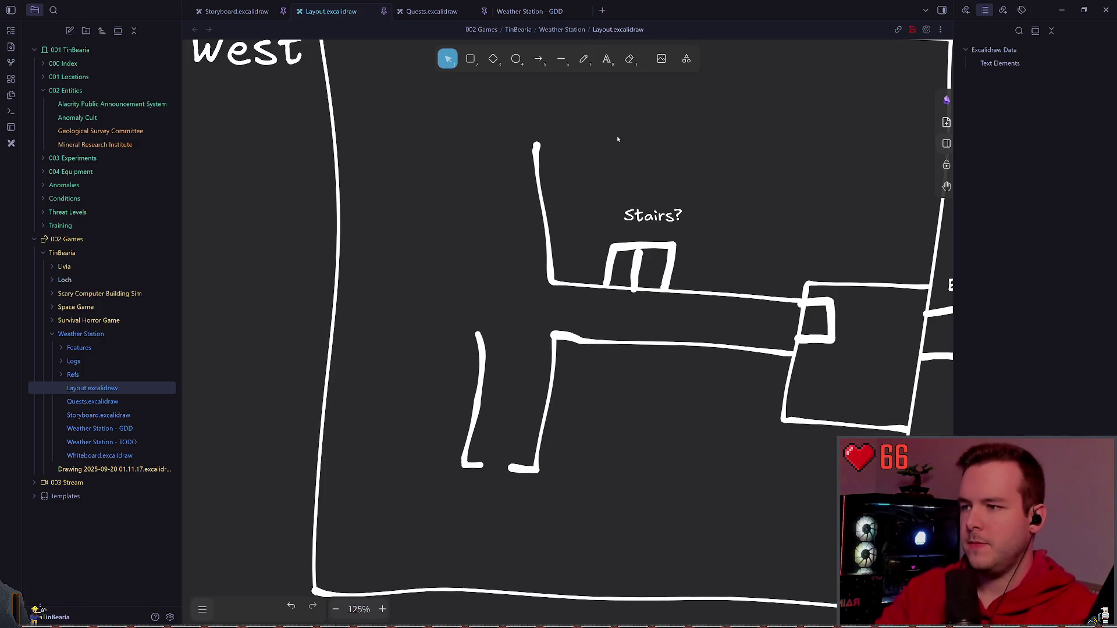
pyautogui.press('p')
# - Redraw one tall vertical wall closing the hallway's west end and save
pyautogui.moveTo(478, 333); pyautogui.dragTo(483, 182)
pyautogui.hotkey('ctrl', 'z')
pyautogui.moveTo(476, 335); pyautogui.dragTo(480, 144)
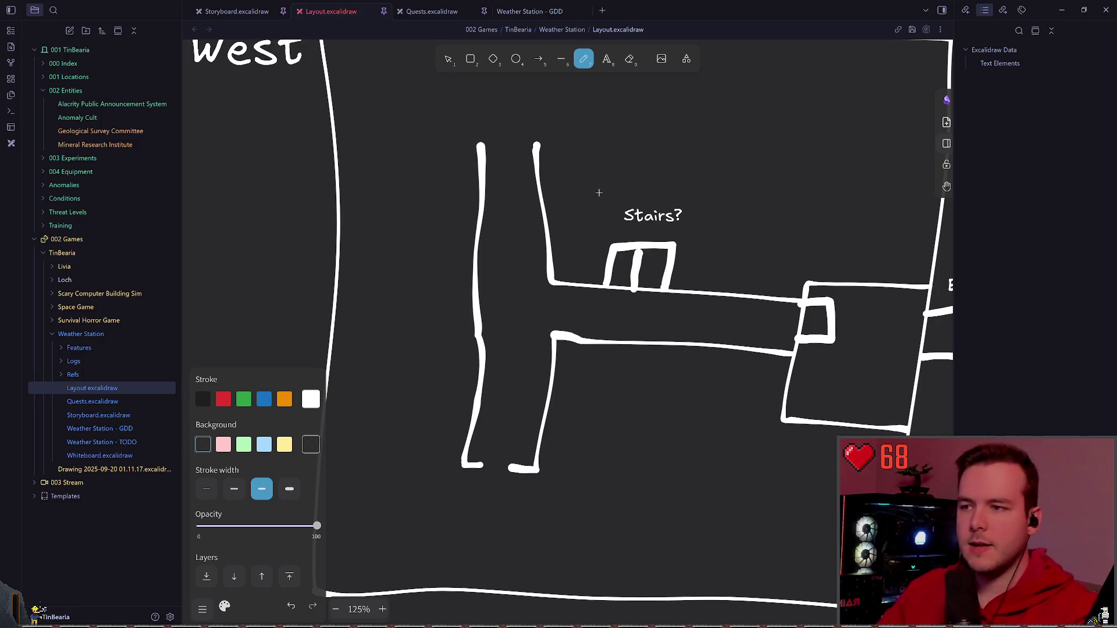
pyautogui.scroll(-1, 600, 192)
pyautogui.hotkey('ctrl', 's')
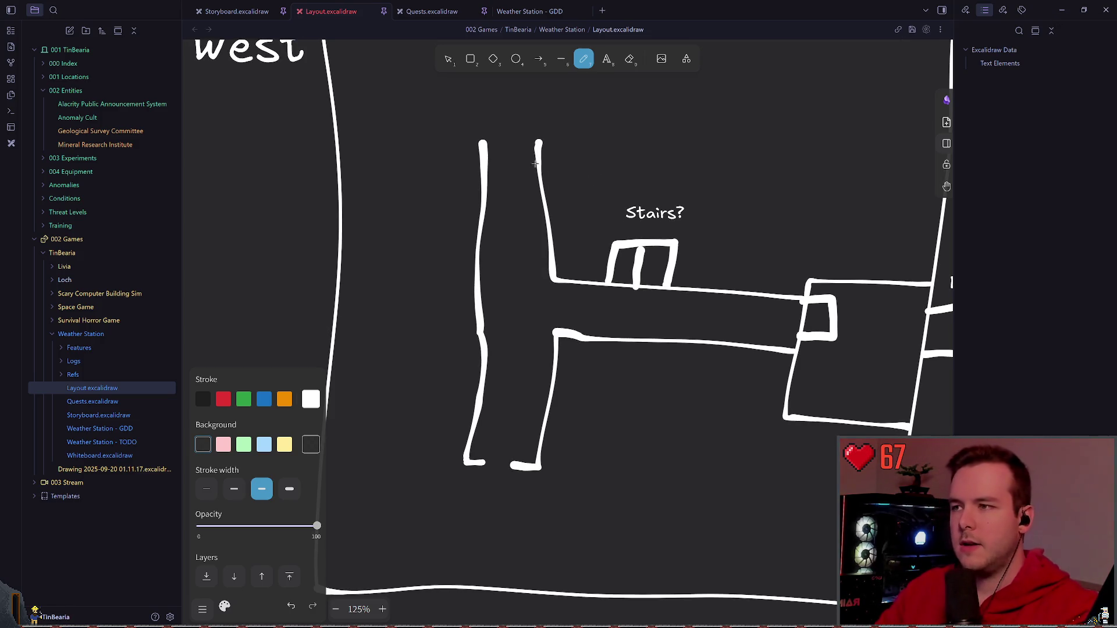
pyautogui.scroll(3, 484, 143)
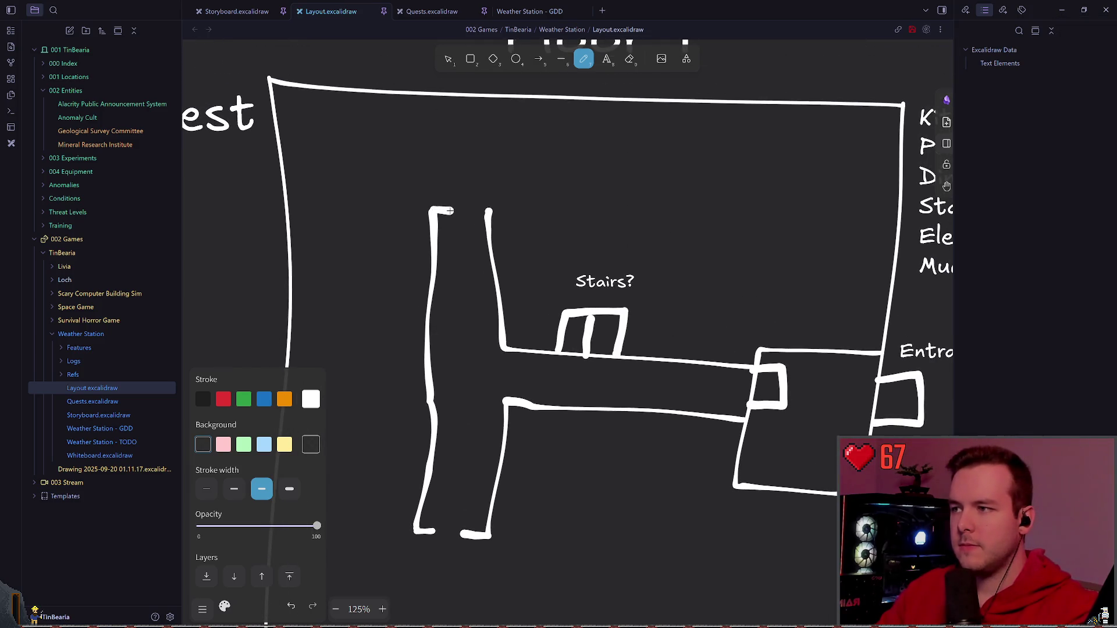
pyautogui.hotkey('ctrl', 's')
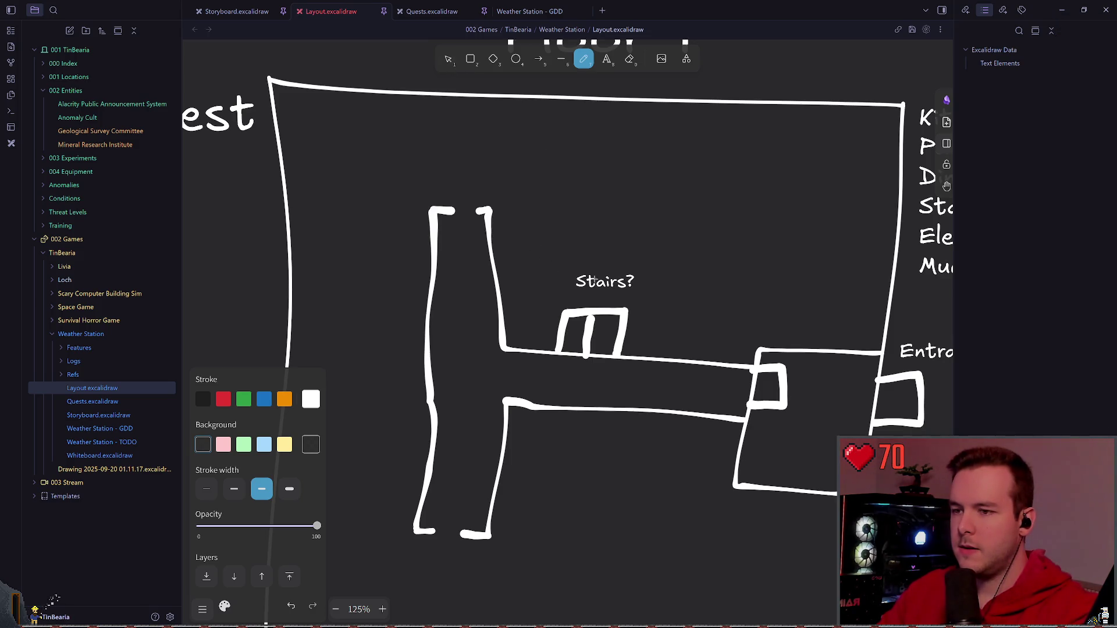
# - Enclose the block above the hallway with walls and label it Elevator
pyautogui.moveTo(490, 237)
pyautogui.mouseDown()
pyautogui.moveTo(519, 235)
pyautogui.moveTo(691, 344)
pyautogui.mouseUp()
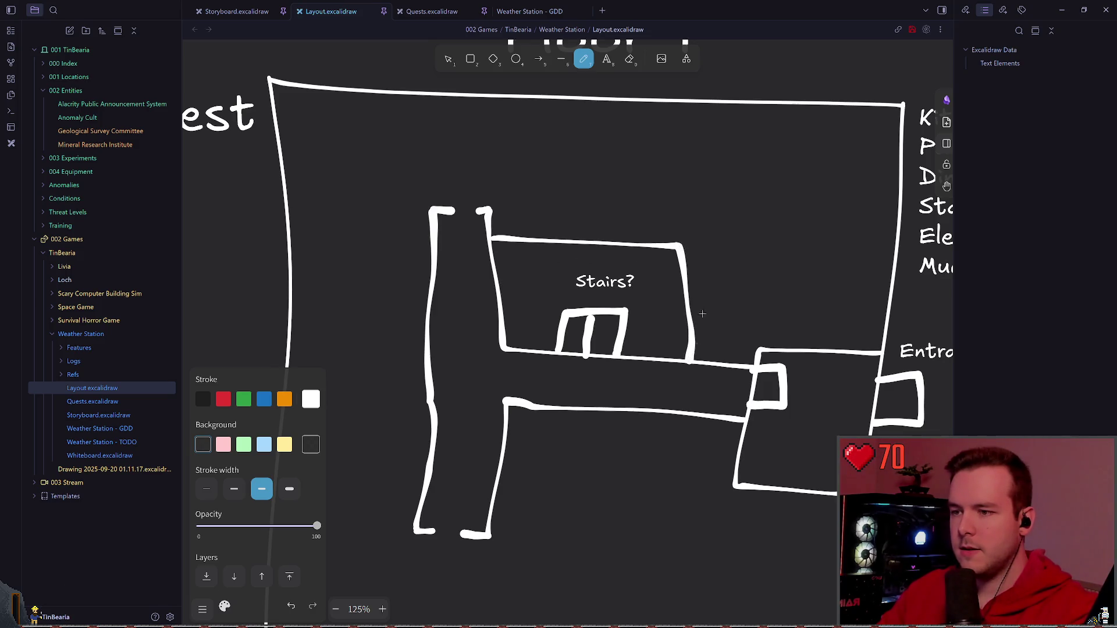
pyautogui.hscroll(2, 702, 313)
pyautogui.press('t')
pyautogui.click(520, 264)
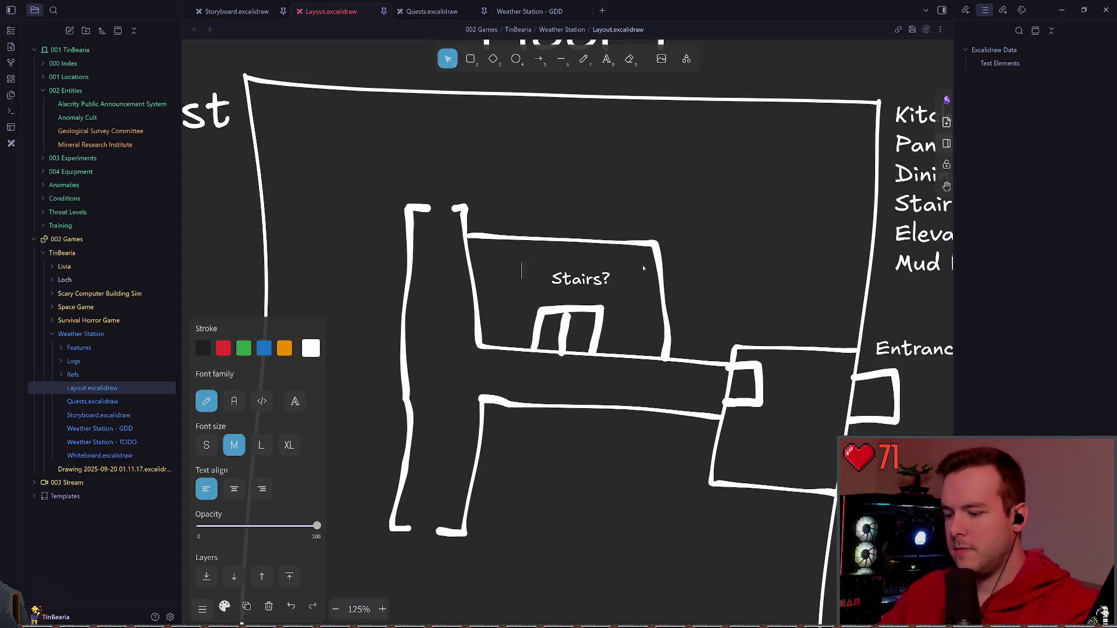
pyautogui.write('Elevator')
pyautogui.press('Escape')
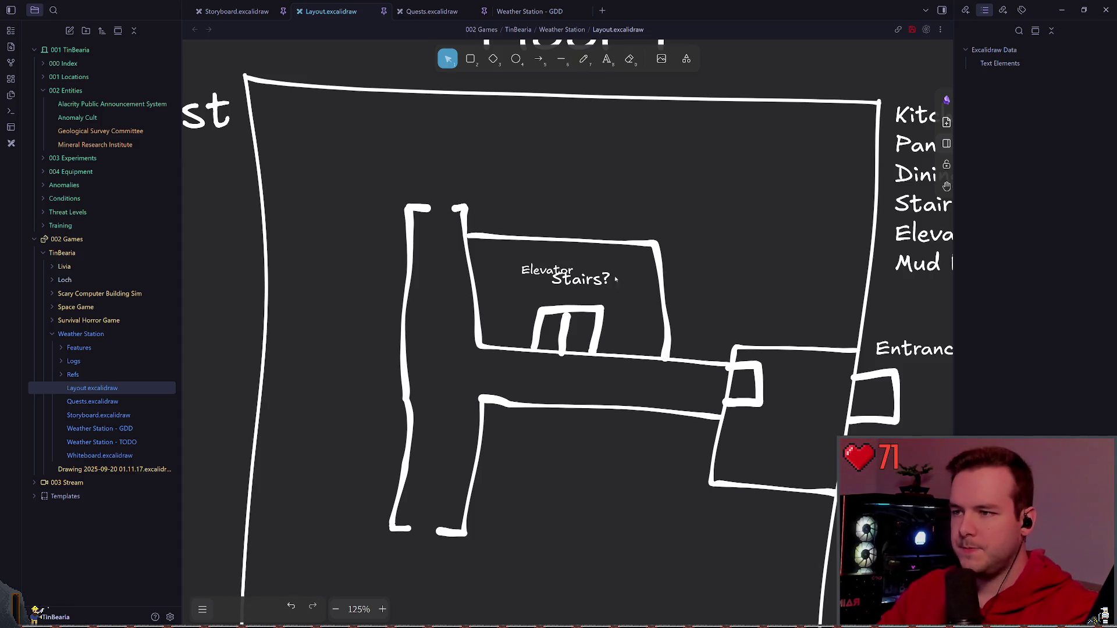
# - Center the Elevator label in the block and move the Stairs? note above it
pyautogui.moveTo(580, 280); pyautogui.dragTo(506, 326)
pyautogui.moveTo(546, 270); pyautogui.dragTo(611, 298)
pyautogui.moveTo(506, 327); pyautogui.dragTo(518, 223)
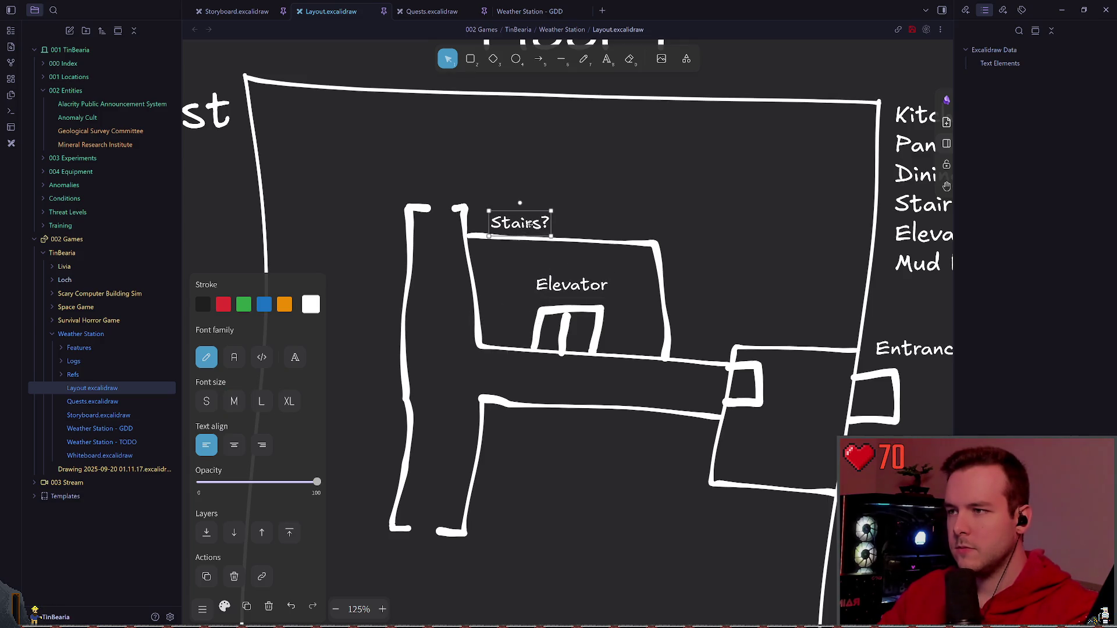
# - Reword the note to "Where will stairs appear?" and review the new wall stroke
pyautogui.doubleClick(518, 223)
pyautogui.write('Wheare')
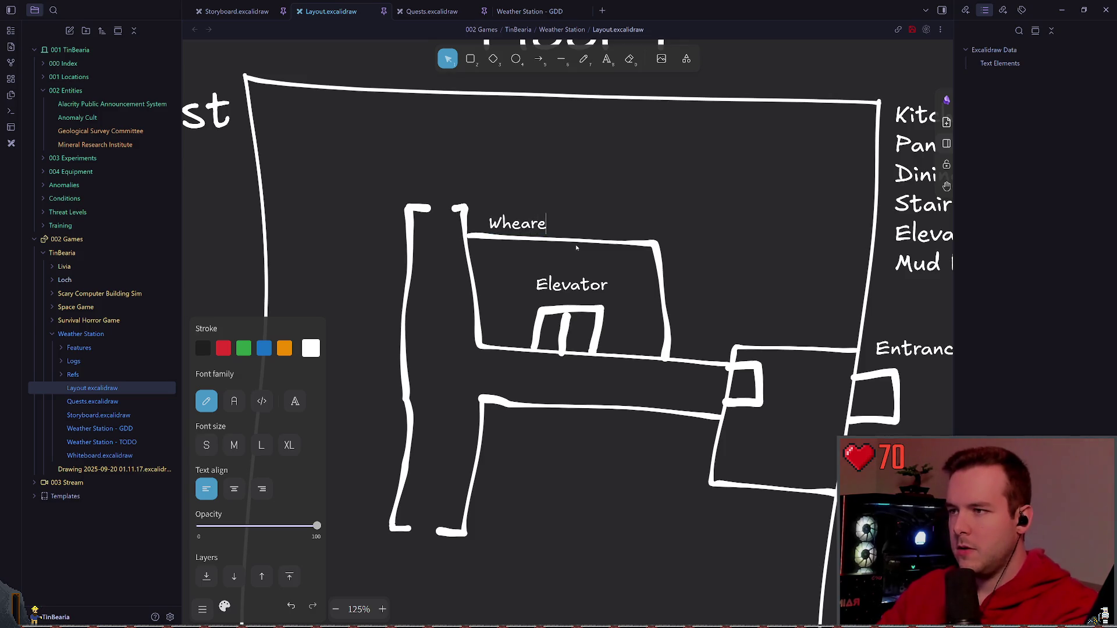
pyautogui.press('BackSpace')
pyautogui.press('BackSpace')
pyautogui.press('BackSpace')
pyautogui.write('re will stai')
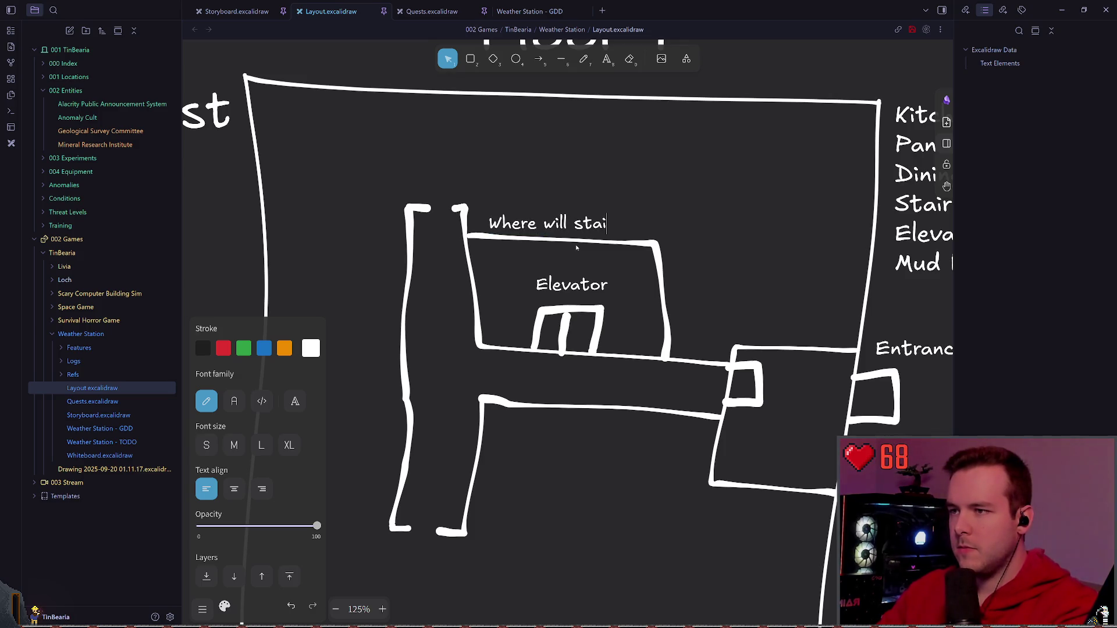
pyautogui.write('rs appear?')
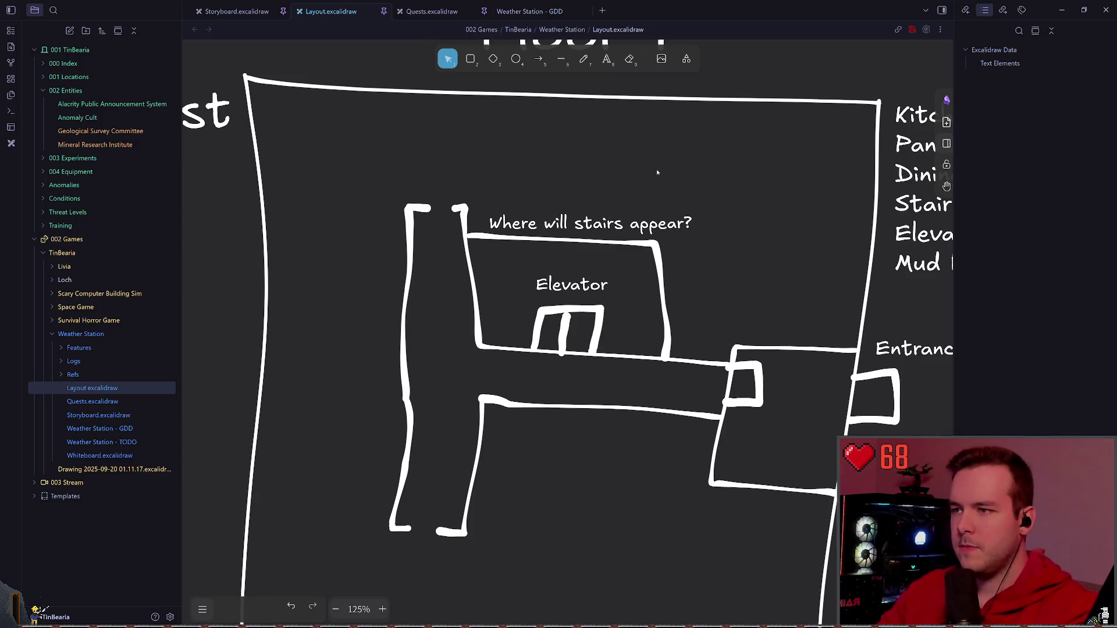
pyautogui.press('Escape')
pyautogui.click(576, 176)
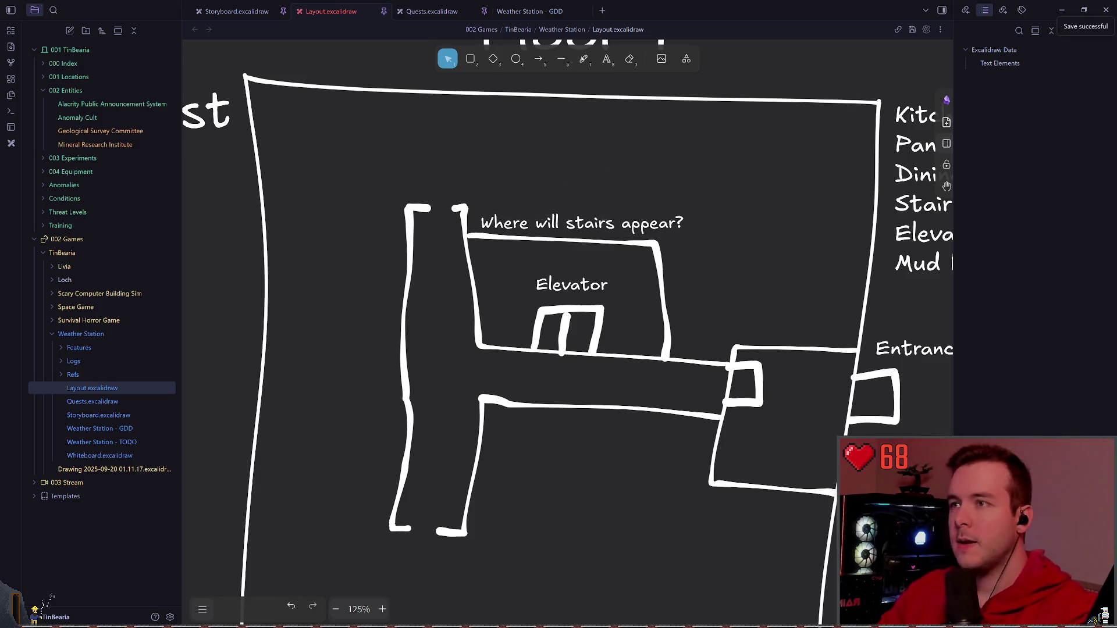
pyautogui.press('p')
pyautogui.press('Escape')
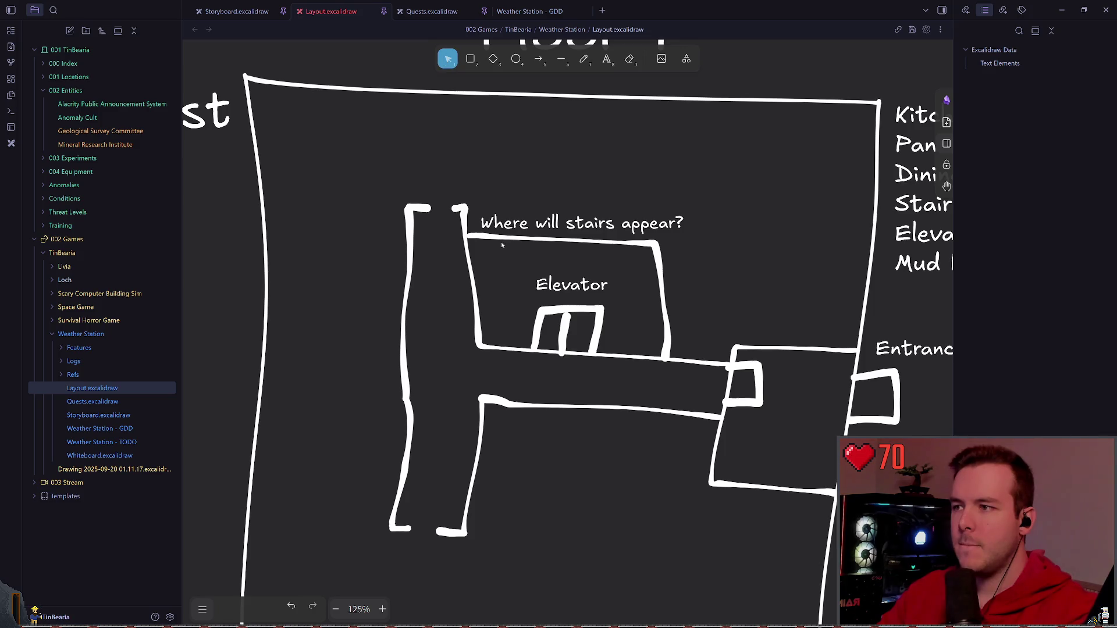
pyautogui.click(460, 209)
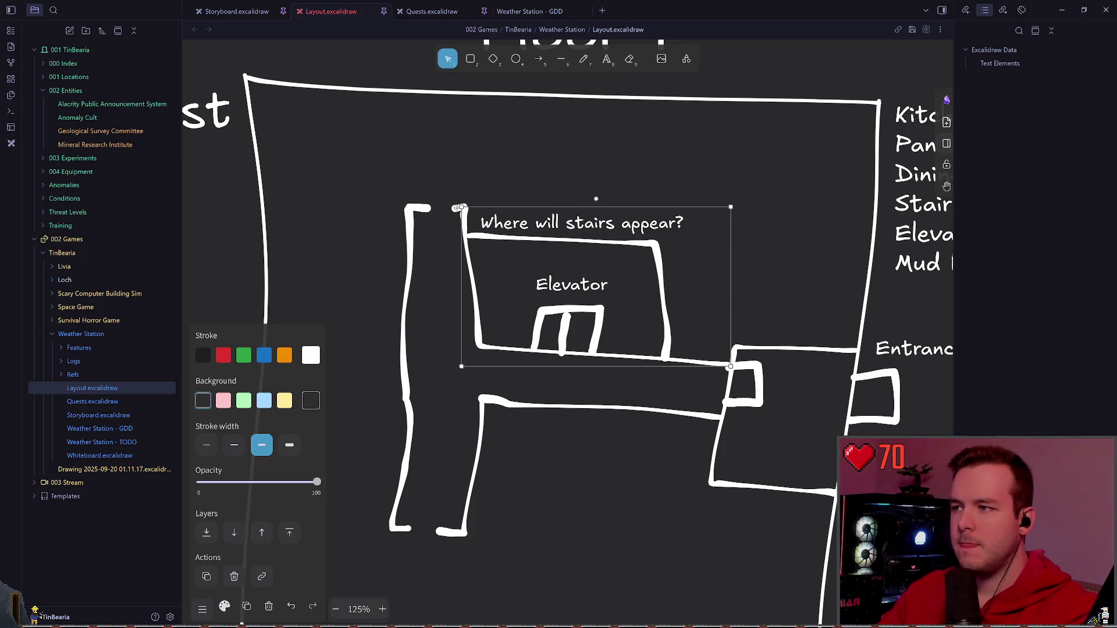
pyautogui.click(504, 202)
pyautogui.scroll(-2, 455, 250)
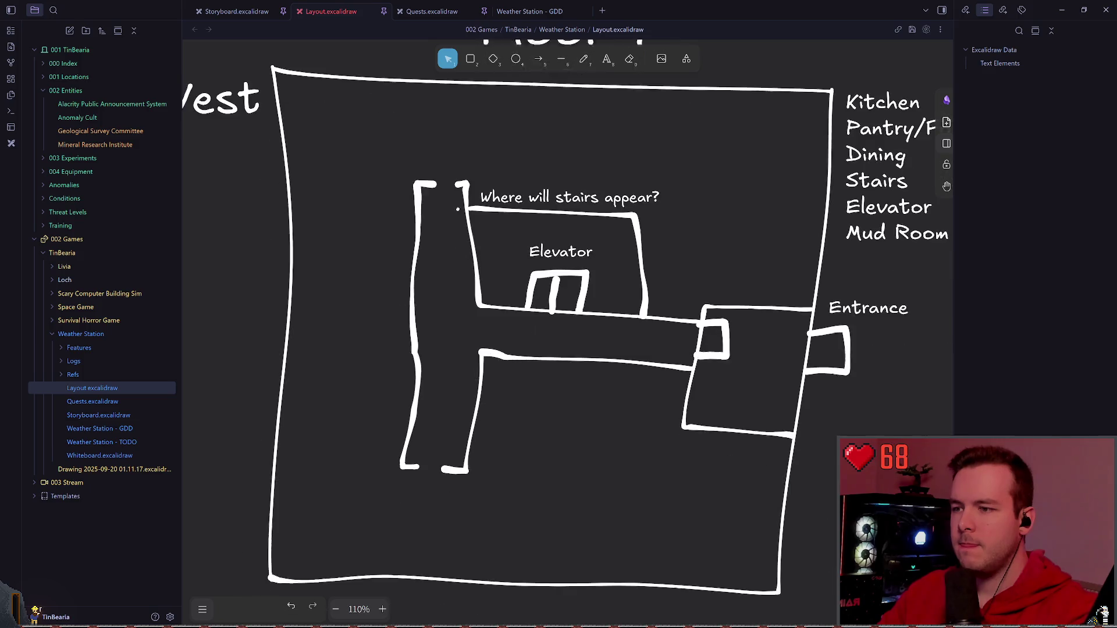
pyautogui.click(584, 58)
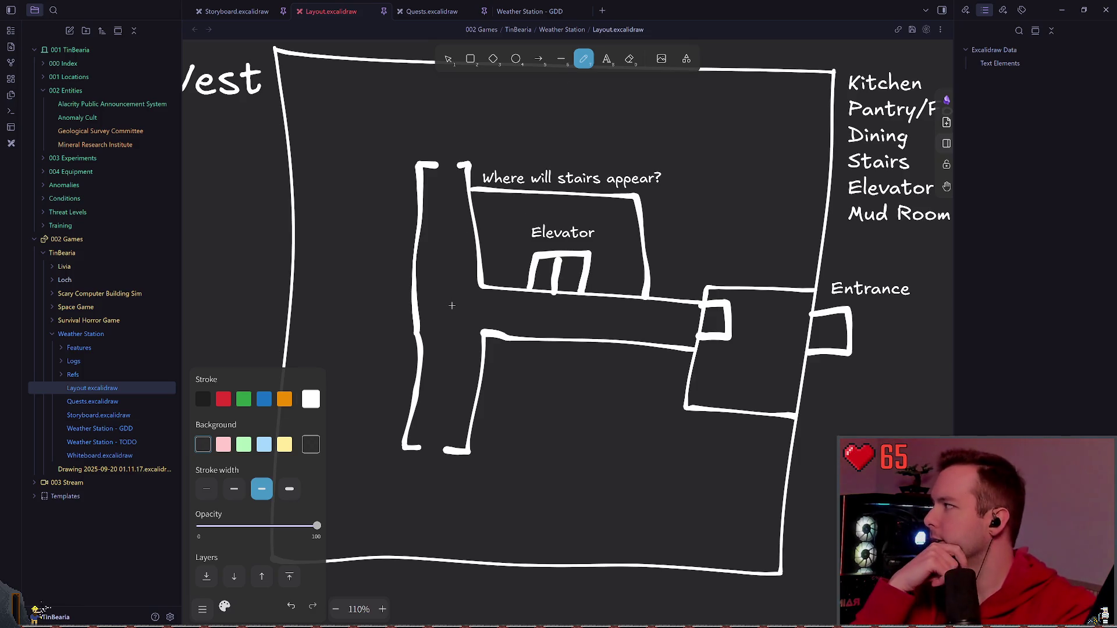
pyautogui.hscroll(-3, 447, 297)
pyautogui.moveTo(499, 267); pyautogui.dragTo(384, 266)
pyautogui.moveTo(501, 315); pyautogui.dragTo(376, 312)
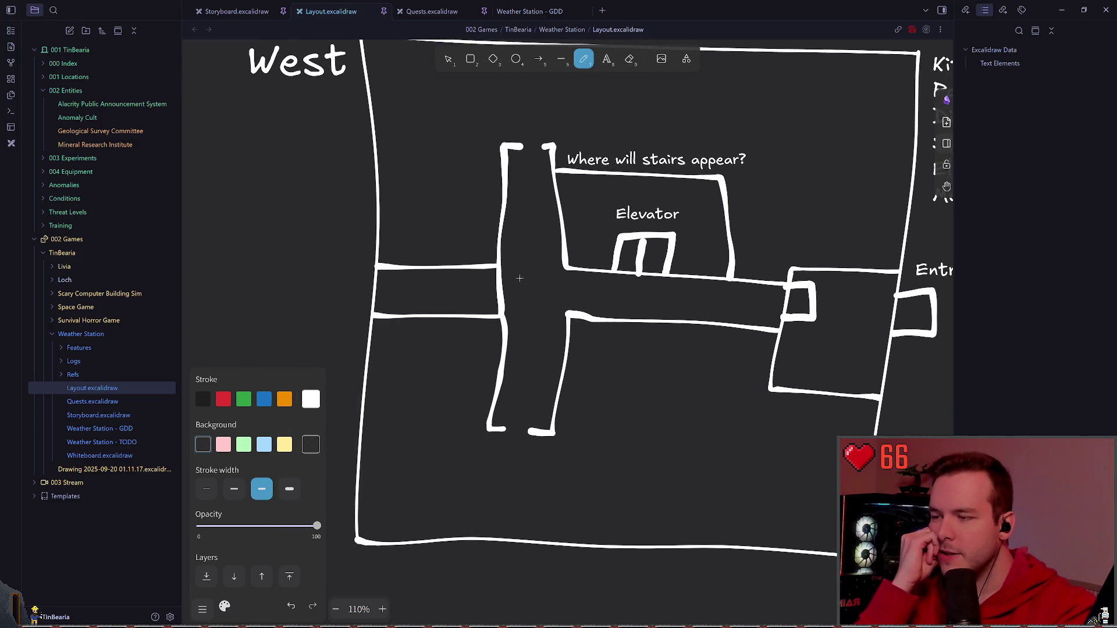
pyautogui.hotkey('ctrl', 'z')
pyautogui.hotkey('ctrl', 'z')
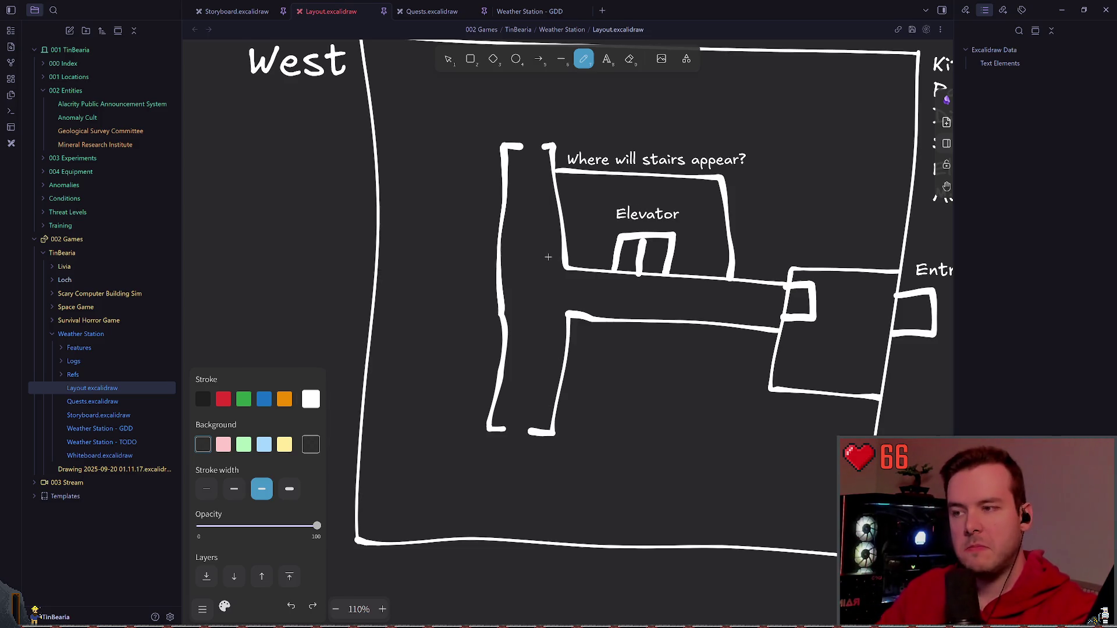
pyautogui.hscroll(2, 548, 257)
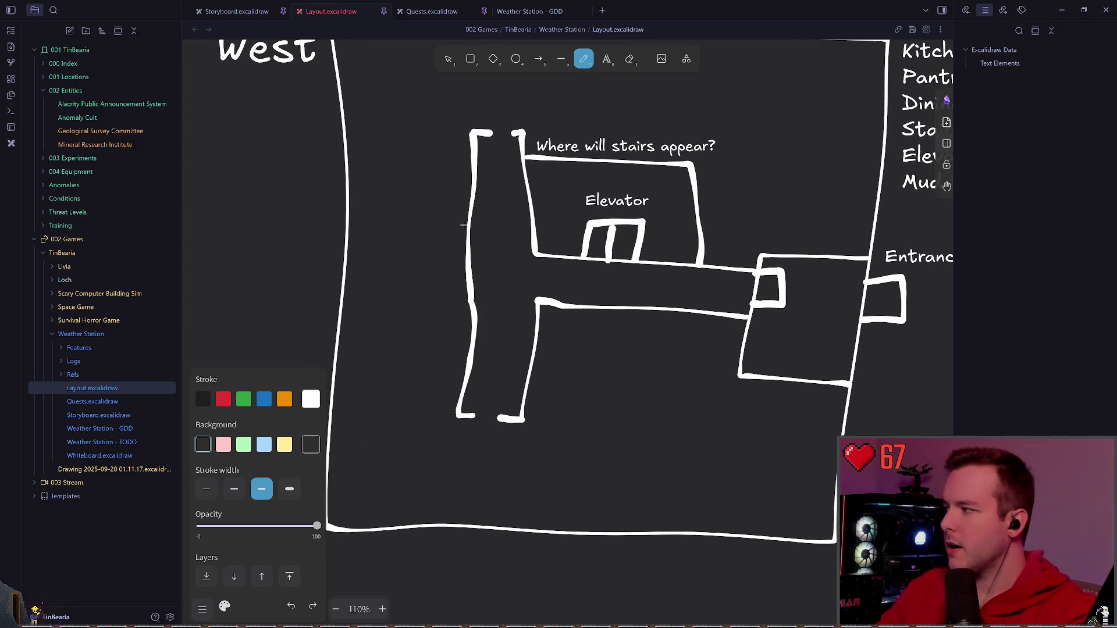
pyautogui.scroll(1, 444, 218)
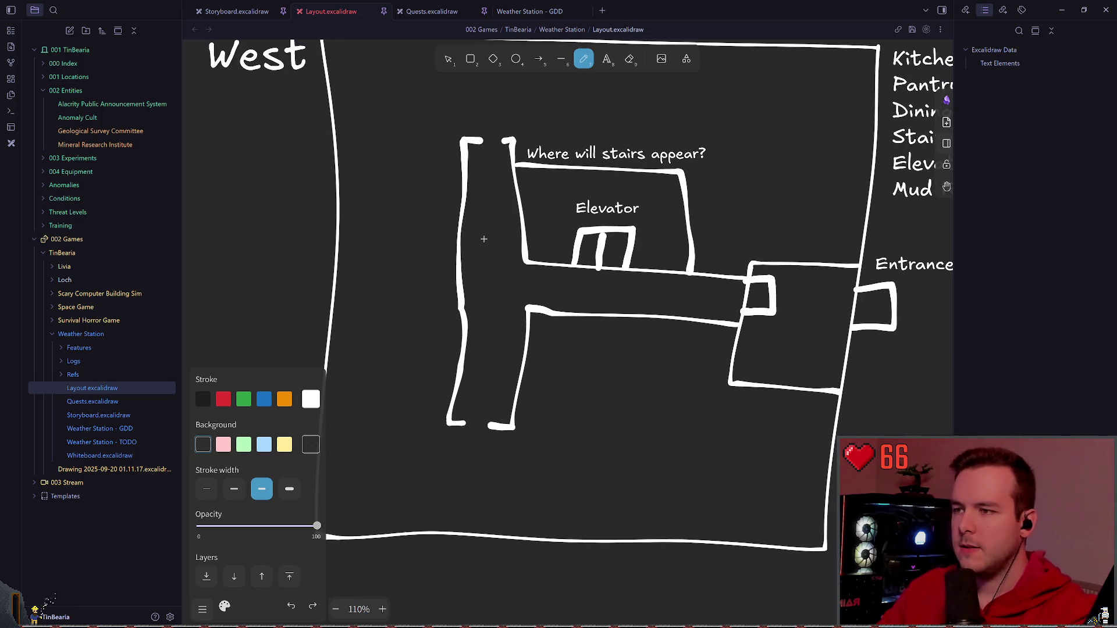
pyautogui.hscroll(2, 493, 218)
pyautogui.scroll(1, 494, 219)
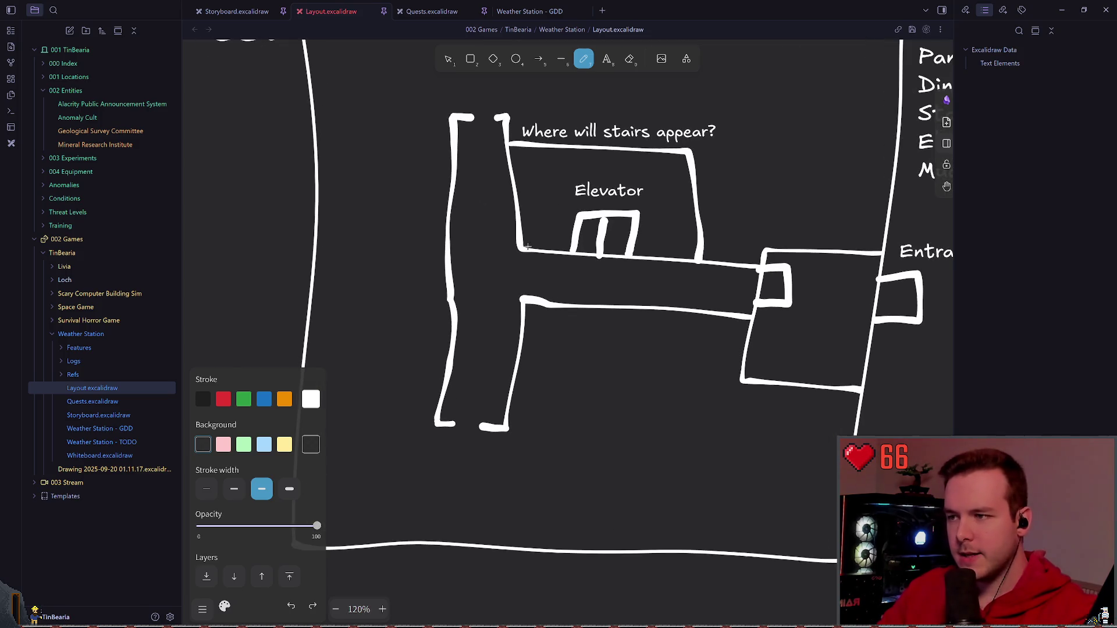
pyautogui.scroll(1, 498, 287)
pyautogui.hscroll(1, 498, 286)
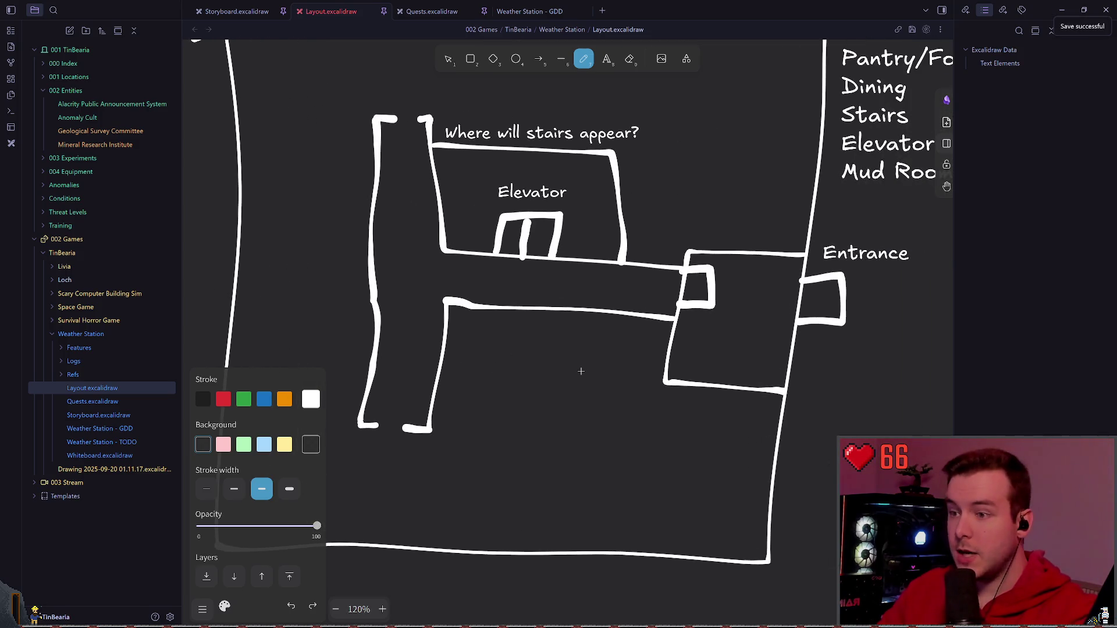
pyautogui.scroll(-2, 596, 317)
pyautogui.scroll(-1, 597, 317)
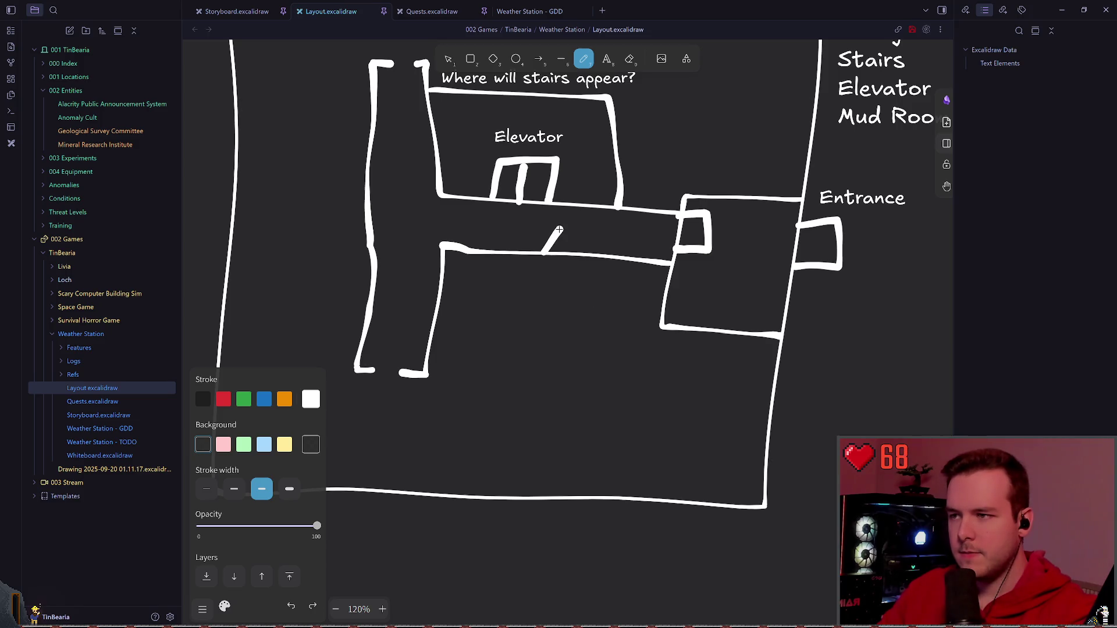
# - Add a wall piece at the corridor's end and a wall from the corridor to the outer wall
pyautogui.moveTo(578, 242); pyautogui.dragTo(580, 256)
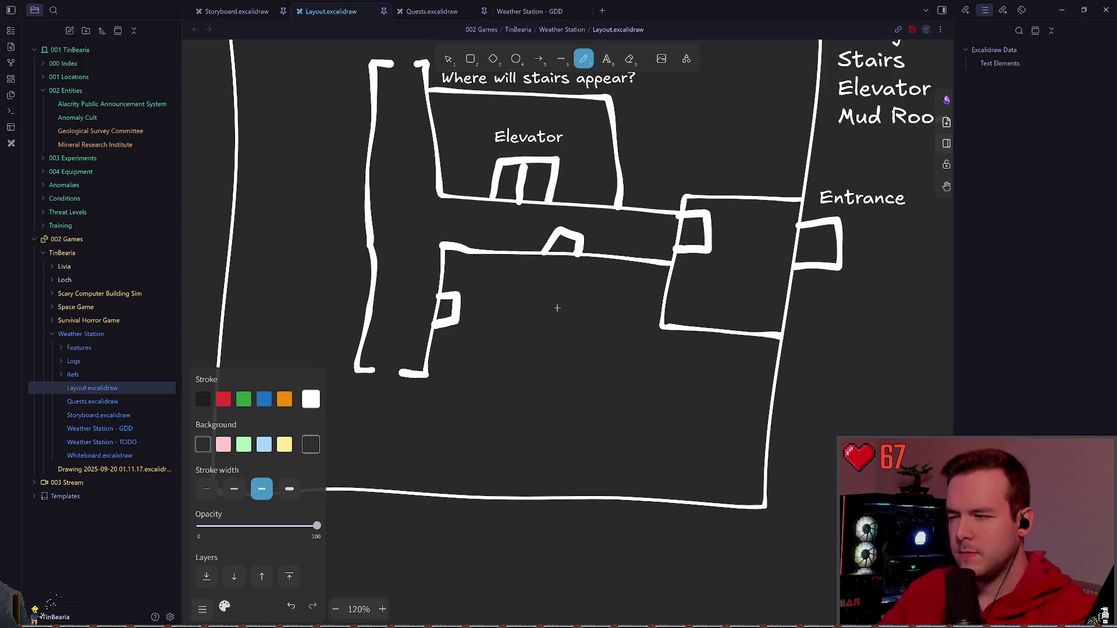
pyautogui.hotkey('ctrl', 'z')
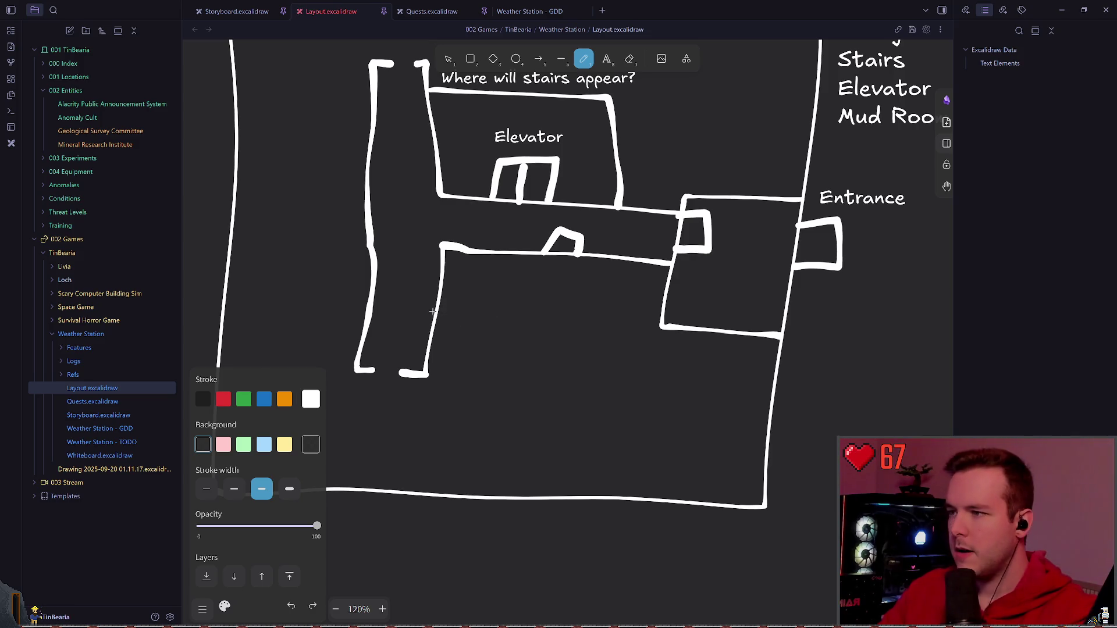
pyautogui.hscroll(-2, 432, 297)
pyautogui.scroll(-1, 432, 298)
pyautogui.moveTo(417, 276); pyautogui.dragTo(435, 285)
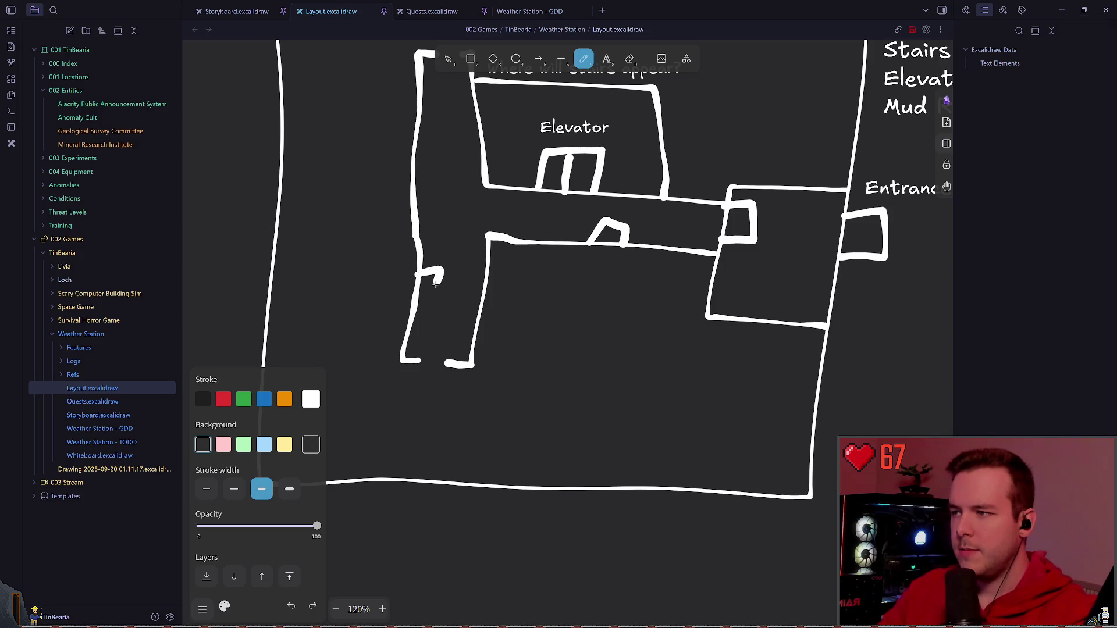
pyautogui.hscroll(-3, 508, 296)
pyautogui.scroll(-2, 515, 288)
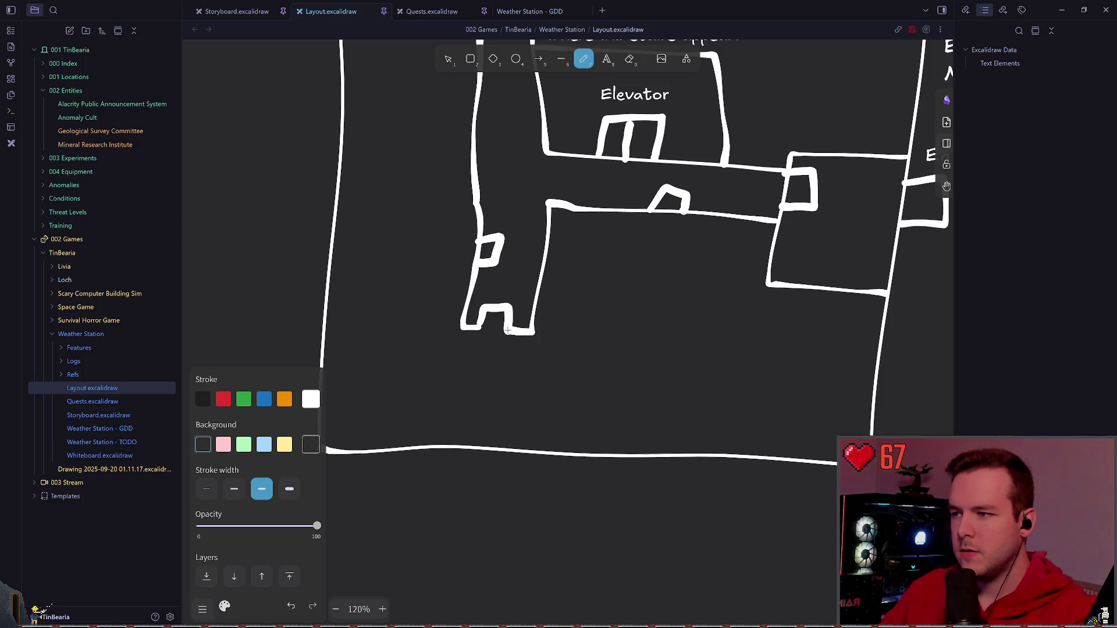
pyautogui.scroll(2, 507, 330)
pyautogui.hscroll(-1, 507, 331)
pyautogui.moveTo(471, 352); pyautogui.dragTo(333, 352)
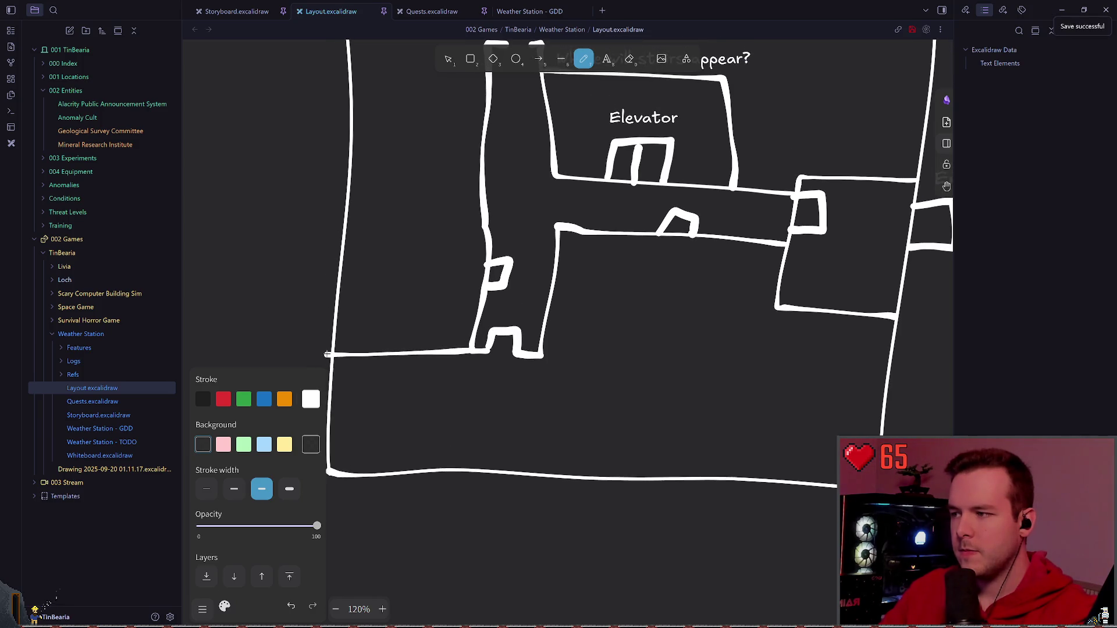
pyautogui.hotkey('ctrl', 'z')
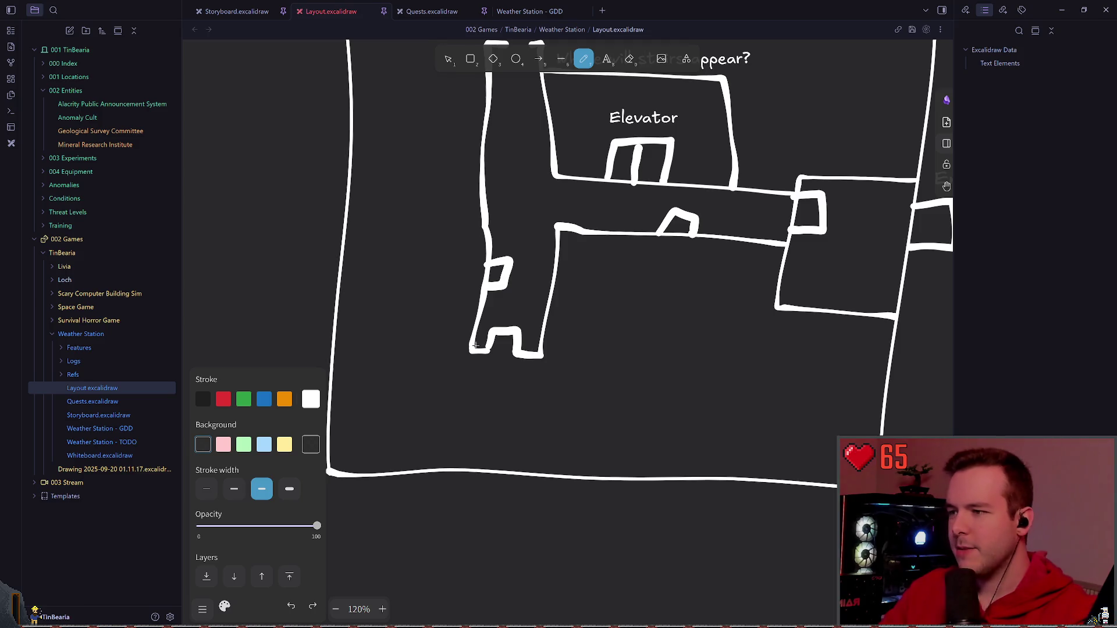
pyautogui.moveTo(477, 352); pyautogui.dragTo(334, 354)
pyautogui.scroll(2, 539, 356)
pyautogui.scroll(2, 540, 356)
pyautogui.scroll(2, 539, 356)
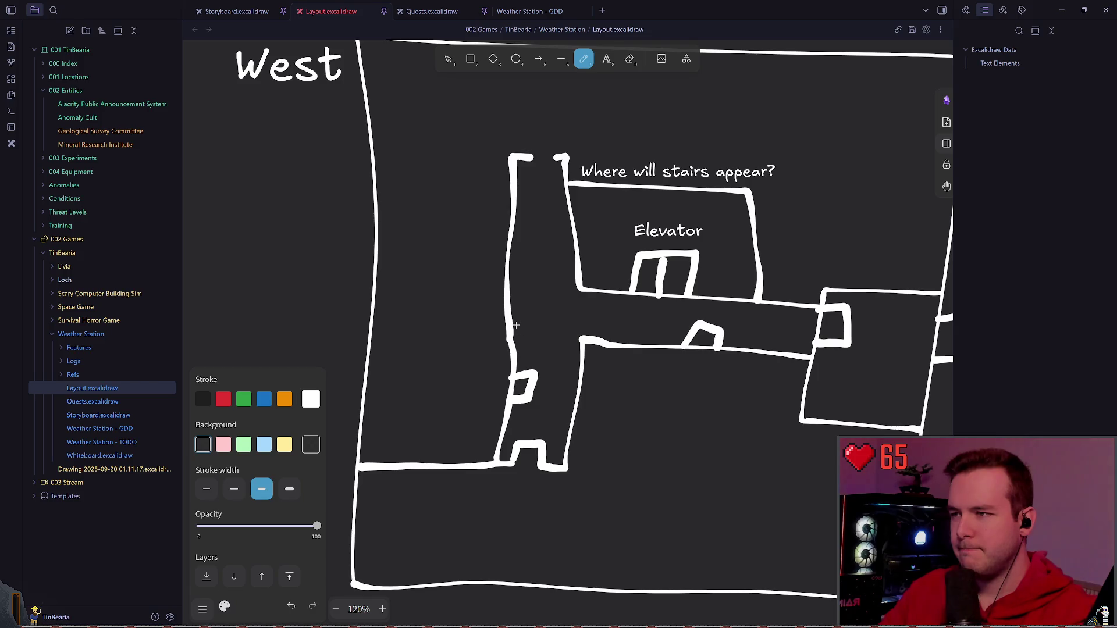
pyautogui.scroll(-3, 562, 296)
pyautogui.scroll(-2, 524, 279)
pyautogui.scroll(-2, 501, 266)
pyautogui.scroll(1, 502, 266)
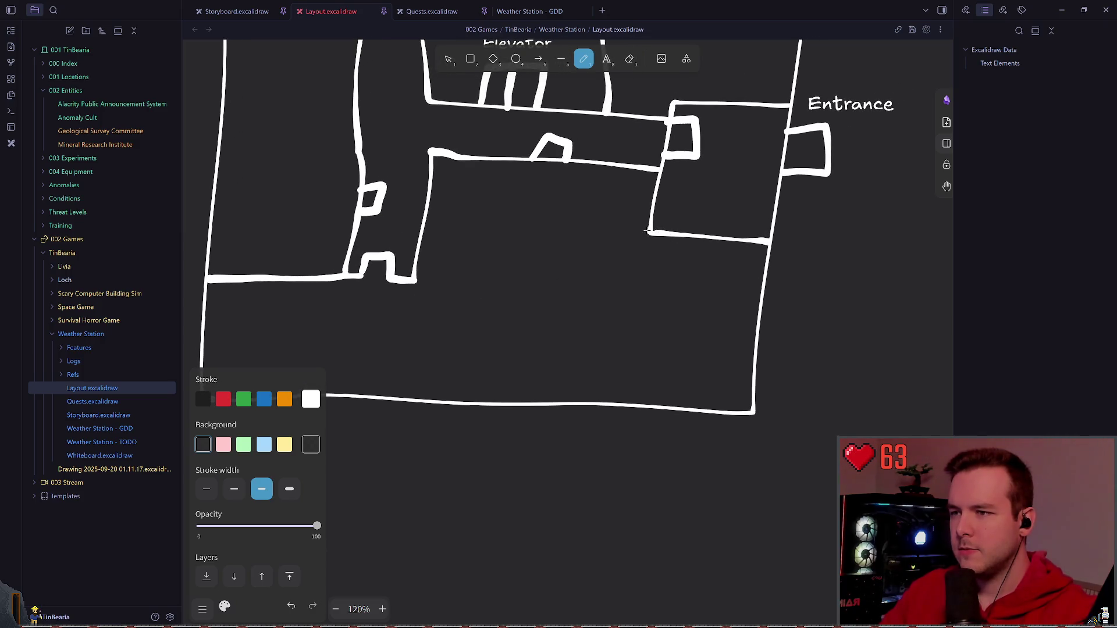
pyautogui.scroll(2, 614, 232)
pyautogui.scroll(2, 567, 280)
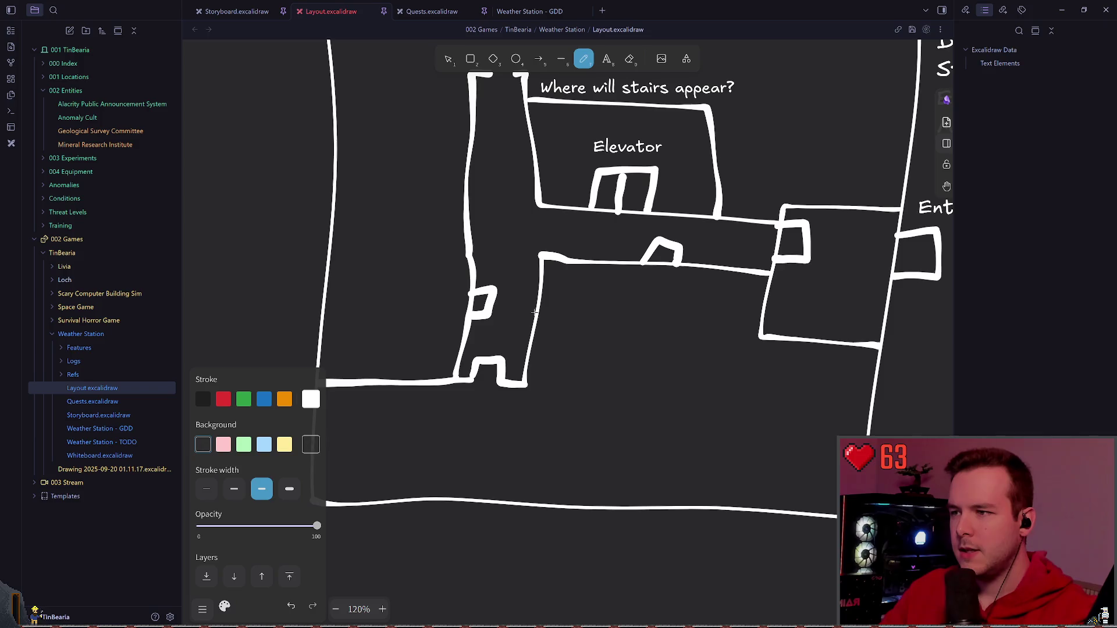
pyautogui.scroll(-2, 610, 315)
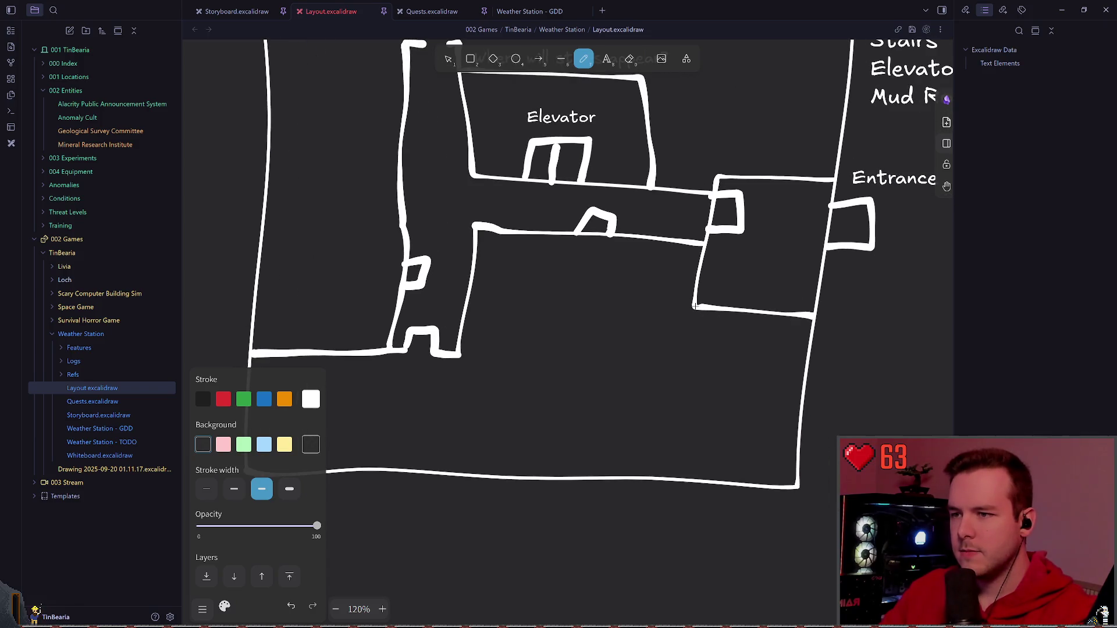
# - Draw the wall below the central room across the lower area, leaving a doorway gap
pyautogui.moveTo(695, 307); pyautogui.dragTo(462, 363)
pyautogui.hotkey('ctrl', 'z')
pyautogui.moveTo(684, 353); pyautogui.dragTo(454, 353)
pyautogui.hotkey('ctrl', 'z')
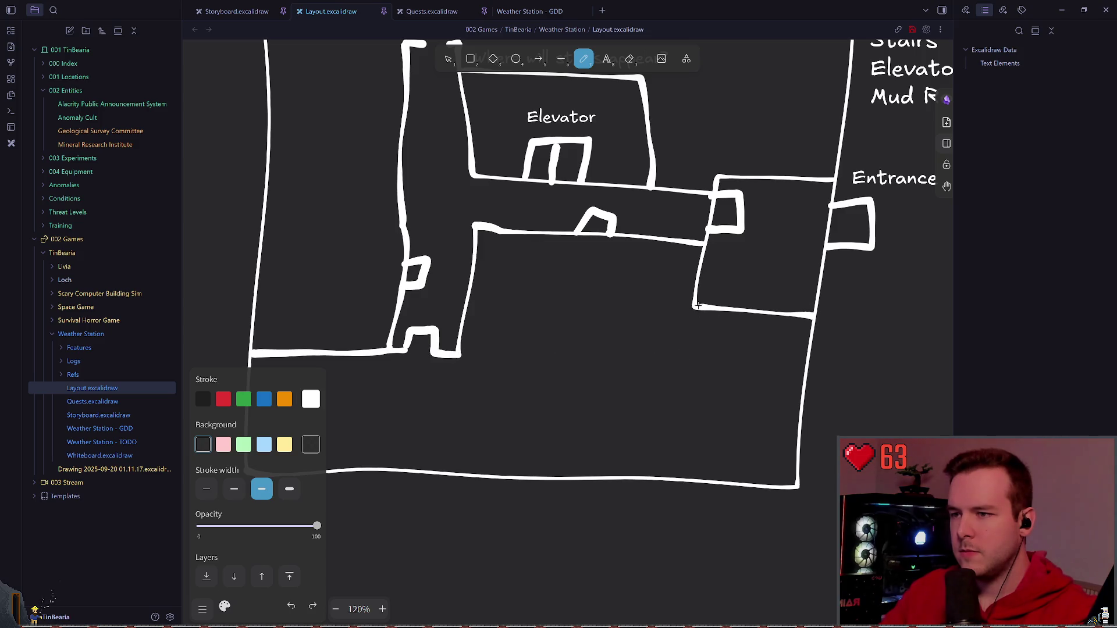
pyautogui.moveTo(695, 307); pyautogui.dragTo(562, 362)
pyautogui.moveTo(462, 357); pyautogui.dragTo(532, 359)
pyautogui.scroll(-1, 533, 359)
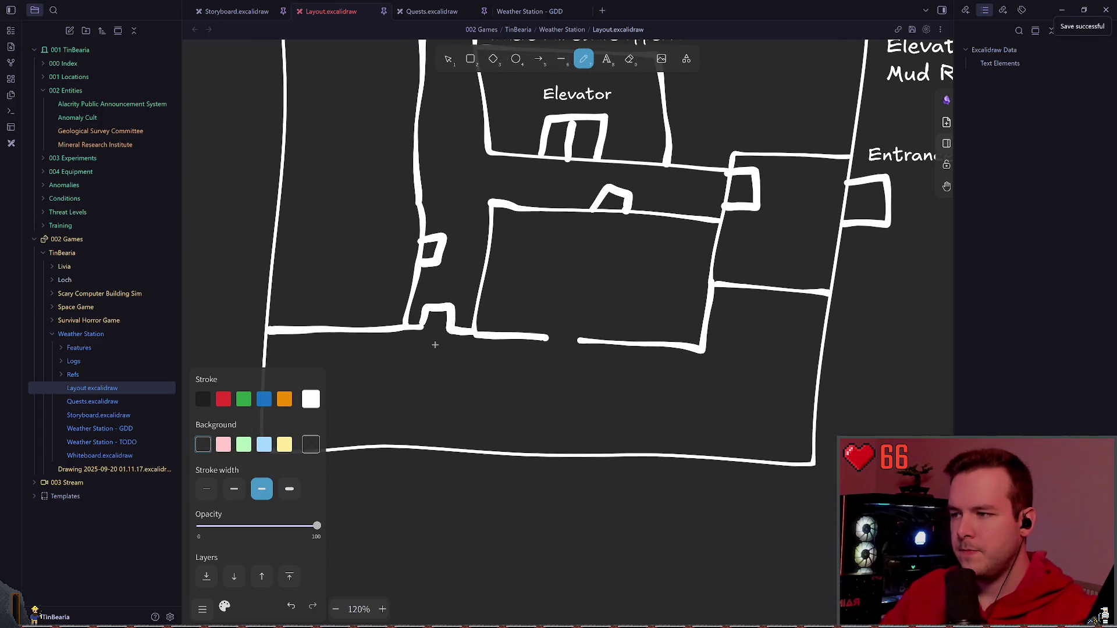
# - Draw two vertical wall strokes below the right-hand room, leaving a doorway gap between them
pyautogui.moveTo(557, 325)
pyautogui.mouseDown()
pyautogui.moveTo(638, 305)
pyautogui.moveTo(609, 368)
pyautogui.mouseUp()
pyautogui.scroll(-1, 610, 366)
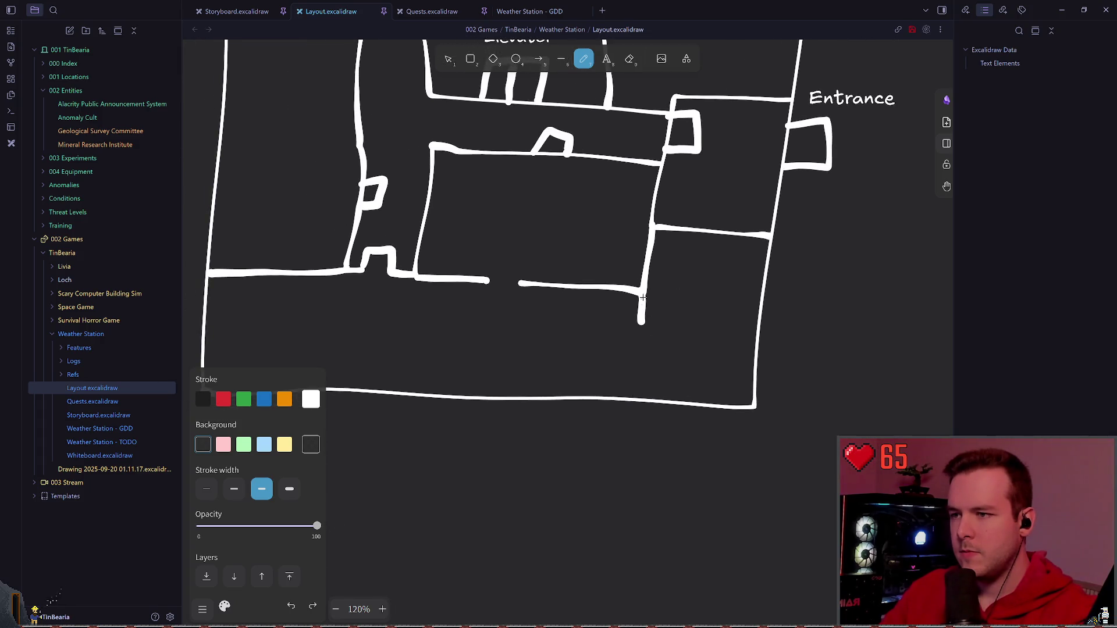
pyautogui.moveTo(642, 290); pyautogui.dragTo(641, 336)
pyautogui.moveTo(636, 399); pyautogui.dragTo(638, 362)
pyautogui.scroll(1, 637, 362)
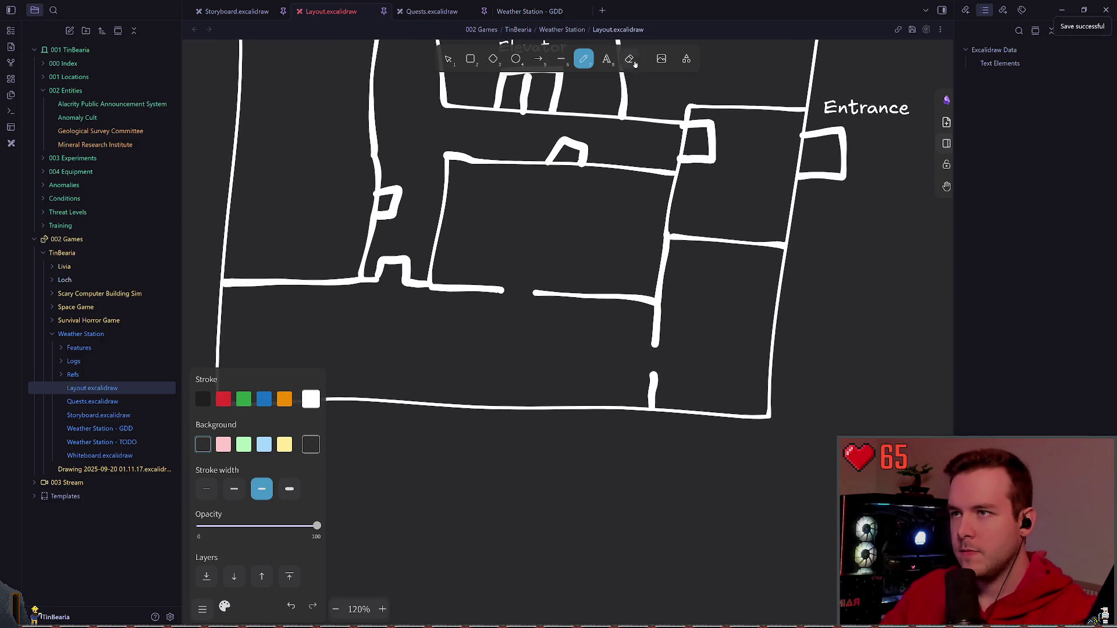
pyautogui.press('t')
pyautogui.click(685, 300)
pyautogui.write('Storage')
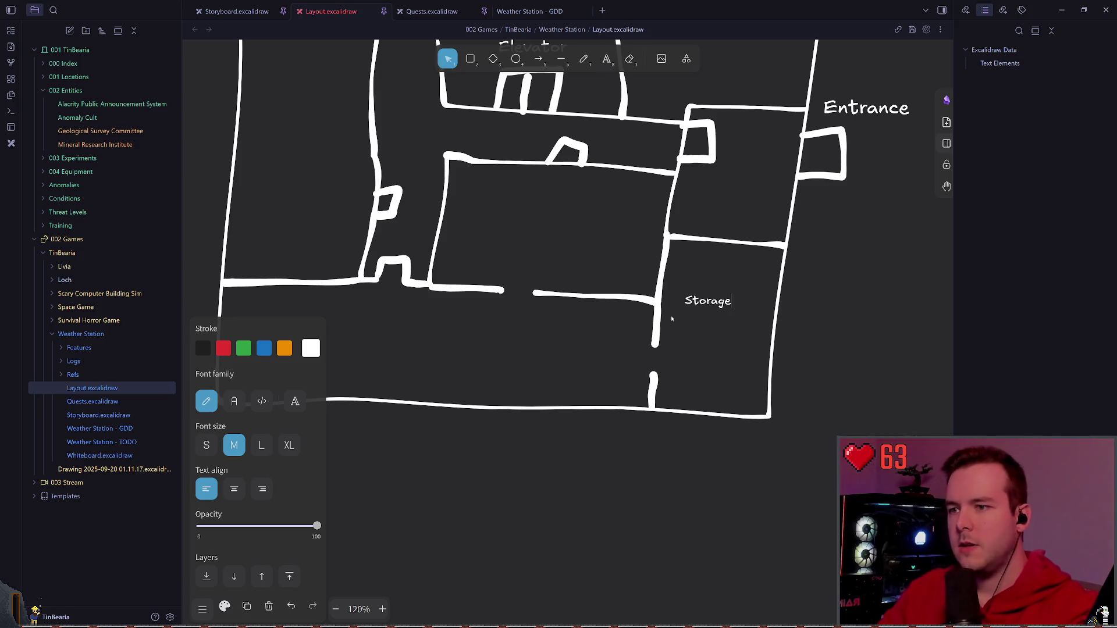
# - Position the lower-right room's label and retype it as Pantry
pyautogui.press('Escape')
pyautogui.click(708, 300)
pyautogui.moveTo(707, 300)
pyautogui.mouseDown()
pyautogui.moveTo(769, 275)
pyautogui.moveTo(731, 288)
pyautogui.mouseUp()
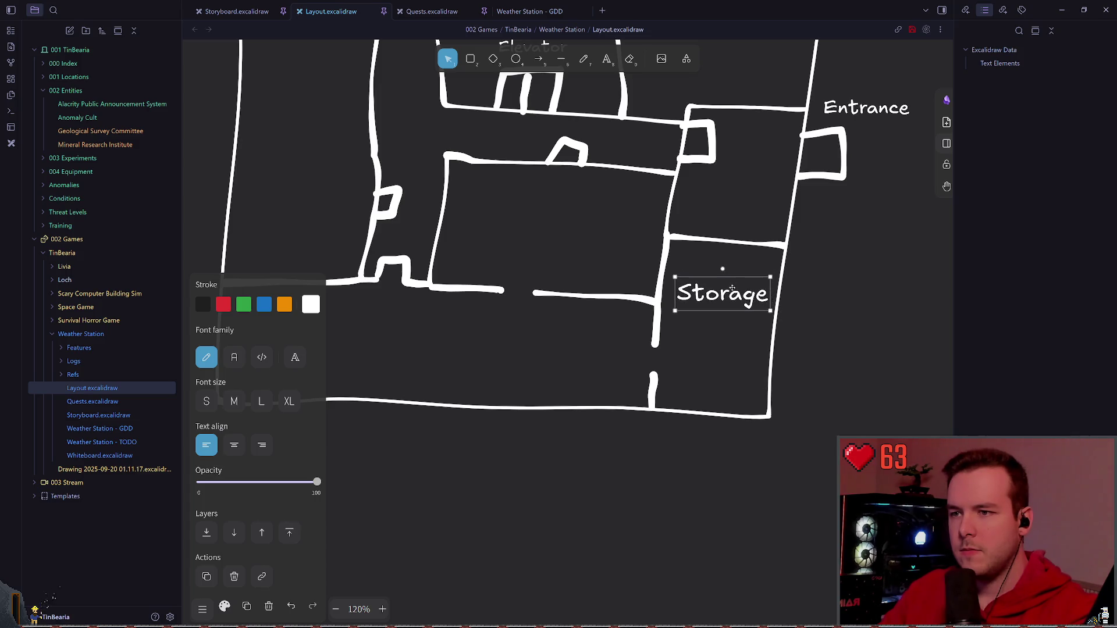
pyautogui.doubleClick(723, 294)
pyautogui.write('Fo')
pyautogui.press('BackSpace')
pyautogui.press('BackSpace')
pyautogui.write('Pnatr')
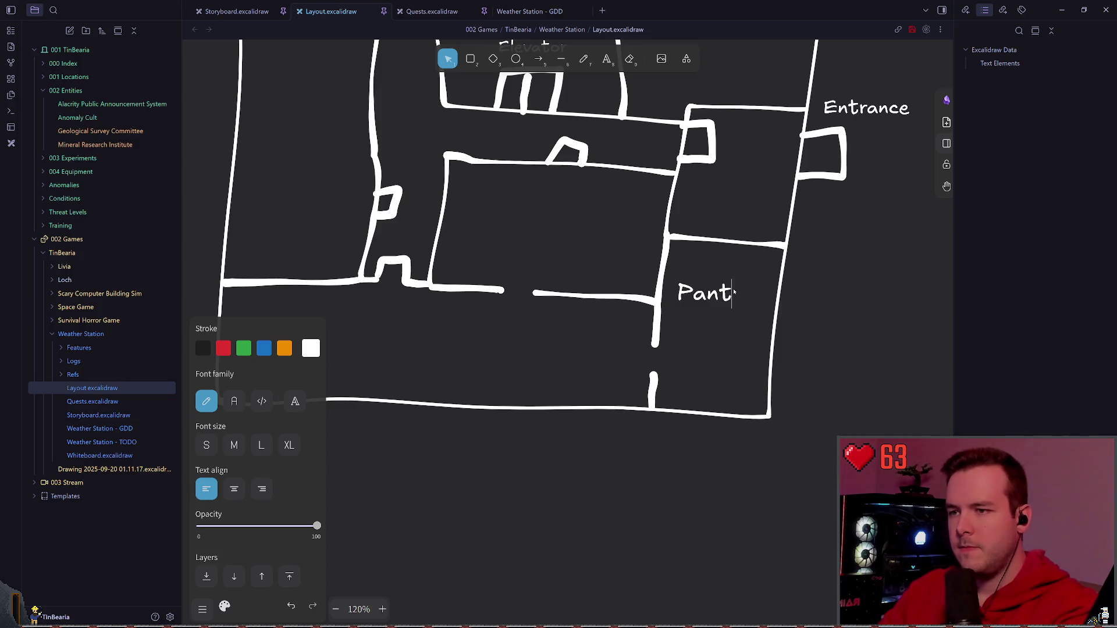
pyautogui.press('Escape')
# - Duplicate the Pantry label into the central room and rename it Dining
pyautogui.click(717, 294)
pyautogui.hotkey('ctrl', 'd')
pyautogui.moveTo(725, 328); pyautogui.dragTo(529, 227)
pyautogui.doubleClick(528, 227)
pyautogui.write('Di')
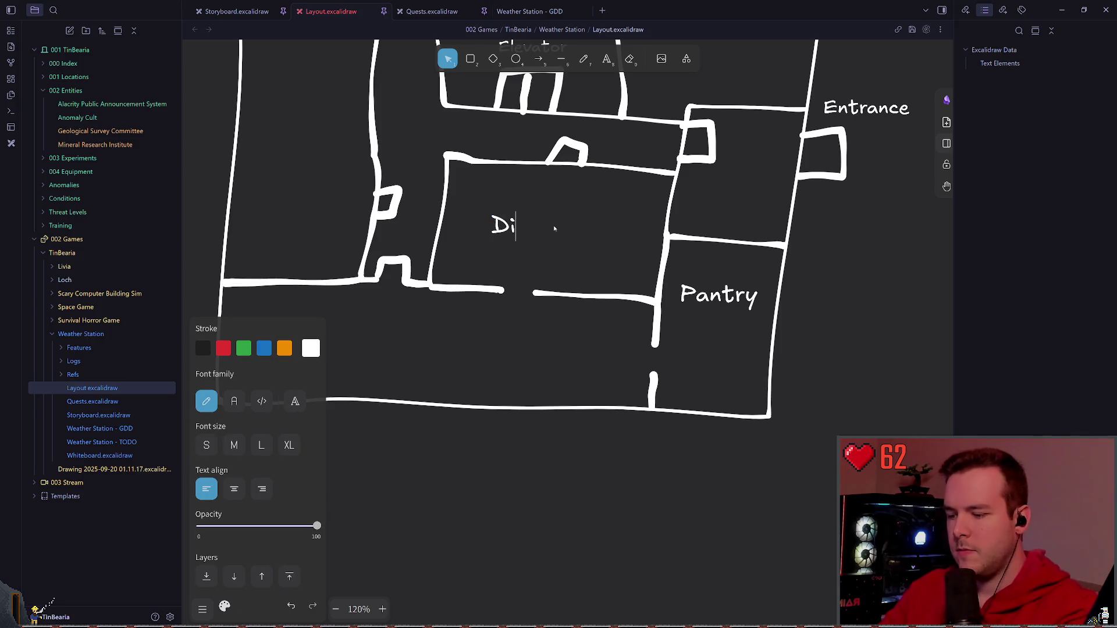
pyautogui.write('ning')
pyautogui.press('Escape')
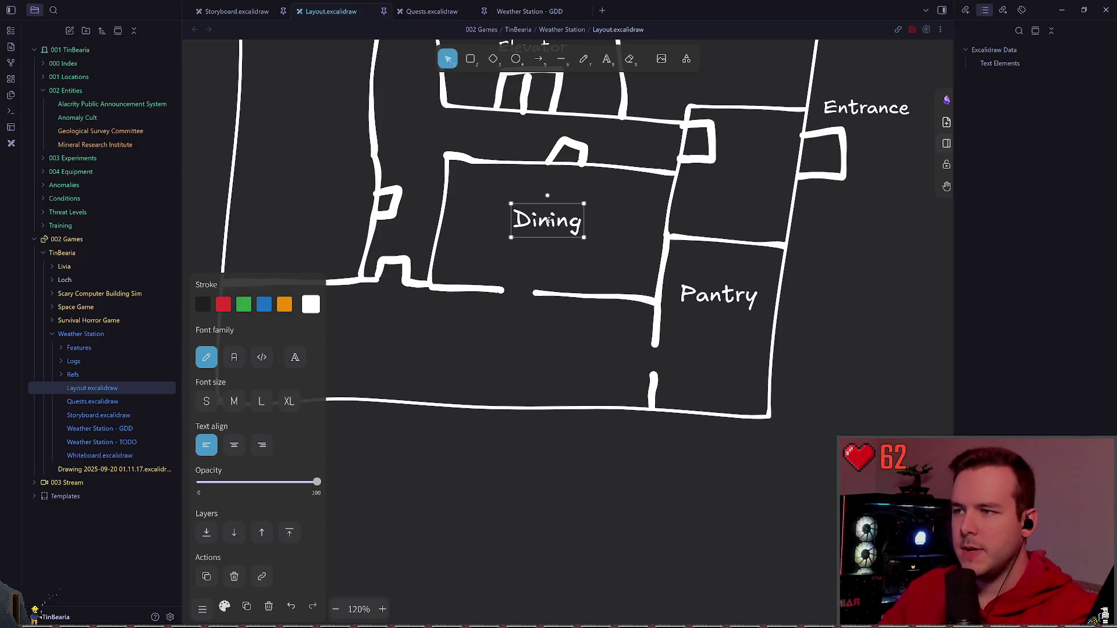
pyautogui.scroll(3, 624, 193)
pyautogui.scroll(3, 610, 245)
pyautogui.scroll(3, 606, 280)
pyautogui.scroll(3, 604, 314)
pyautogui.scroll(-3, 603, 314)
pyautogui.doubleClick(559, 303)
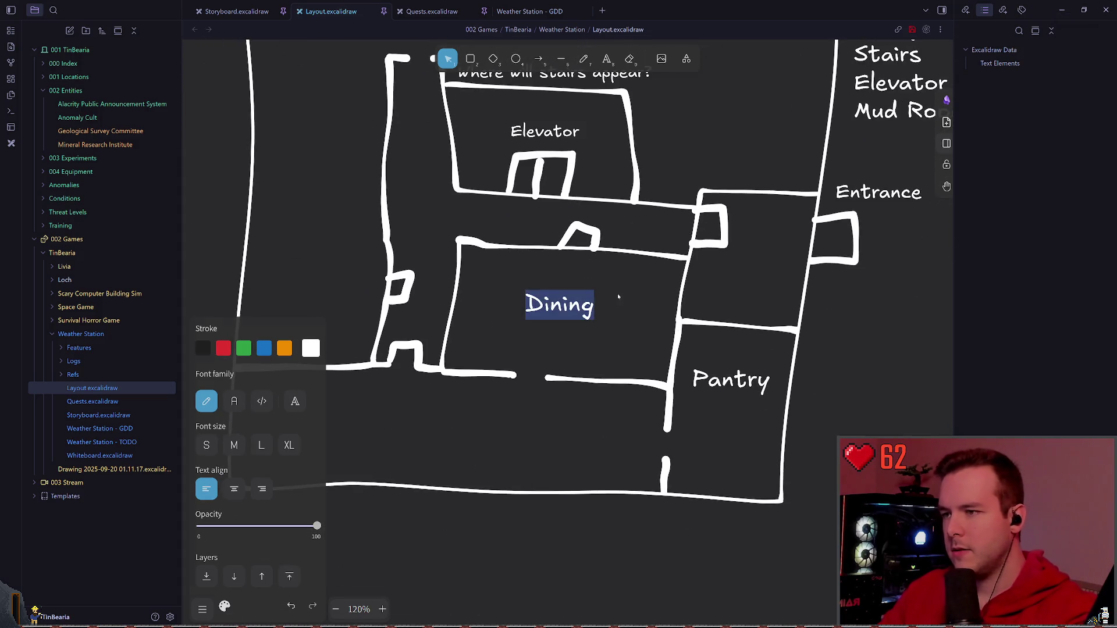
# - Delete the door notch and leftover short wall segment at the west corridor's end
pyautogui.click(617, 293)
pyautogui.scroll(-1, 617, 293)
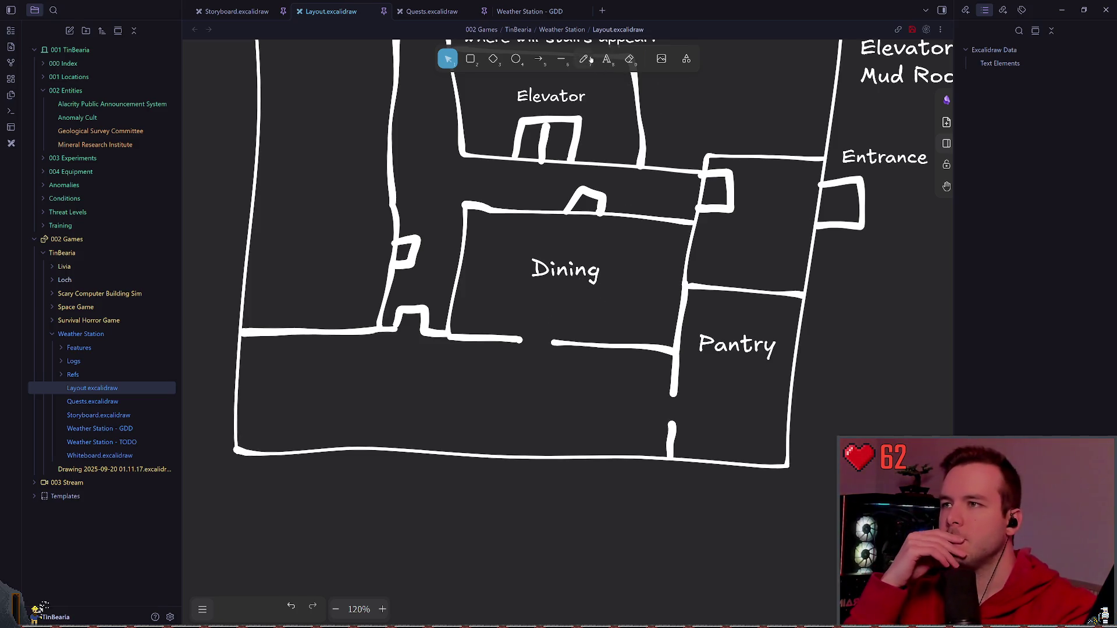
pyautogui.press('p')
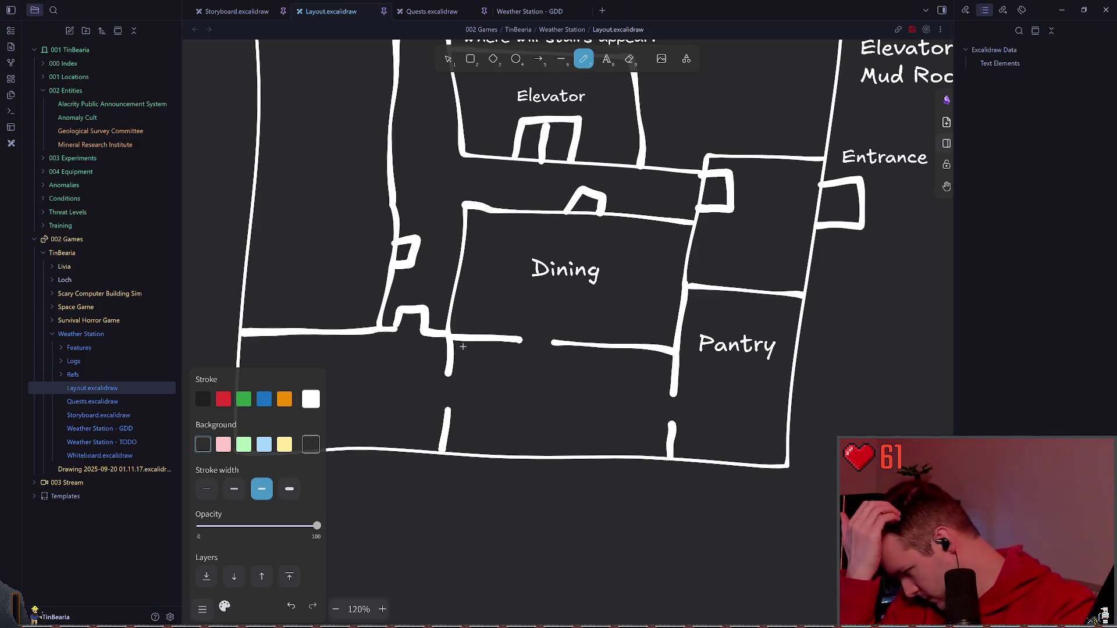
pyautogui.moveTo(312, 290); pyautogui.dragTo(372, 254)
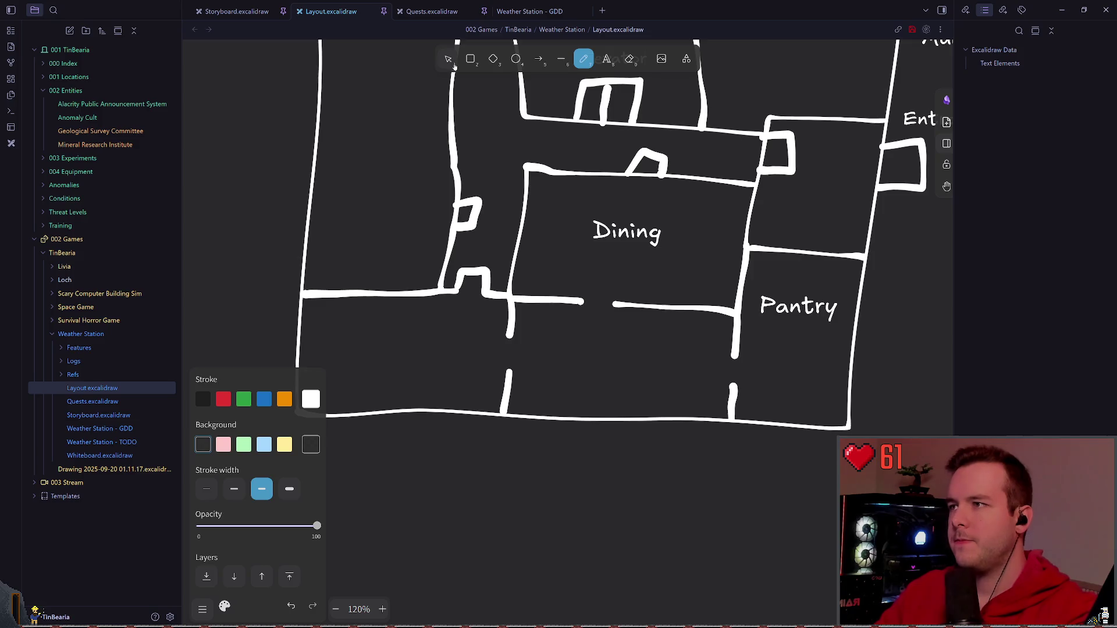
pyautogui.press('v')
pyautogui.click(472, 281)
pyautogui.press('Delete')
pyautogui.click(489, 295)
pyautogui.press('Delete')
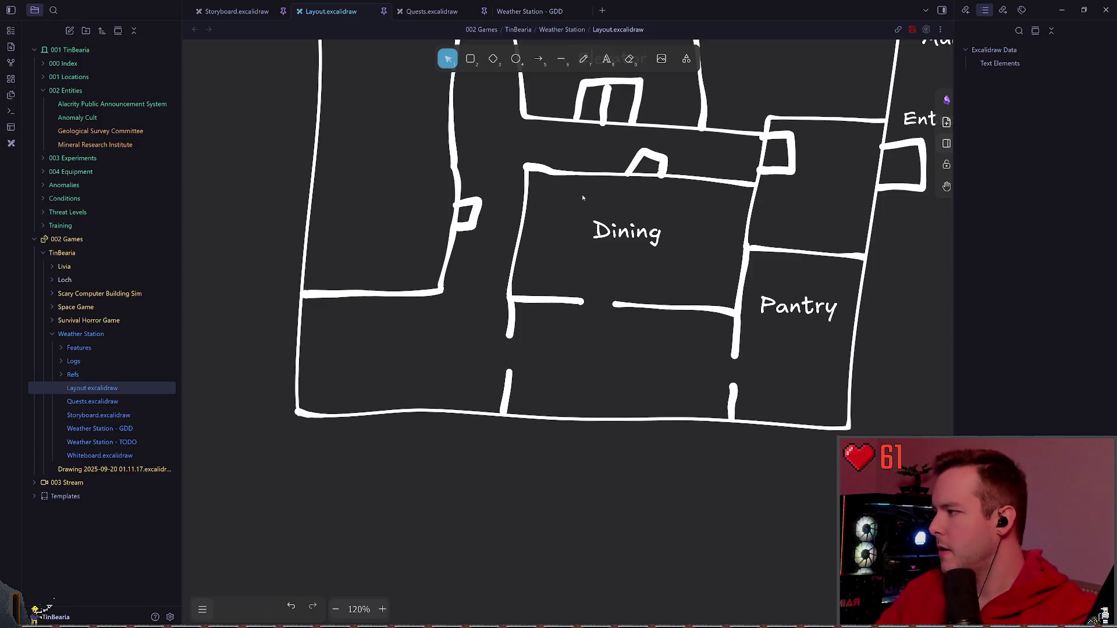
# - Extend the corridor wall straight down to the outer wall
pyautogui.moveTo(606, 183); pyautogui.dragTo(623, 195)
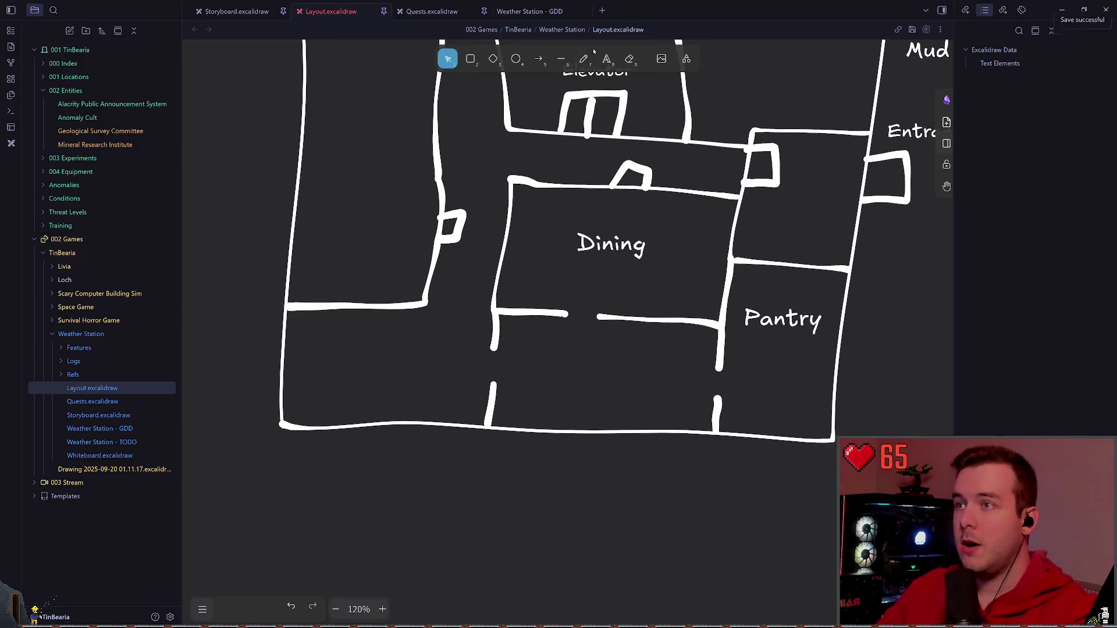
pyautogui.press('t')
pyautogui.press('p')
pyautogui.moveTo(424, 302); pyautogui.dragTo(423, 420)
pyautogui.hotkey('ctrl', 'z')
pyautogui.moveTo(425, 302); pyautogui.dragTo(419, 406)
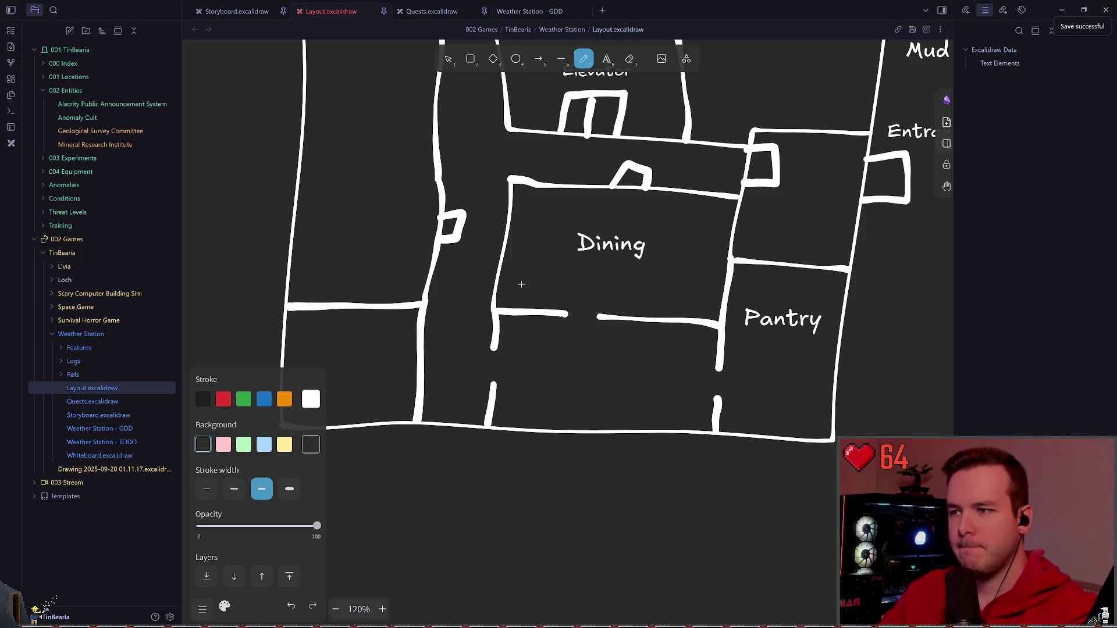
pyautogui.hscroll(1, 698, 331)
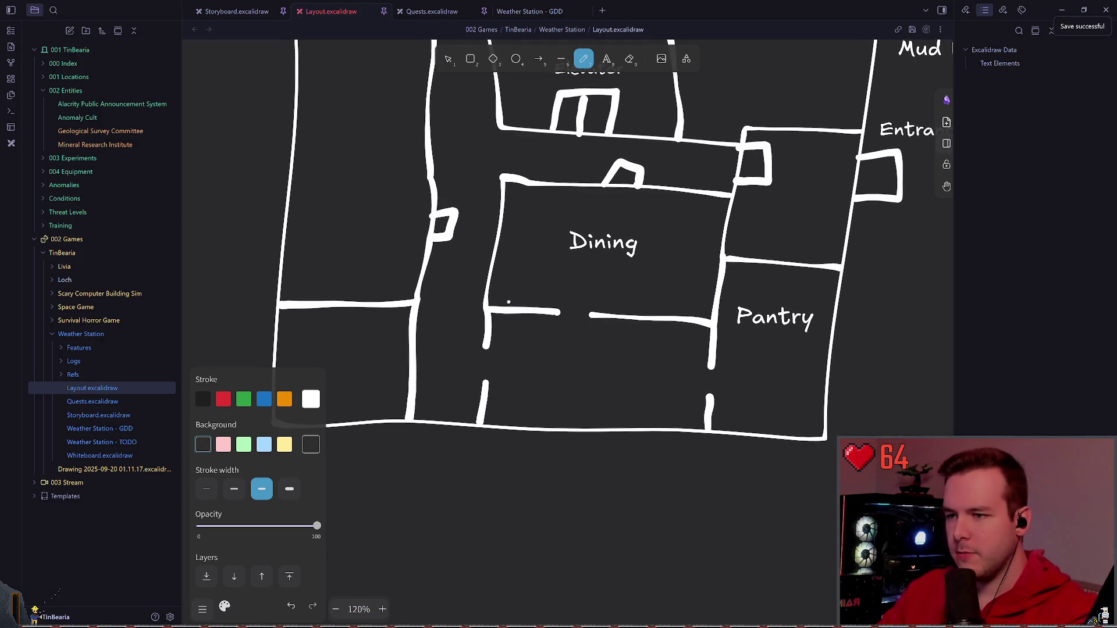
# - Check the new wall stroke and copy the Dining label into the room below
pyautogui.press('v')
pyautogui.click(489, 328)
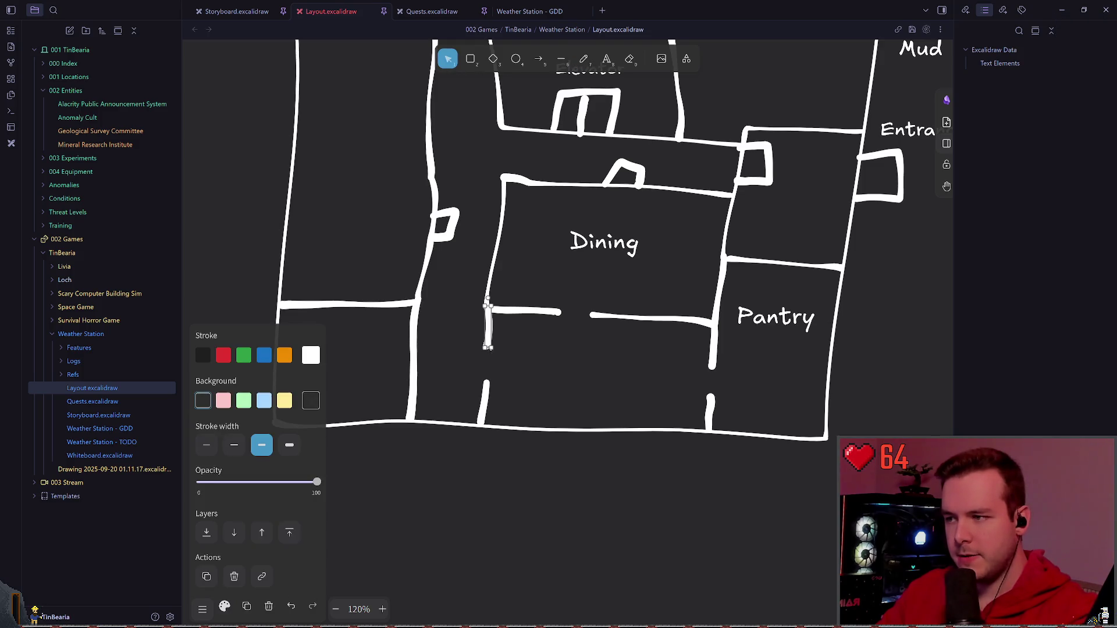
pyautogui.click(580, 350)
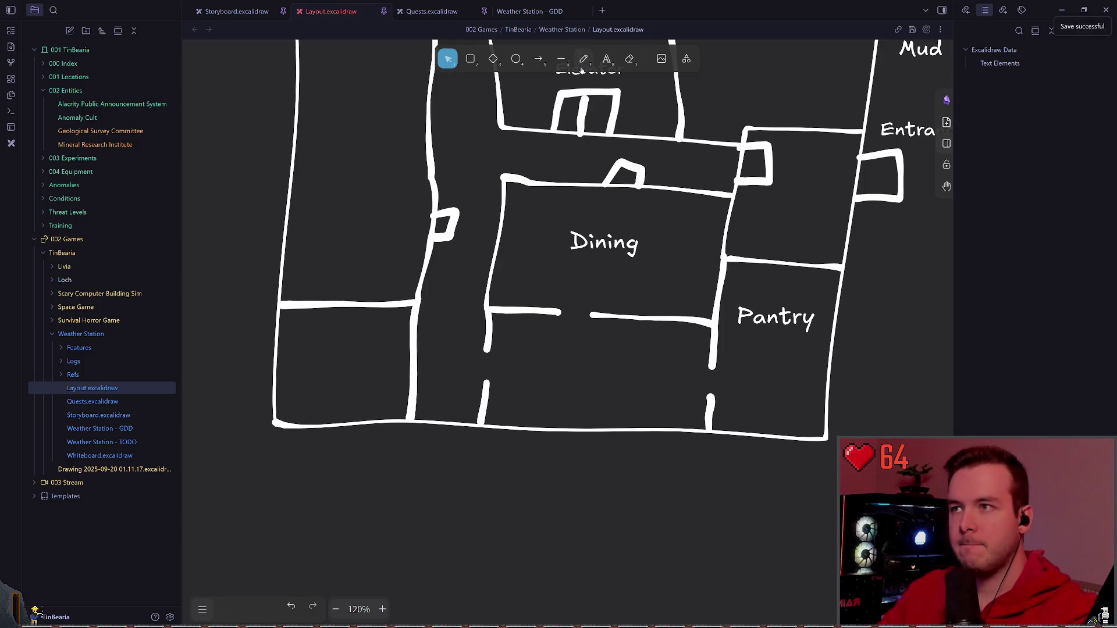
pyautogui.press('p')
pyautogui.press('v')
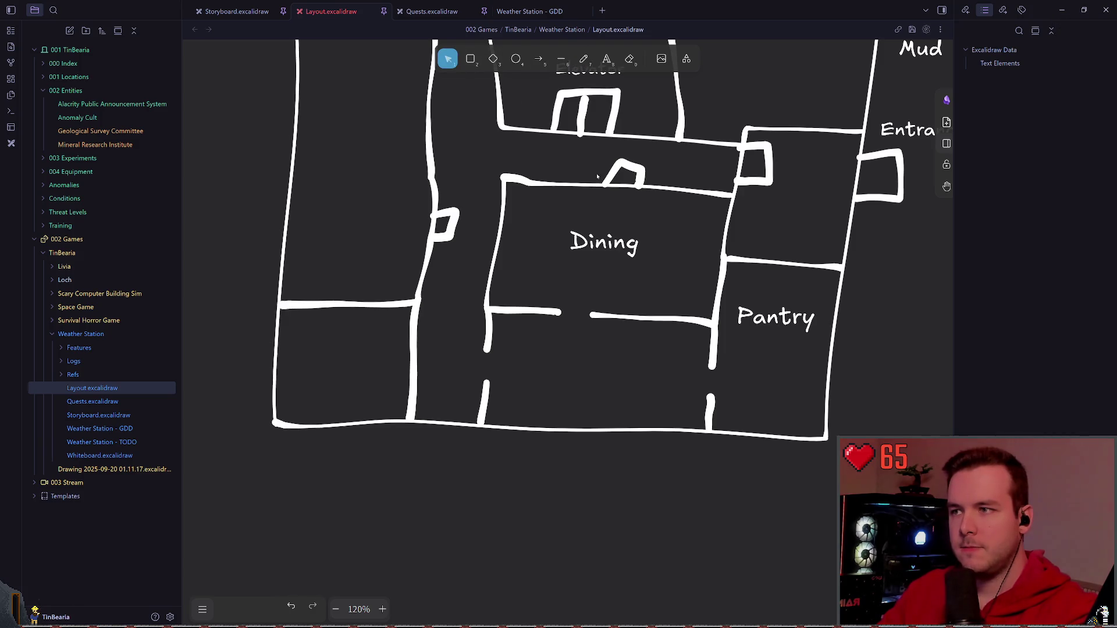
pyautogui.keyDown('alt'); pyautogui.moveTo(604, 241); pyautogui.dragTo(603, 365); pyautogui.keyUp('alt')
# - Rename the copied label Kitchen and position it in the lower room
pyautogui.doubleClick(602, 358)
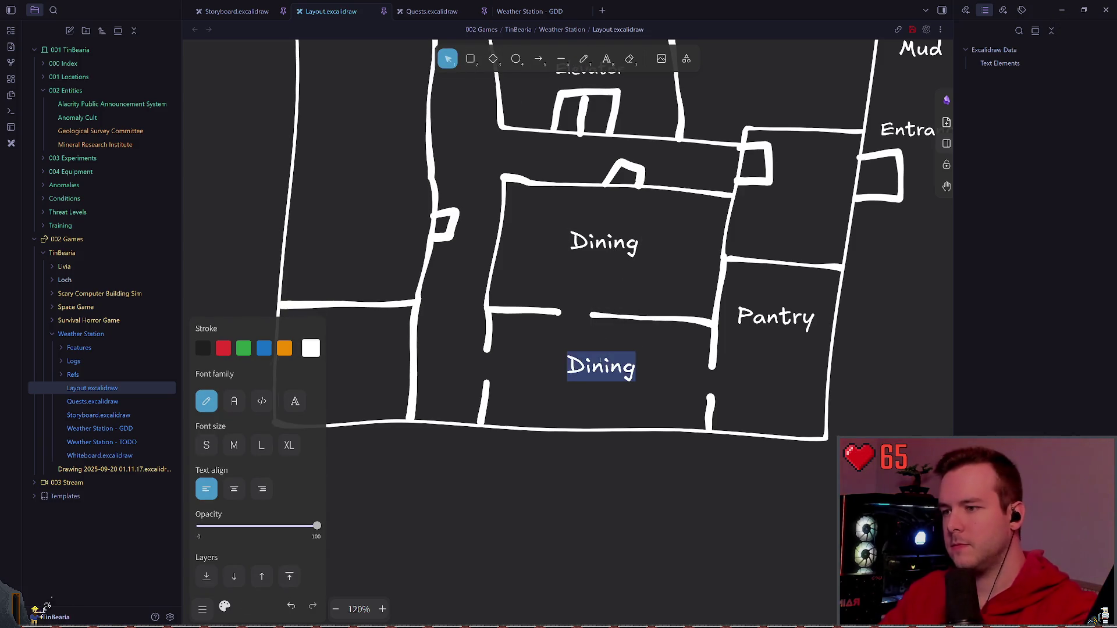
pyautogui.write('Kitchen')
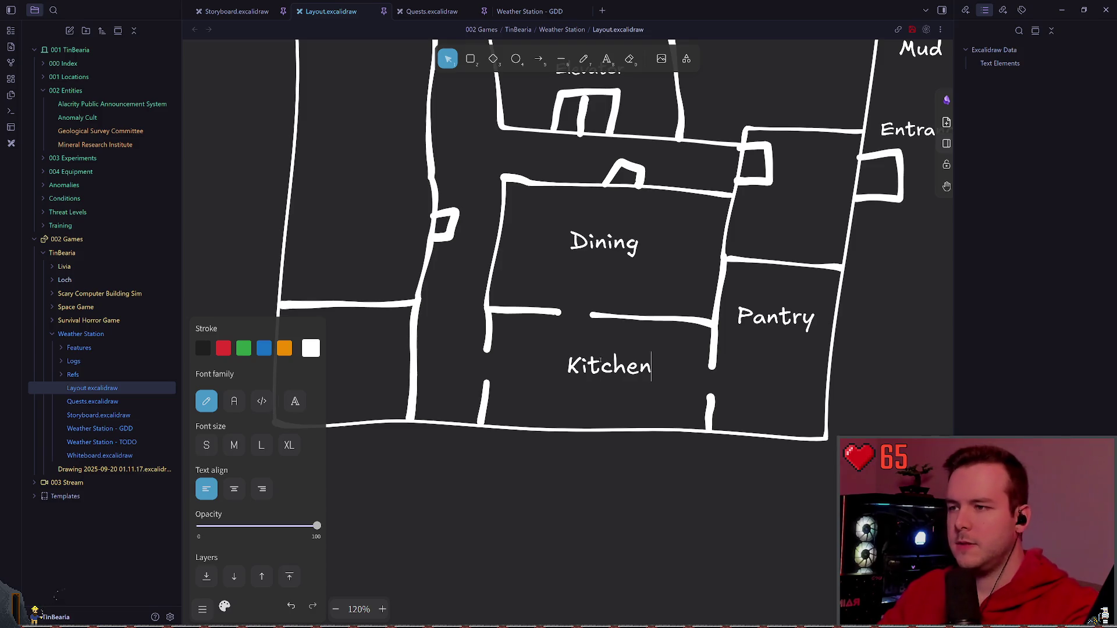
pyautogui.click(814, 376)
pyautogui.click(628, 374)
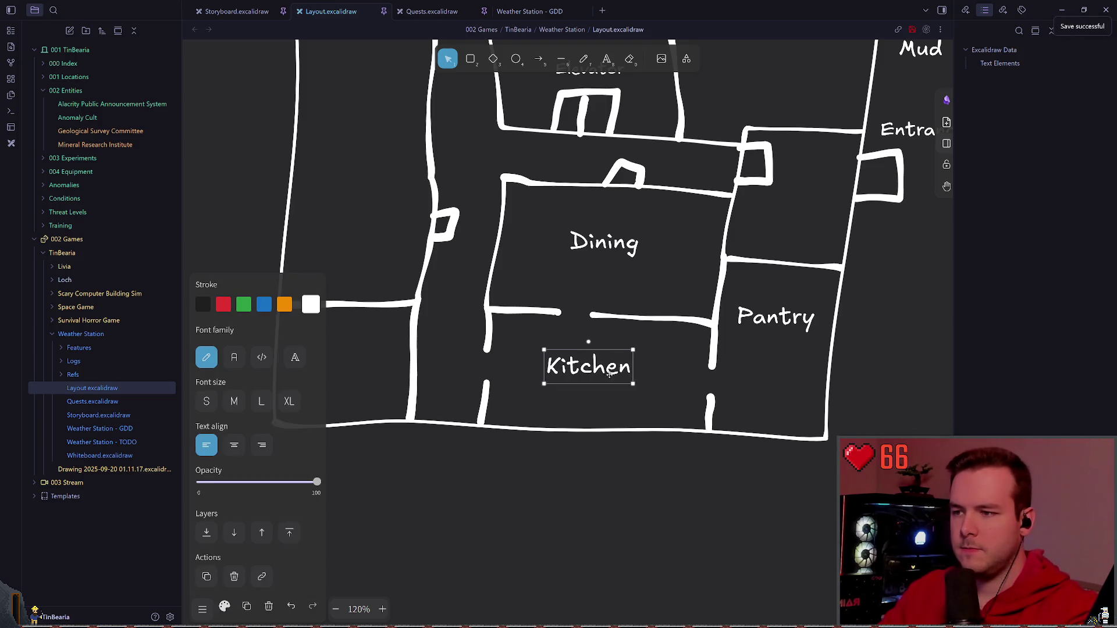
pyautogui.moveTo(610, 375); pyautogui.dragTo(623, 367)
pyautogui.scroll(-1, 748, 353)
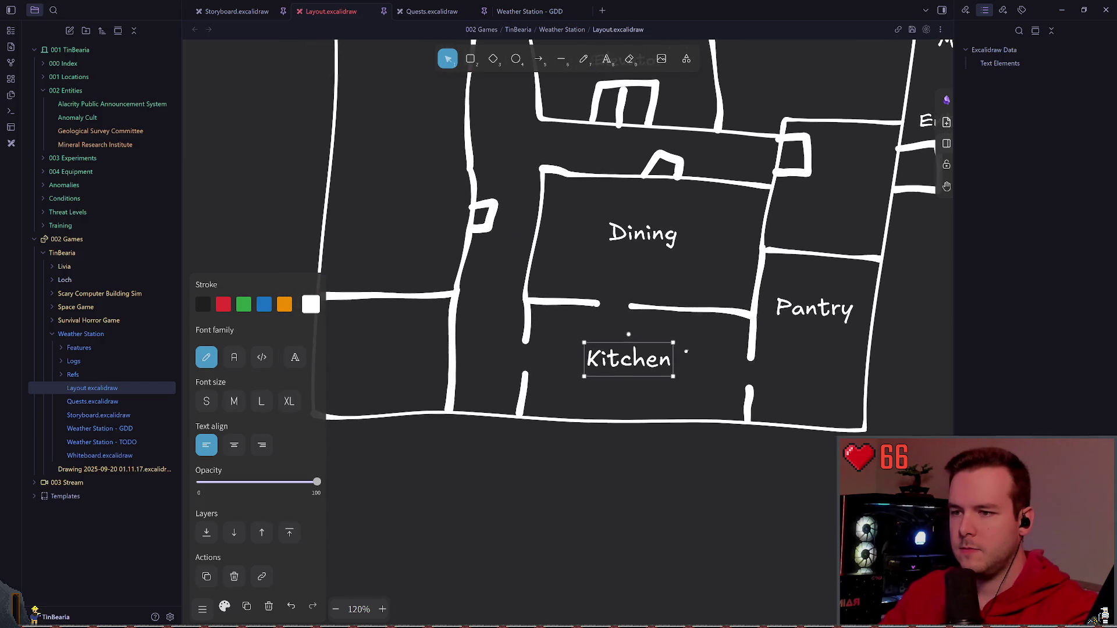
pyautogui.hscroll(-2, 748, 353)
pyautogui.click(779, 336)
# - Shift both Kitchen–Pantry wall segments further left
pyautogui.moveTo(778, 332); pyautogui.dragTo(736, 330)
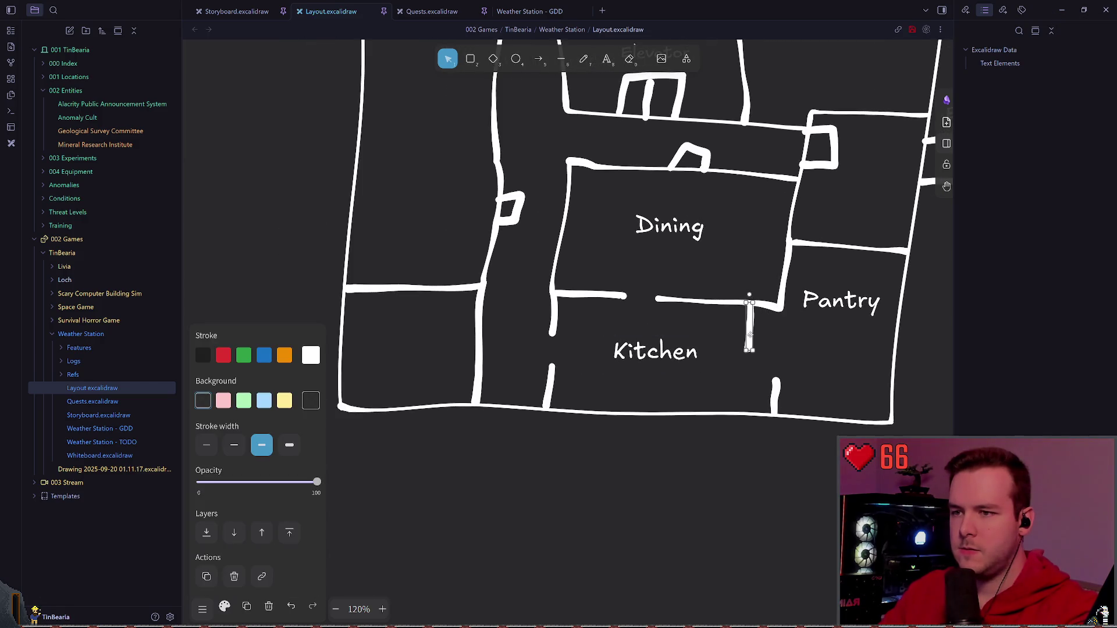
pyautogui.moveTo(776, 392); pyautogui.dragTo(730, 389)
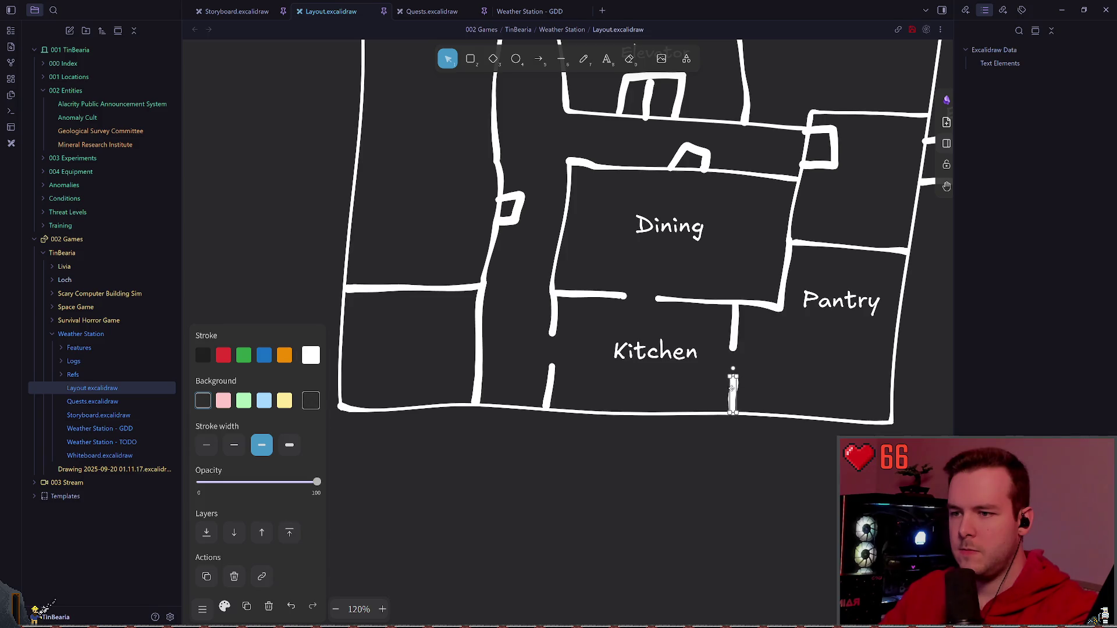
pyautogui.click(786, 375)
pyautogui.hscroll(2, 786, 349)
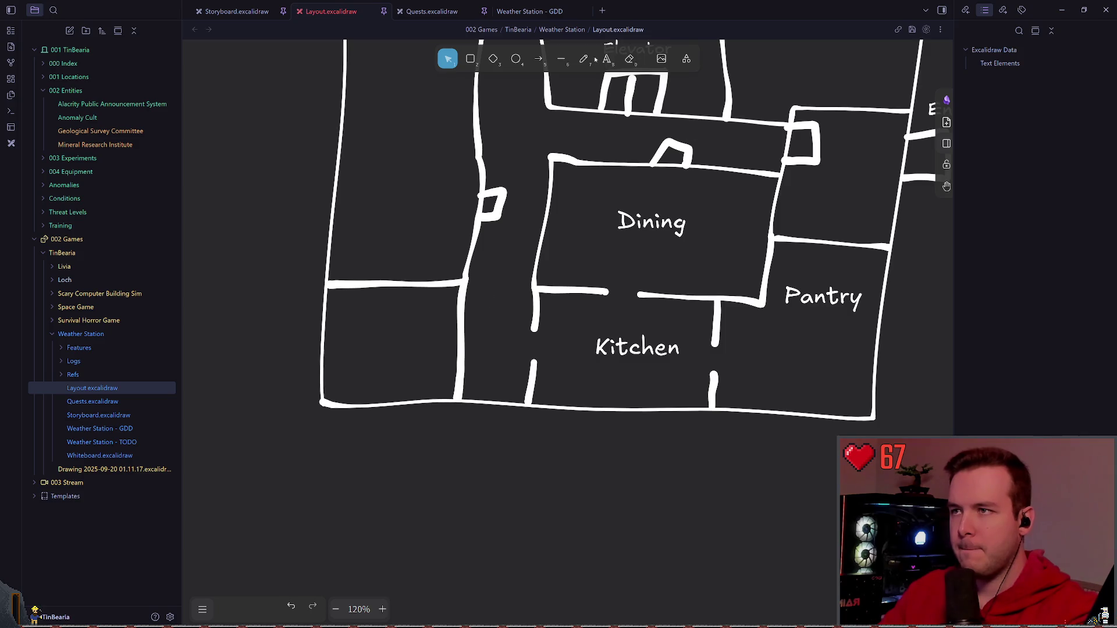
pyautogui.press('t')
pyautogui.press('p')
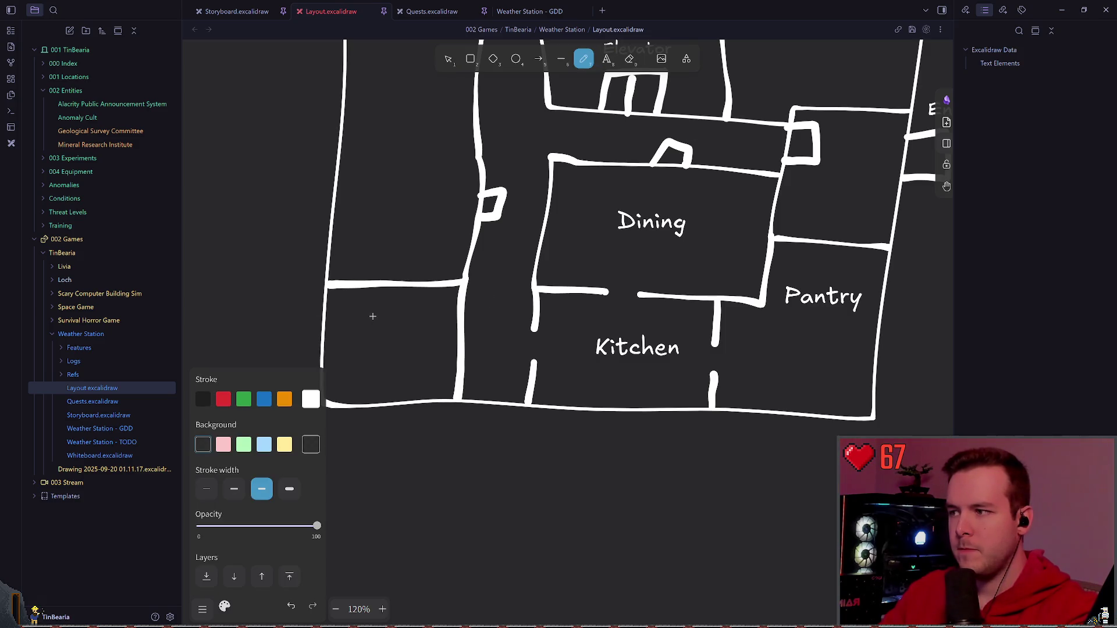
# - Draw a question mark in the room left of Kitchen, redrawing it cleanly
pyautogui.moveTo(364, 314); pyautogui.dragTo(387, 324)
pyautogui.click(388, 356)
pyautogui.scroll(2, 436, 332)
pyautogui.hotkey('ctrl', 'z')
pyautogui.moveTo(448, 350); pyautogui.dragTo(470, 384)
pyautogui.scroll(3, 469, 403)
pyautogui.scroll(3, 436, 367)
pyautogui.scroll(2, 410, 361)
pyautogui.scroll(3, 393, 358)
pyautogui.scroll(-1, 390, 358)
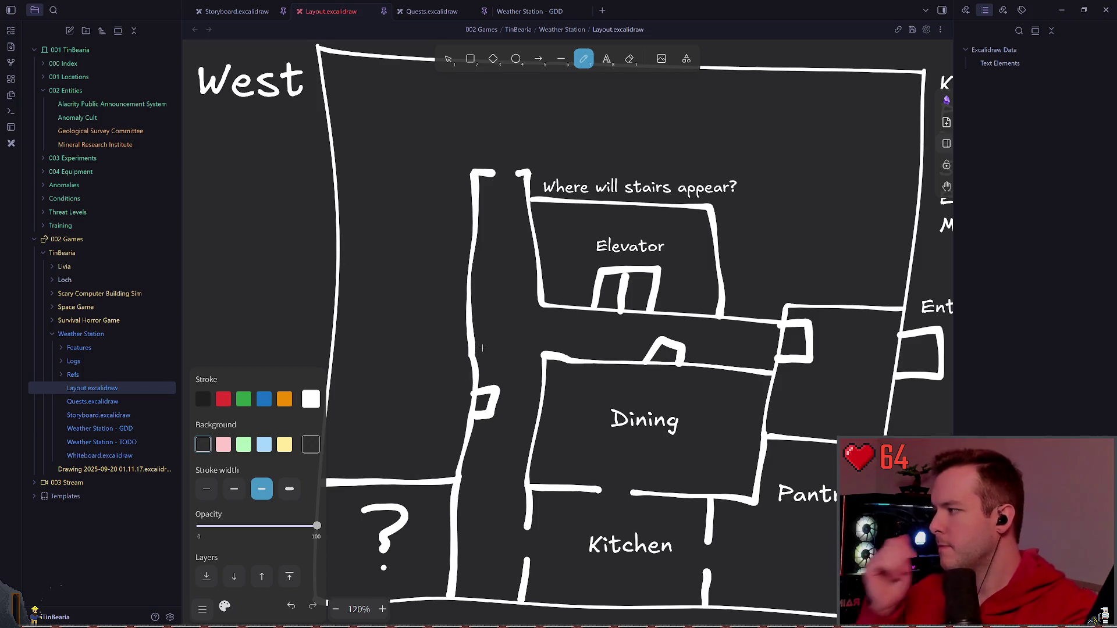
pyautogui.scroll(-2, 523, 261)
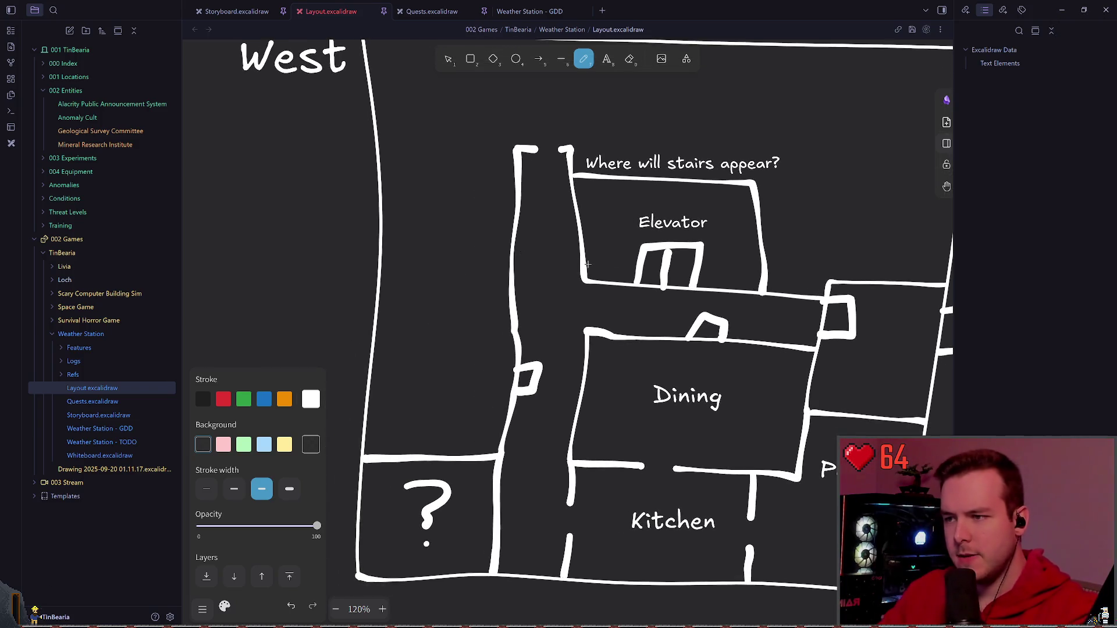
pyautogui.scroll(-2, 535, 250)
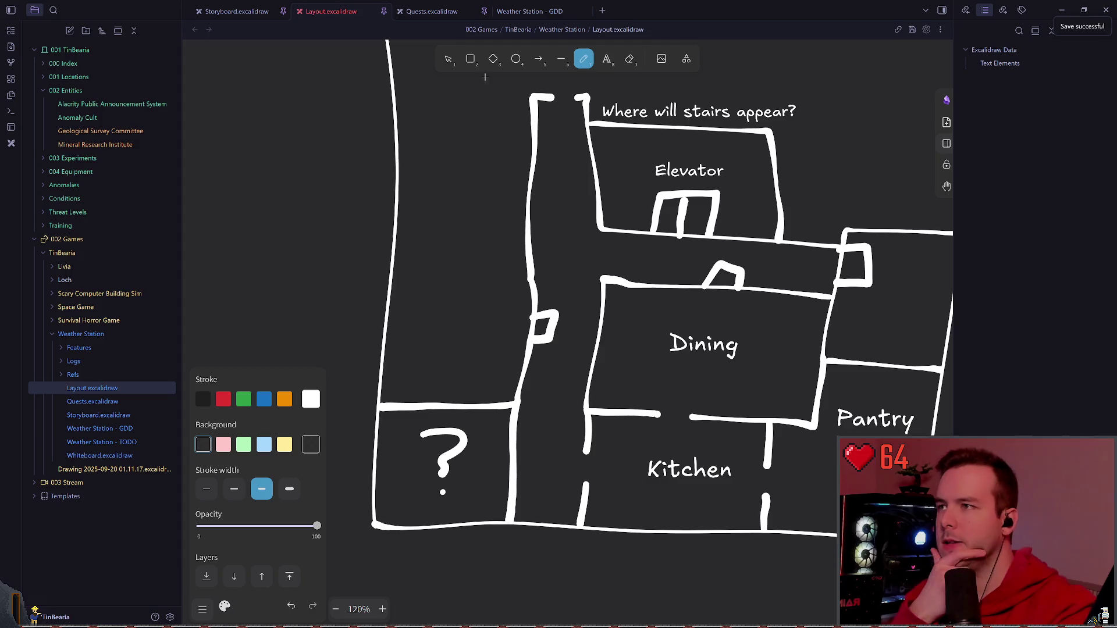
# - Delete the small stray stroke near the question mark
pyautogui.press('v')
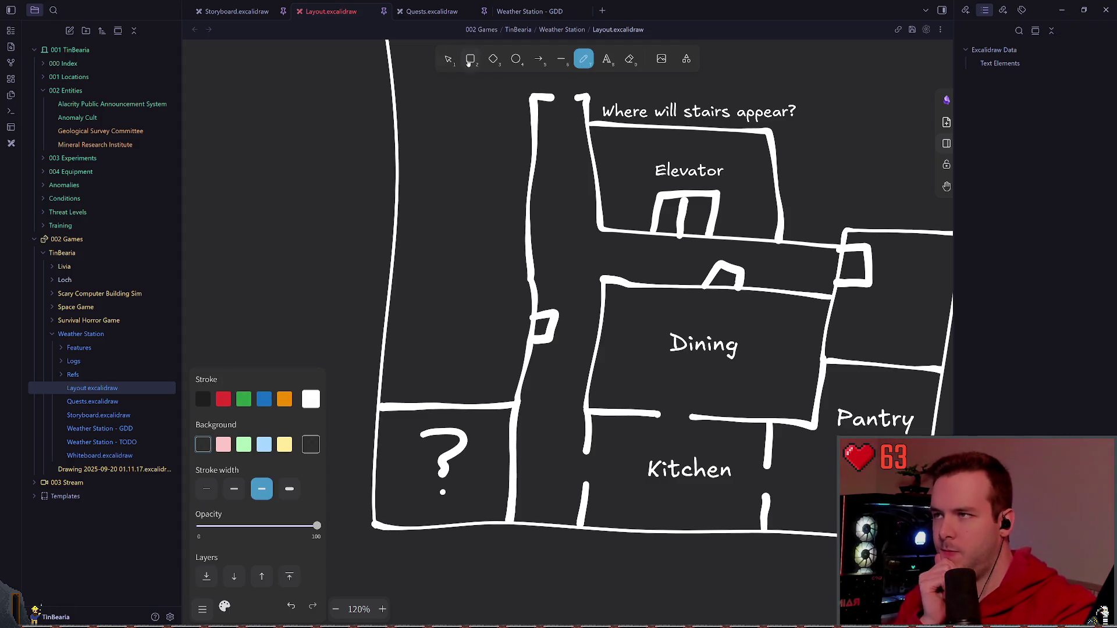
pyautogui.click(545, 325)
pyautogui.press('Delete')
pyautogui.click(544, 324)
pyautogui.press('Escape')
pyautogui.scroll(-1, 586, 259)
pyautogui.press('p')
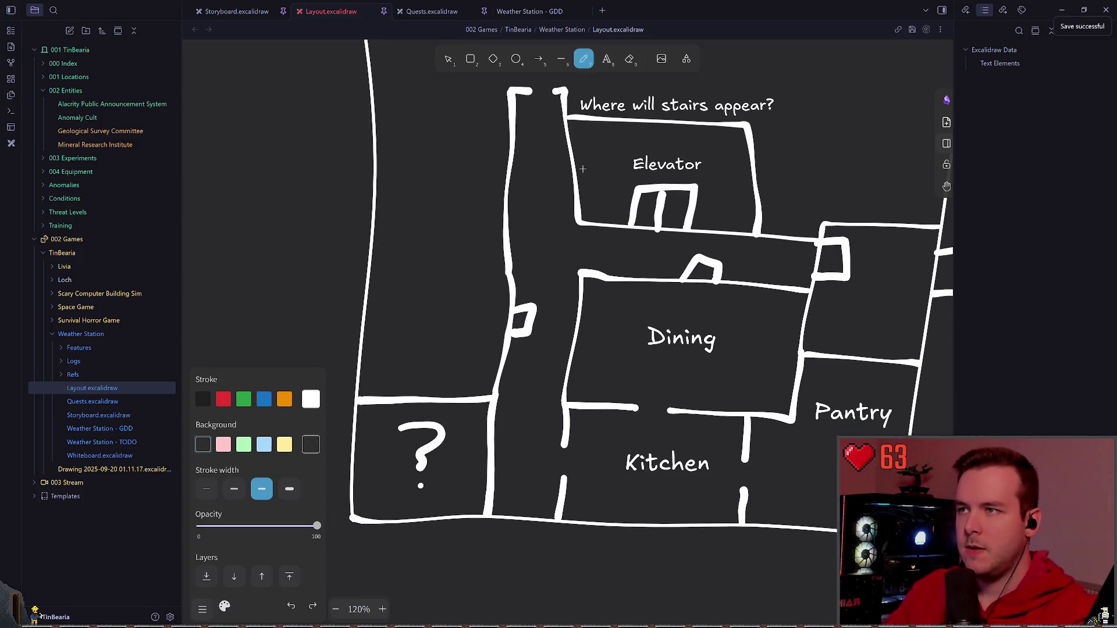
pyautogui.hscroll(2, 559, 153)
pyautogui.click(447, 59)
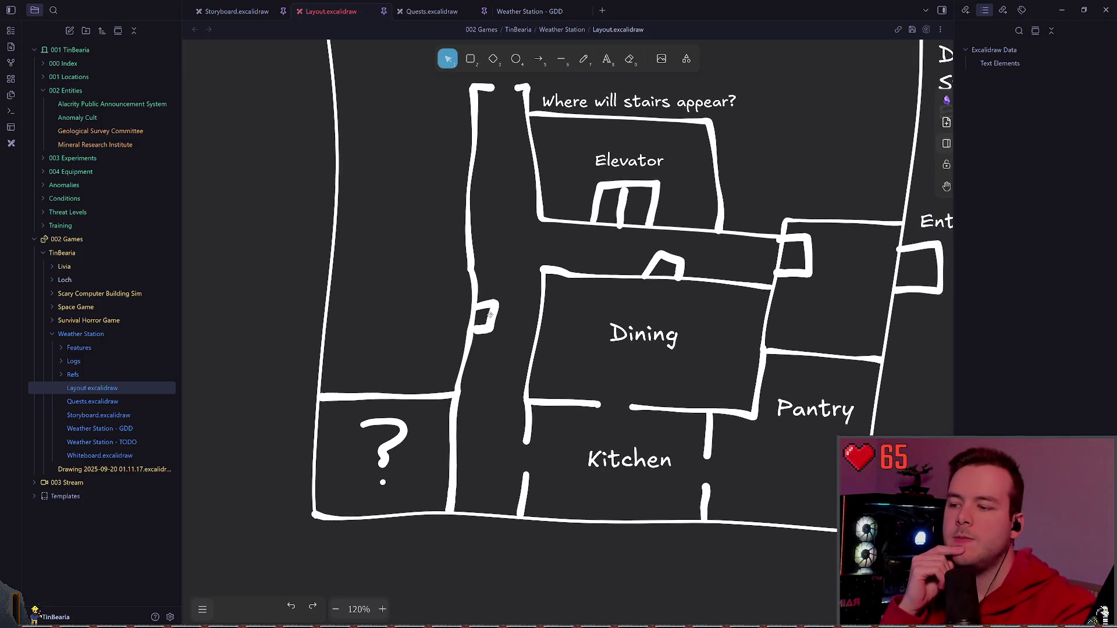
# - Move the small door shape down onto Kitchen's left wall
pyautogui.moveTo(487, 316); pyautogui.dragTo(542, 461)
pyautogui.moveTo(537, 449); pyautogui.dragTo(541, 457)
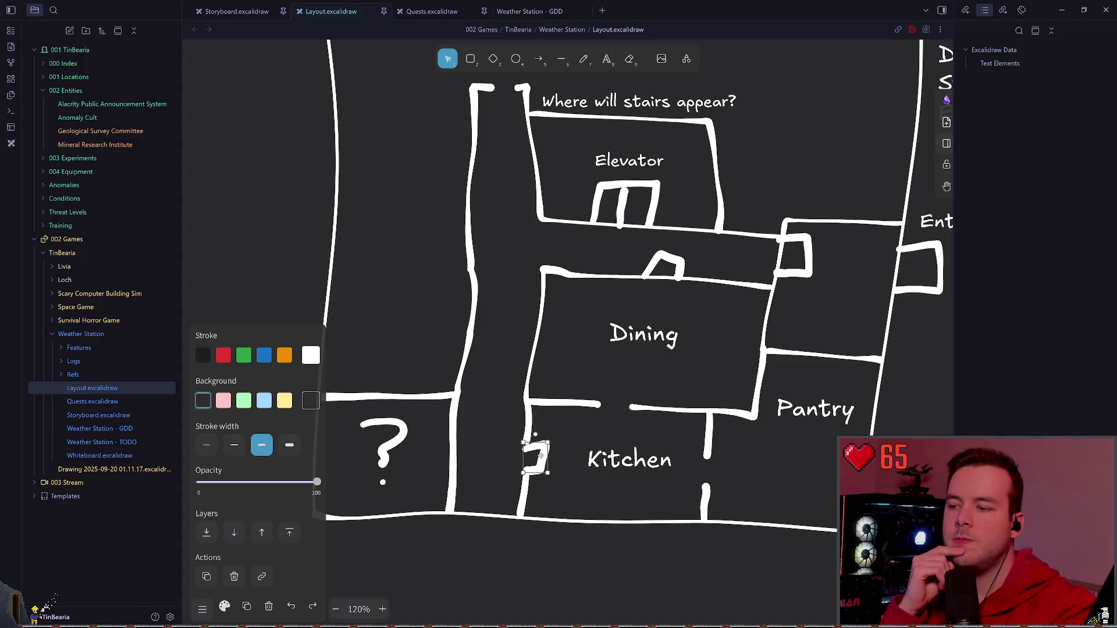
pyautogui.click(603, 440)
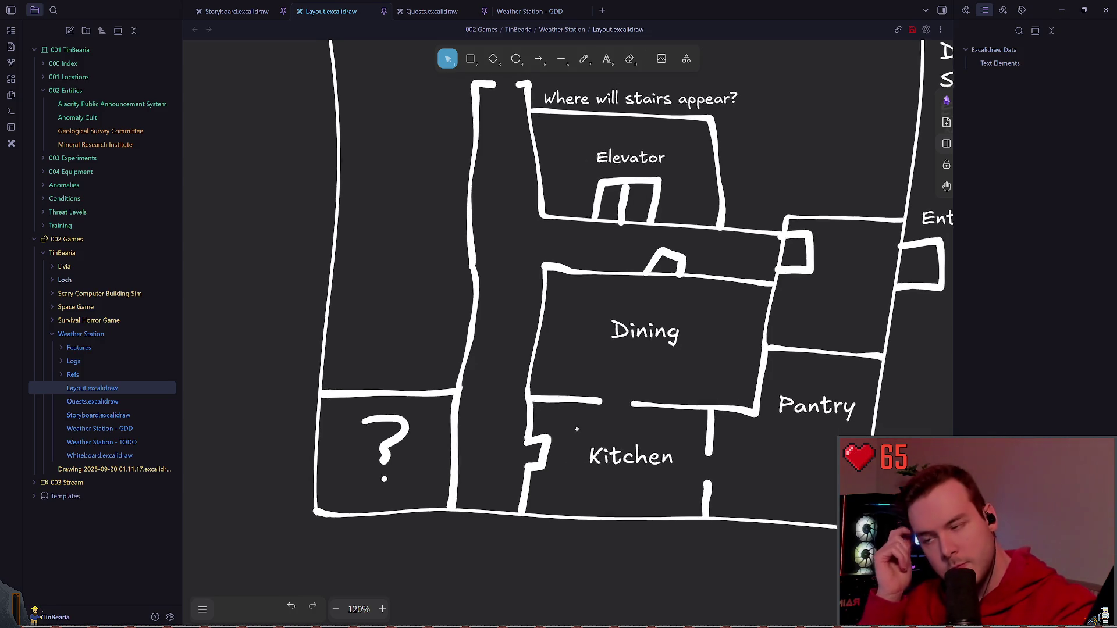
pyautogui.scroll(-1, 629, 332)
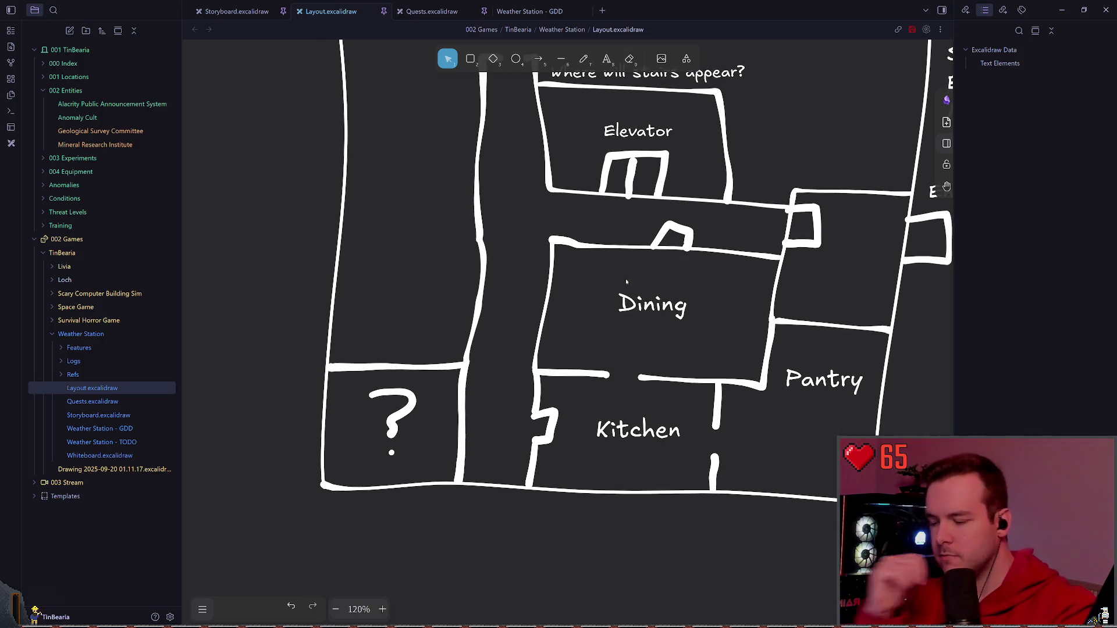
pyautogui.press('p')
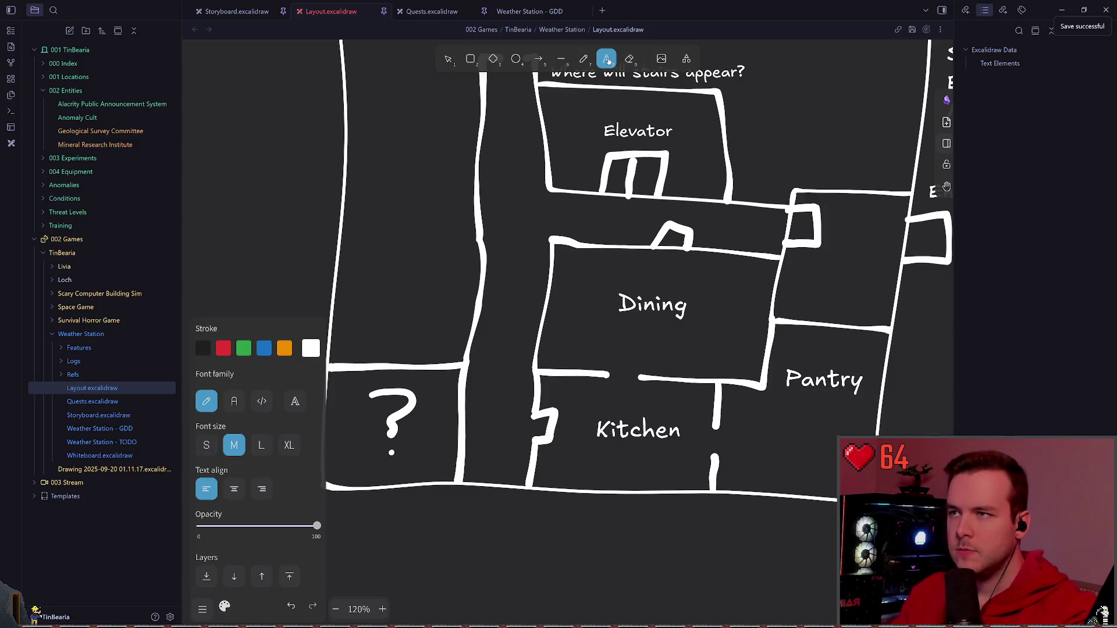
pyautogui.hscroll(2, 628, 213)
pyautogui.scroll(2, 626, 213)
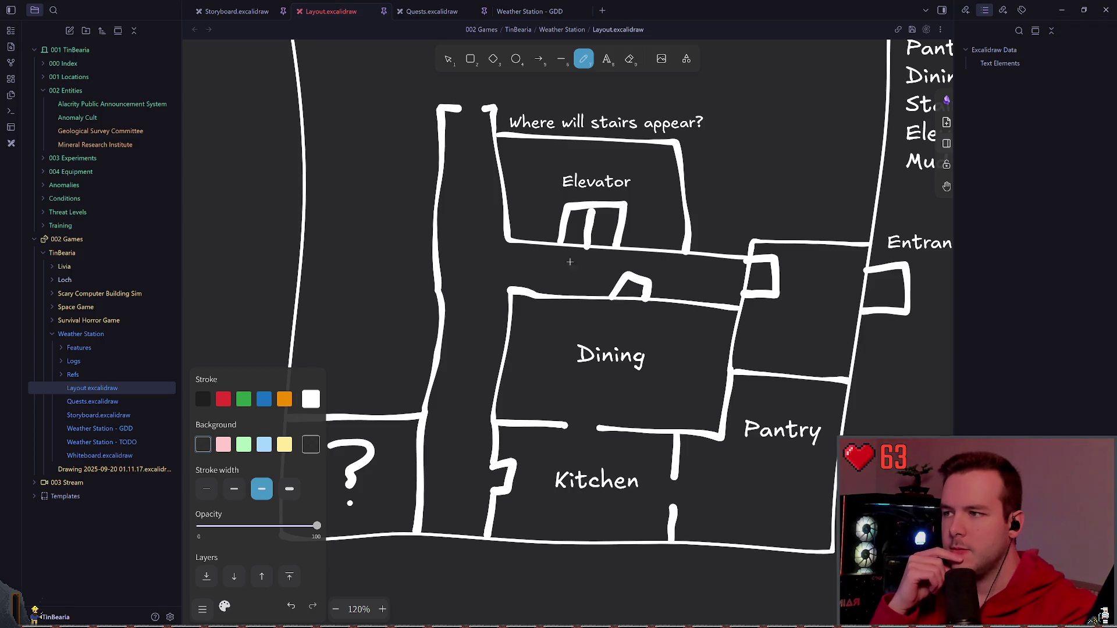
pyautogui.scroll(3, 664, 260)
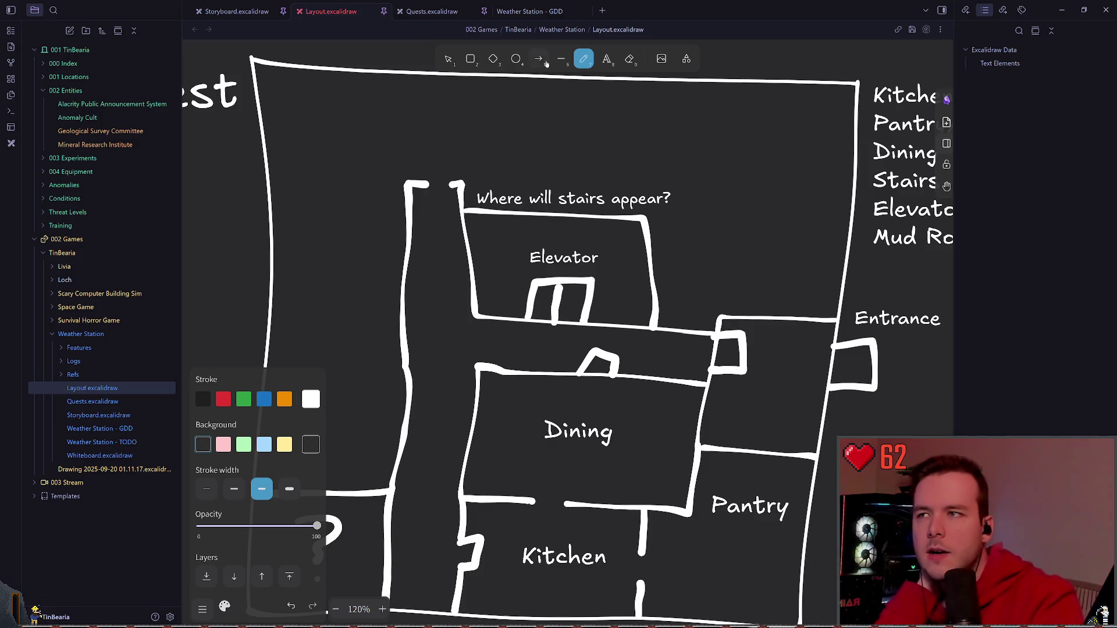
# - Shrink the Elevator block from its lower-right corner and delete the slanted shape above Dining
pyautogui.press('Escape')
pyautogui.click(681, 332)
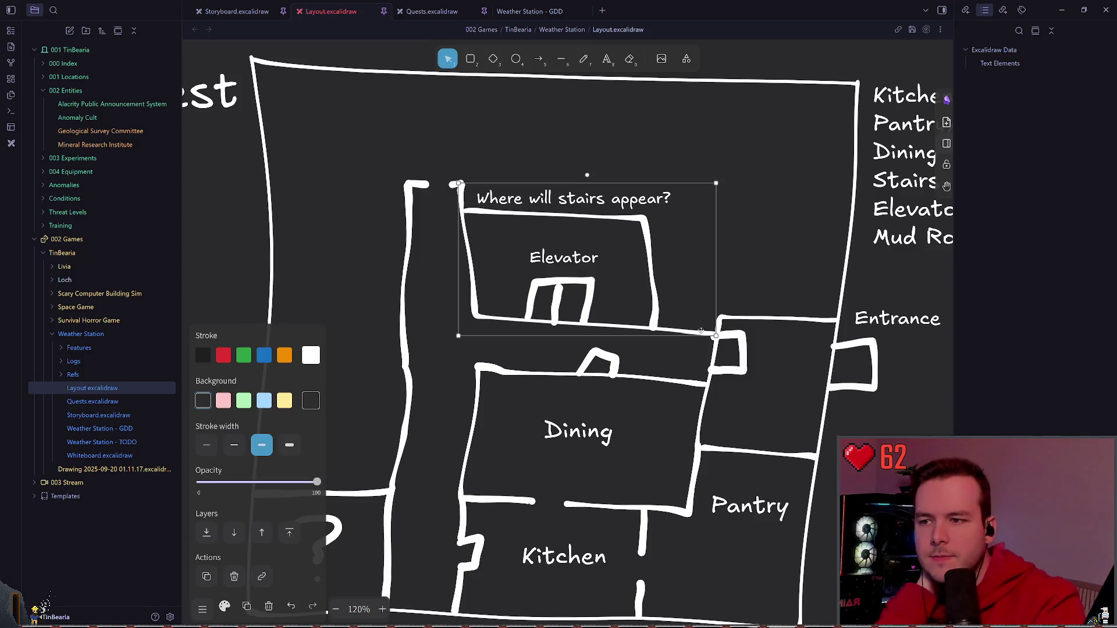
pyautogui.moveTo(715, 336); pyautogui.dragTo(655, 330)
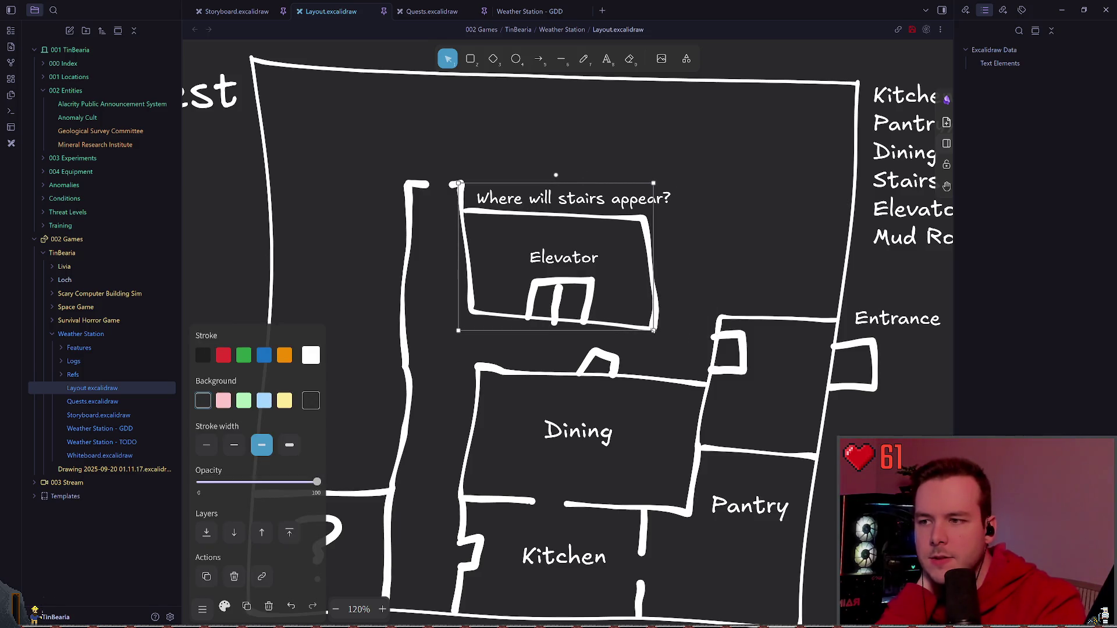
pyautogui.click(677, 297)
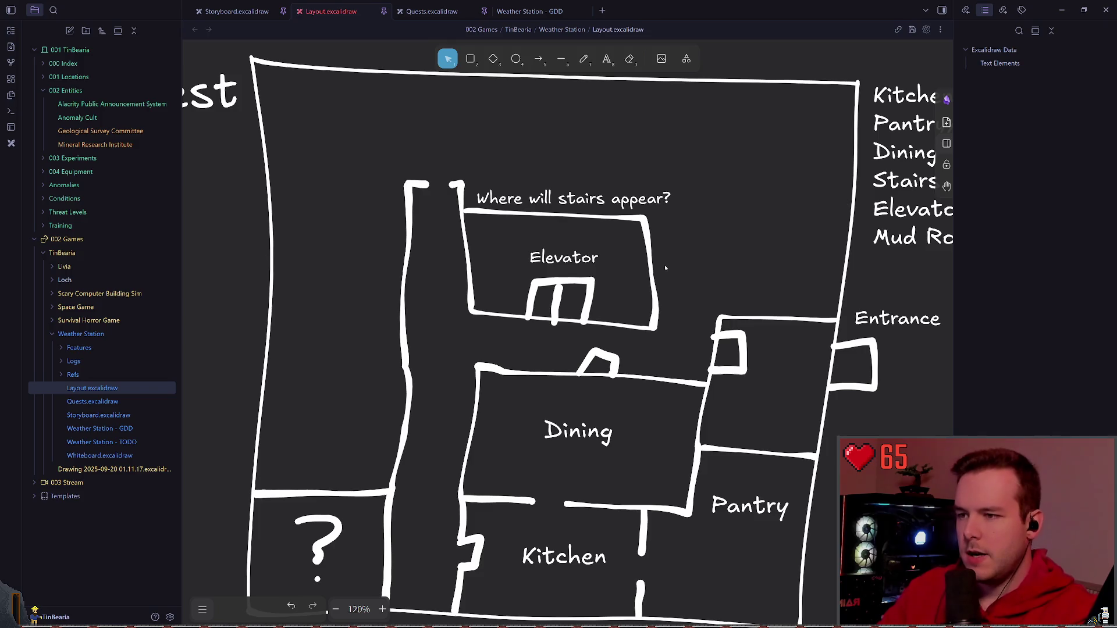
pyautogui.click(611, 365)
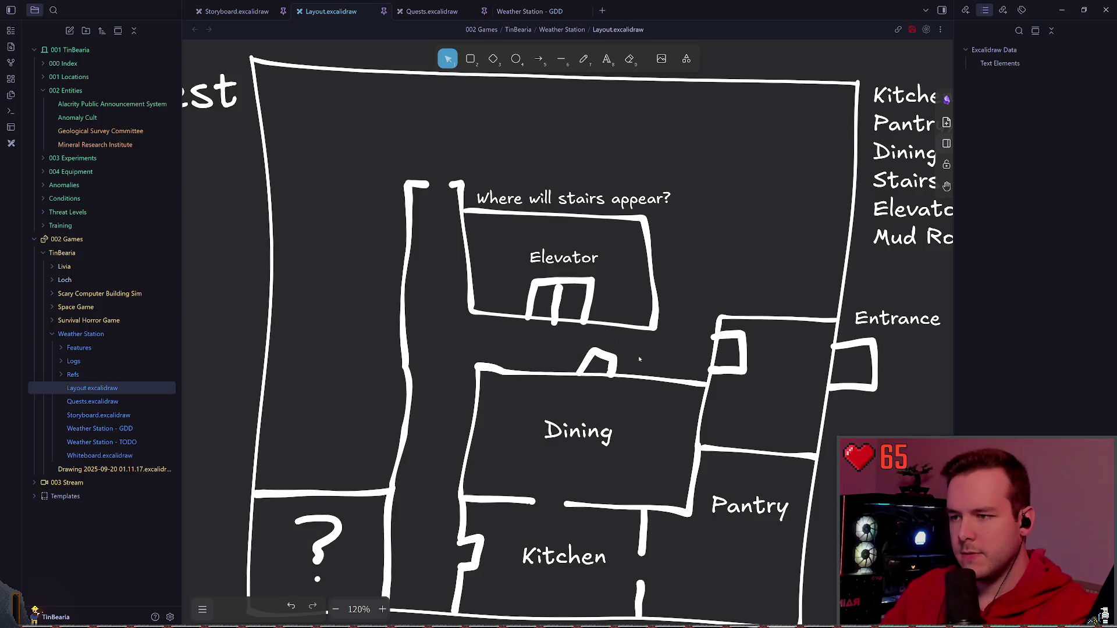
pyautogui.press('Delete')
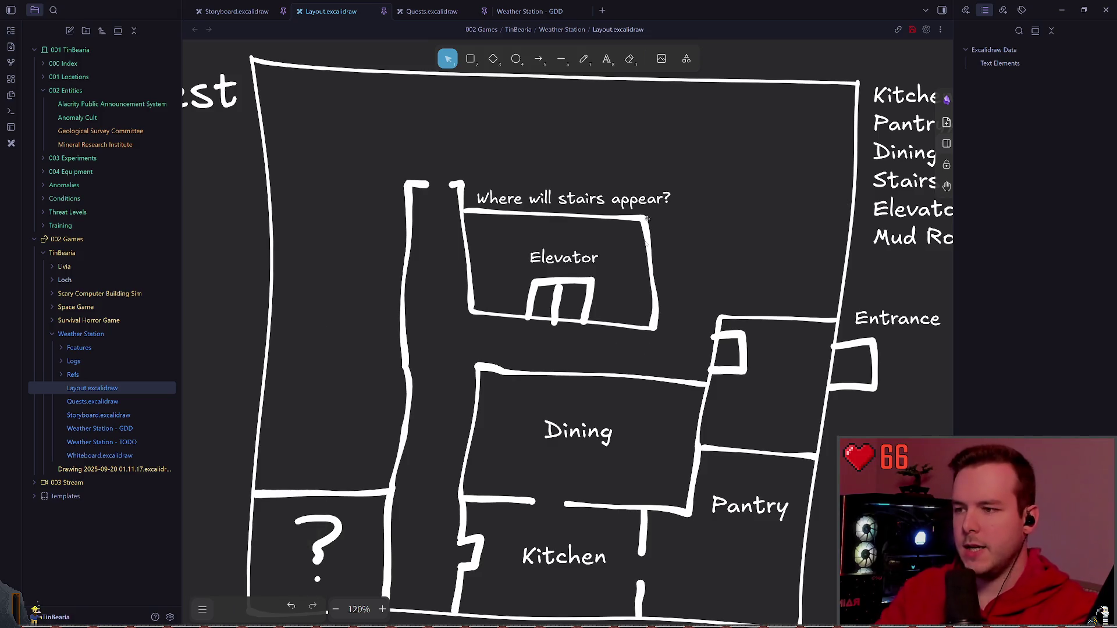
# - Draw a small squared doorway box above Dining and save the drawing
pyautogui.press('p')
pyautogui.scroll(-1, 575, 311)
pyautogui.hotkey('ctrl', 's')
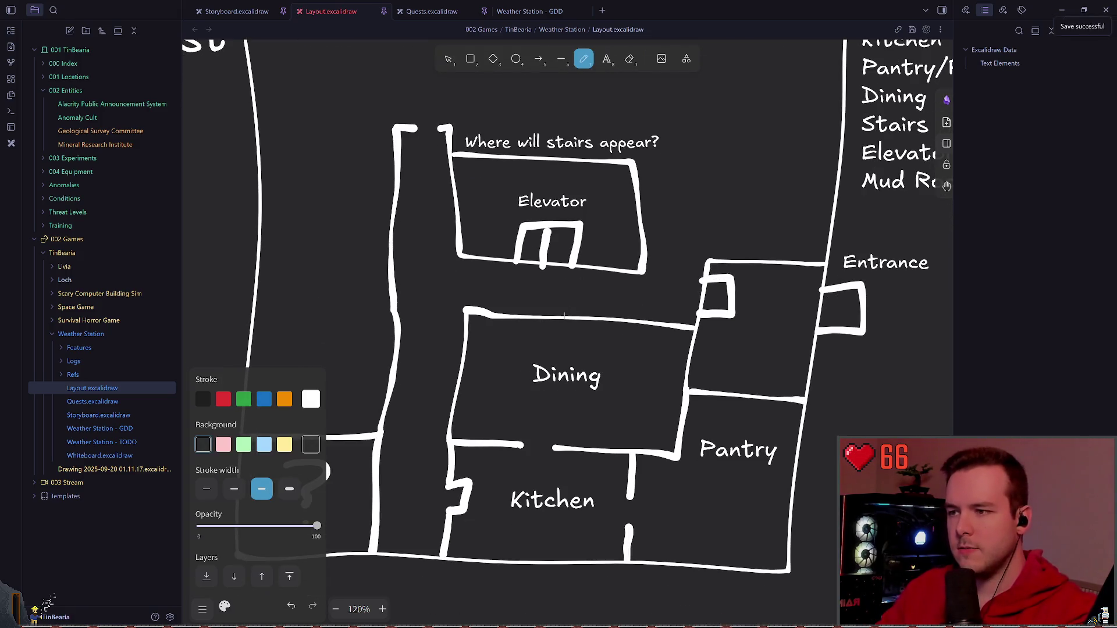
pyautogui.moveTo(603, 298)
pyautogui.mouseDown()
pyautogui.moveTo(600, 323)
pyautogui.moveTo(574, 301)
pyautogui.moveTo(605, 321)
pyautogui.moveTo(611, 301)
pyautogui.mouseUp()
pyautogui.hotkey('ctrl', 'z')
pyautogui.hotkey('ctrl', 'z')
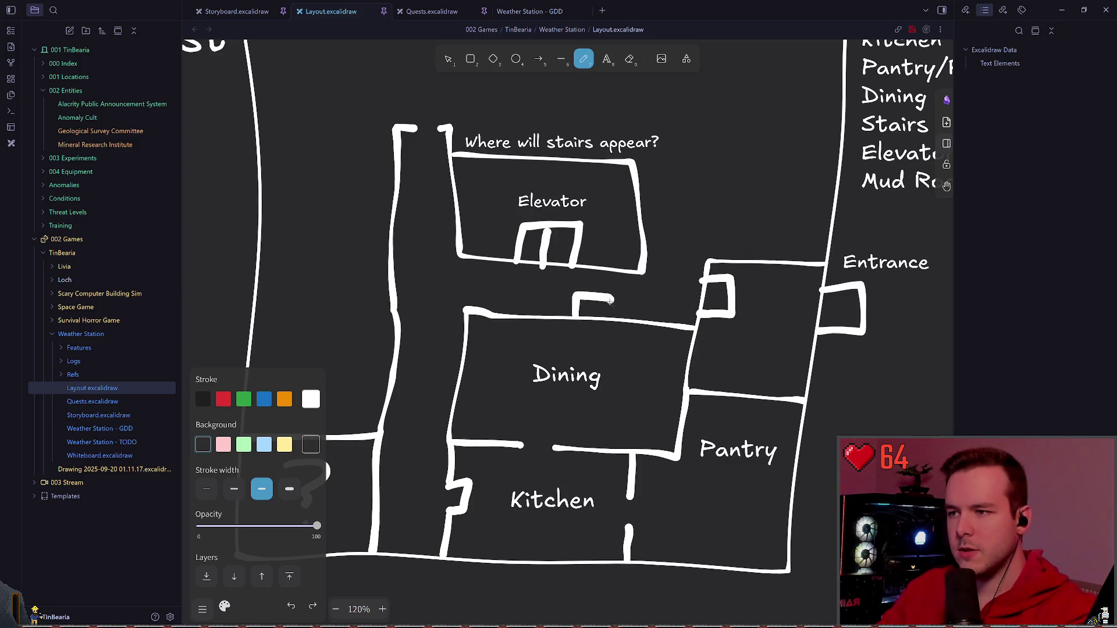
pyautogui.press('v')
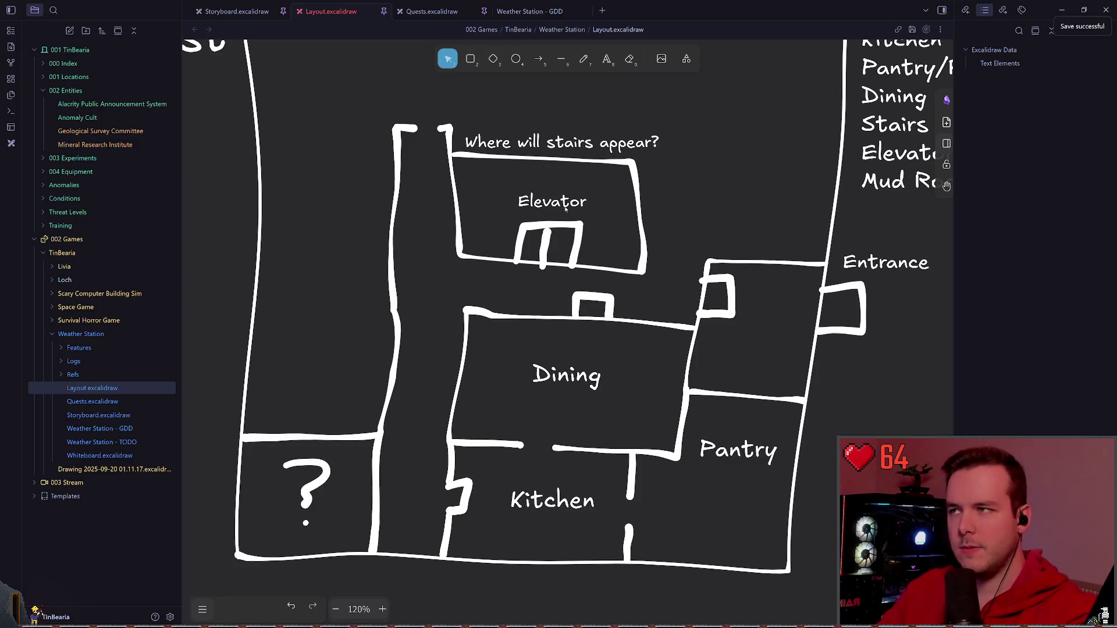
pyautogui.click(593, 301)
pyautogui.click(636, 303)
pyautogui.hotkey('ctrl', 's')
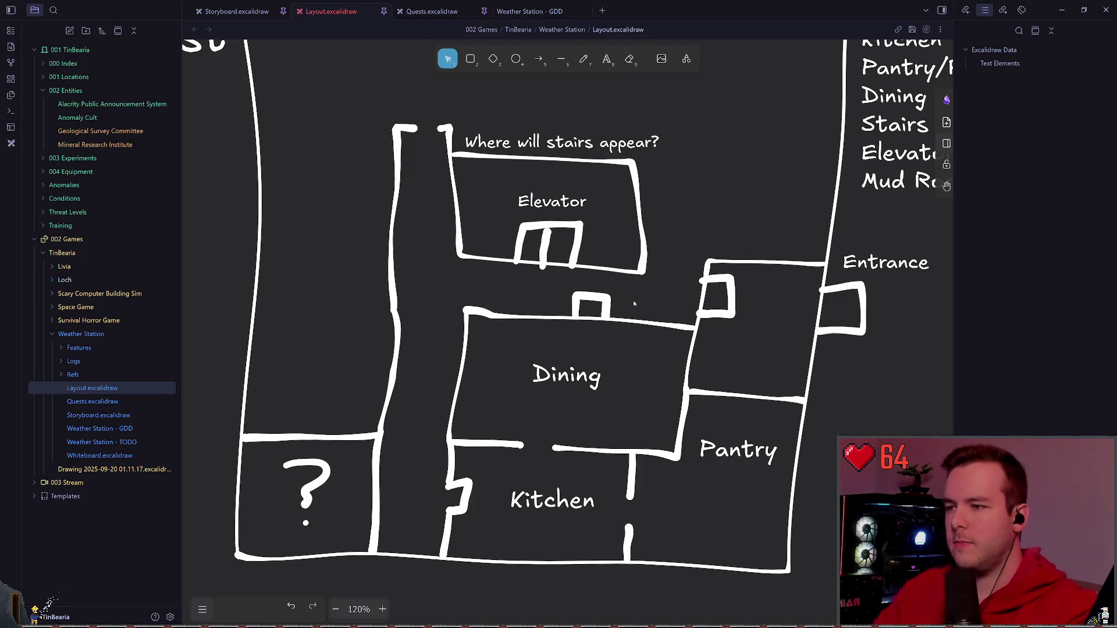
# - Inspect the elevator door shape and the small box near Entrance by selecting them
pyautogui.click(544, 253)
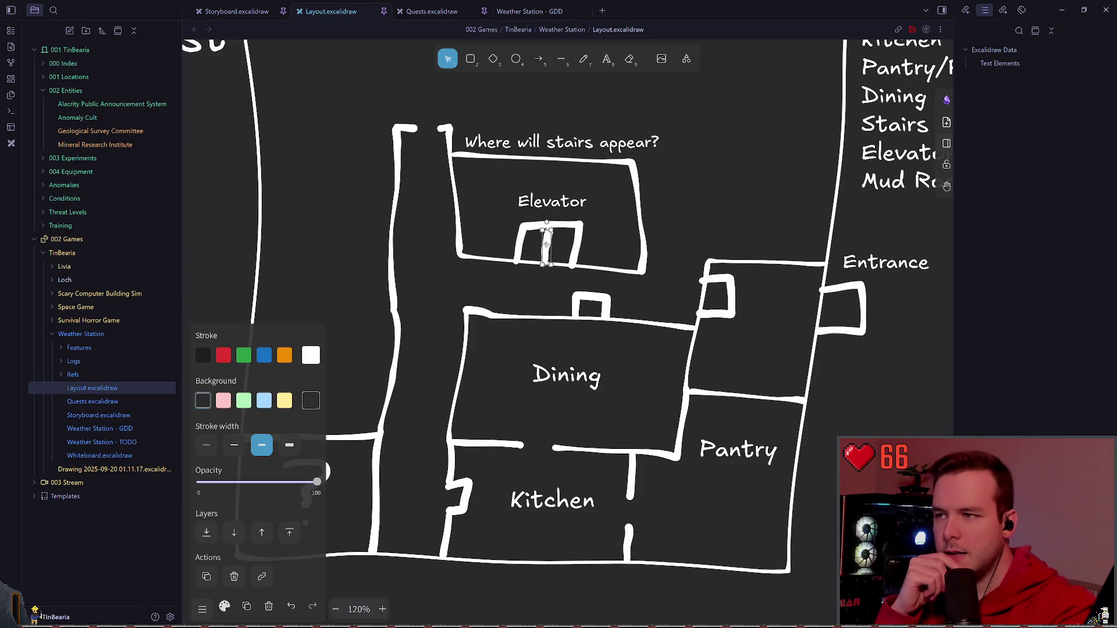
pyautogui.click(725, 242)
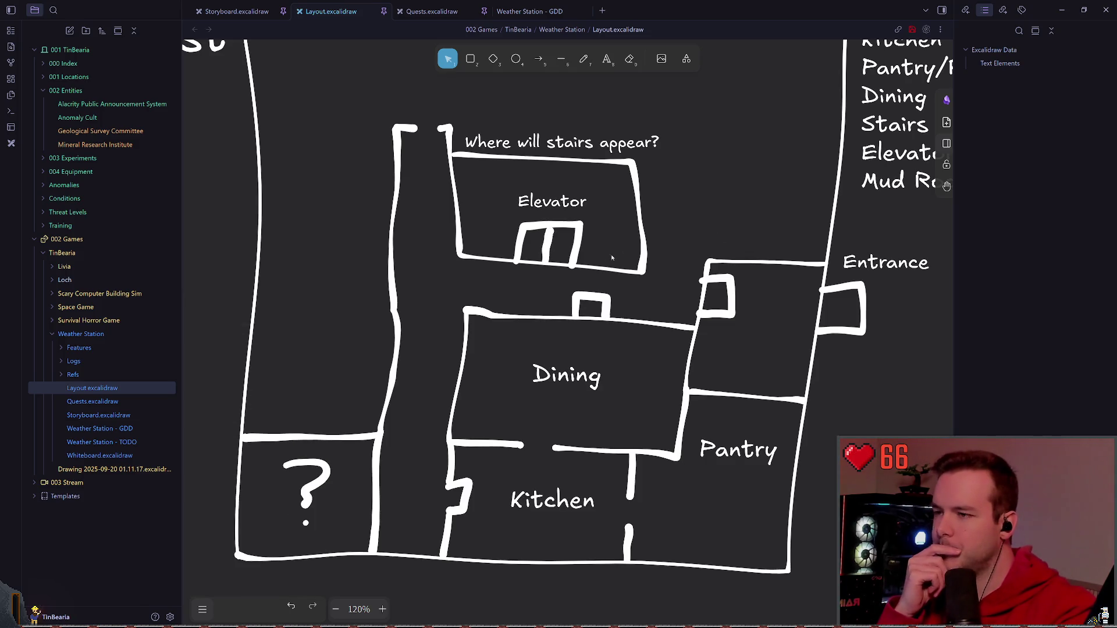
pyautogui.click(720, 288)
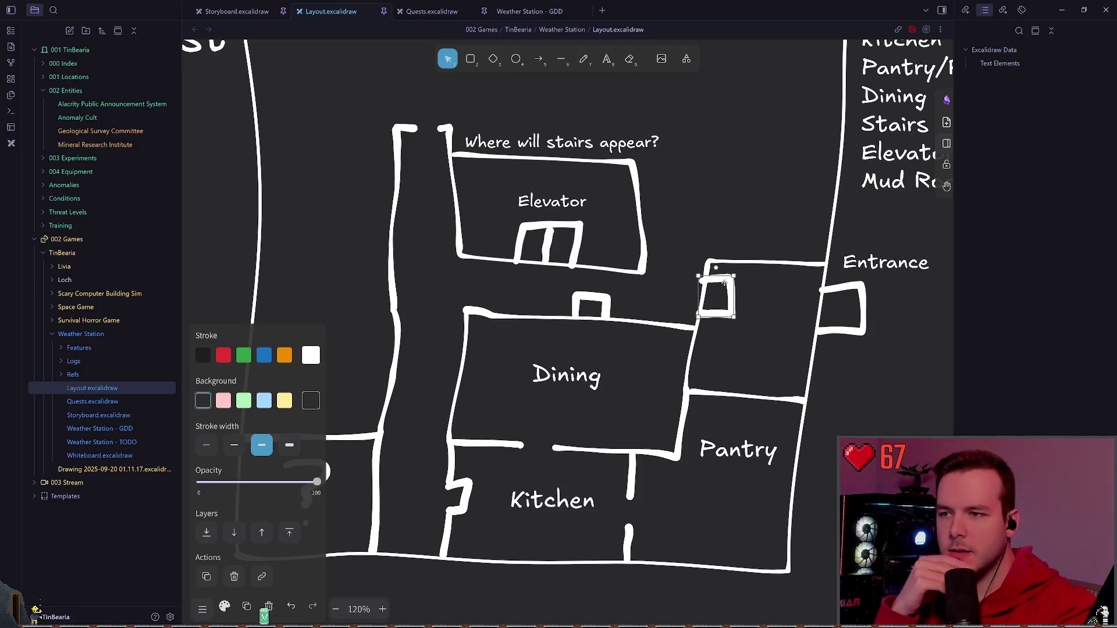
pyautogui.click(761, 307)
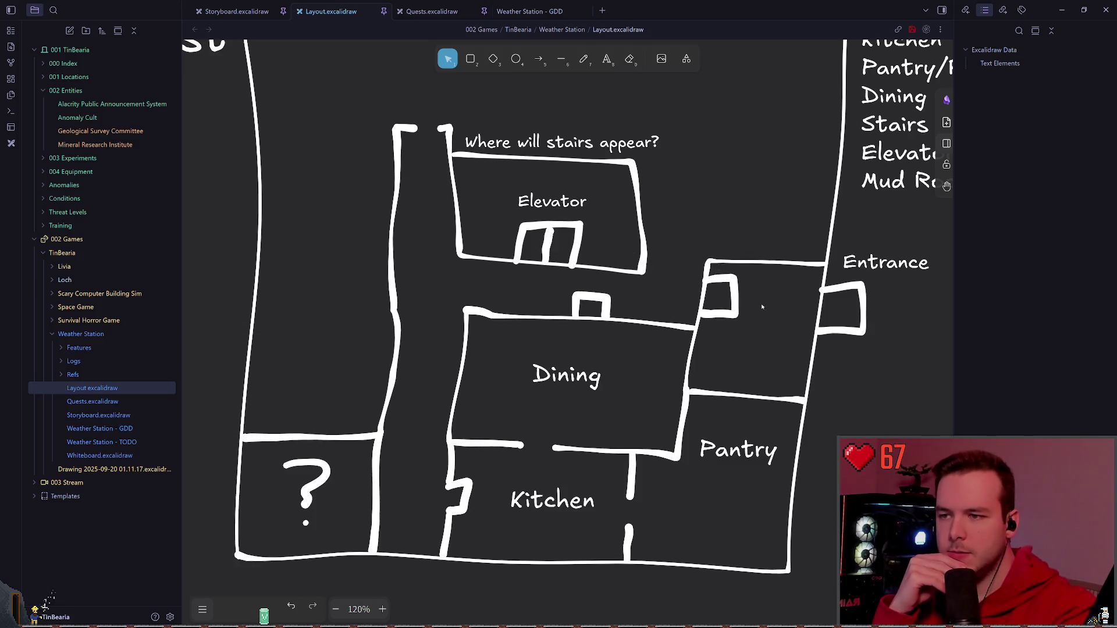
pyautogui.click(727, 315)
pyautogui.click(768, 306)
pyautogui.click(724, 297)
pyautogui.click(771, 339)
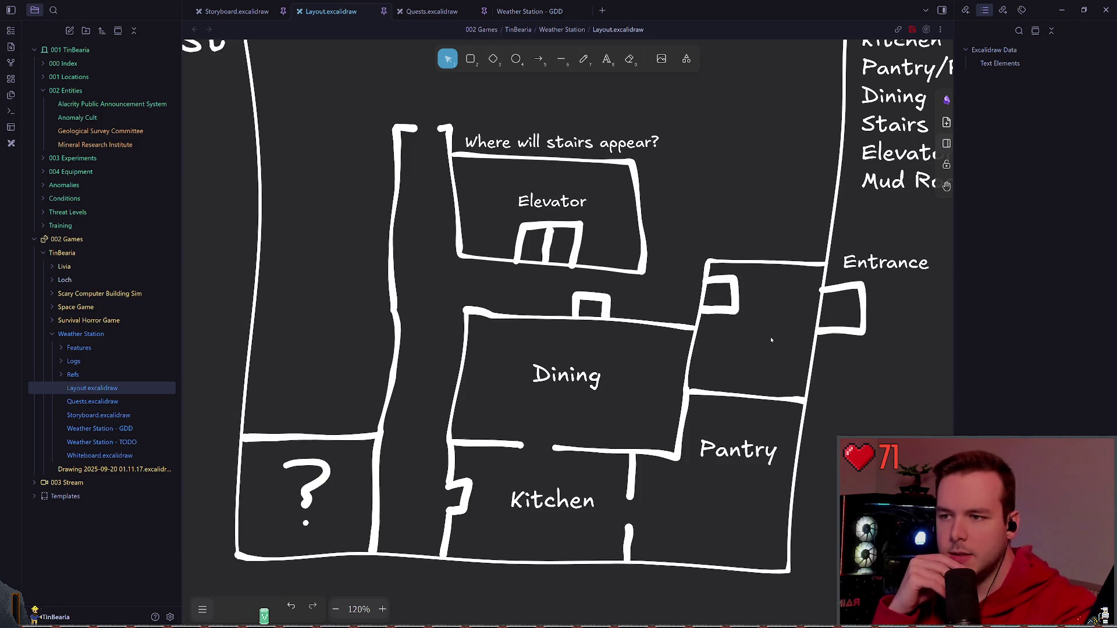
pyautogui.scroll(-1, 609, 363)
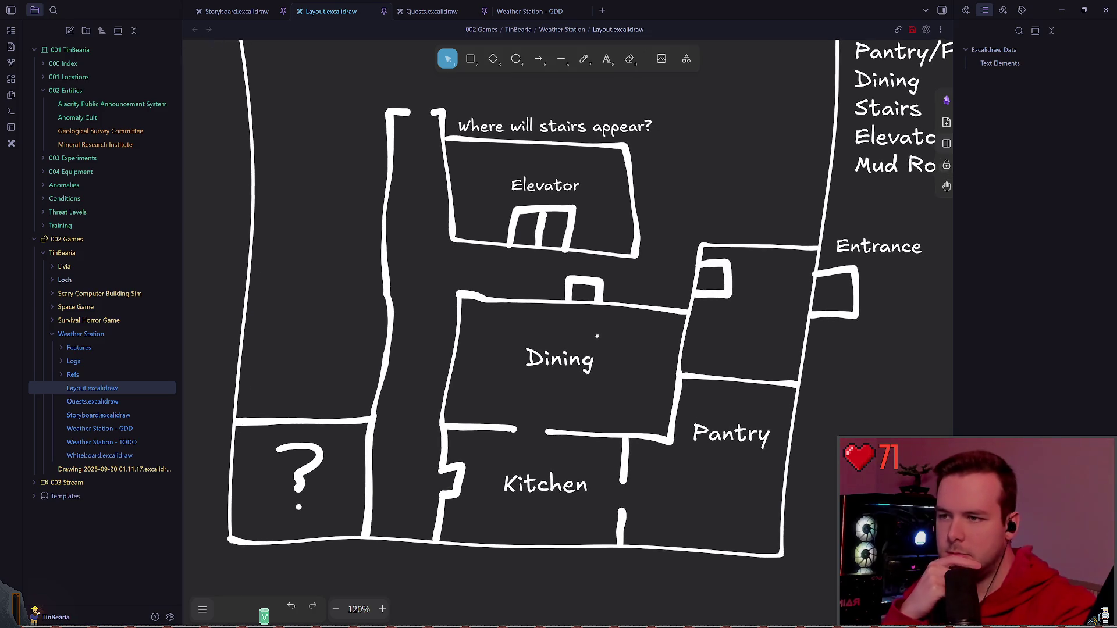
# - Save the drawing and make a first pen stroke near the elevator block
pyautogui.hotkey('ctrl', 's')
pyautogui.scroll(1, 594, 331)
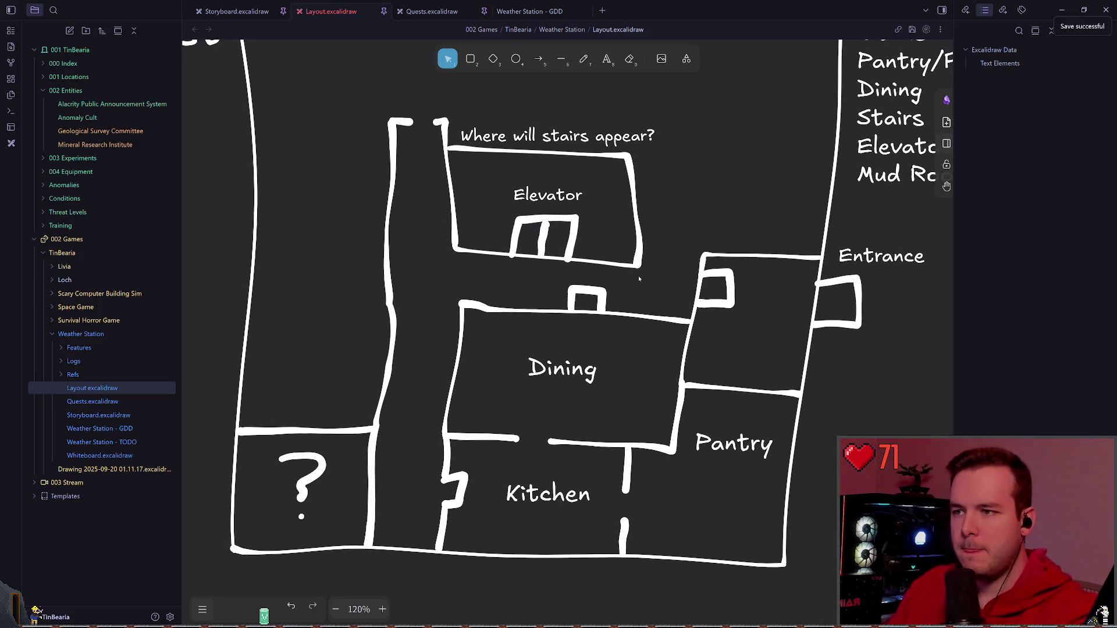
pyautogui.scroll(2, 540, 276)
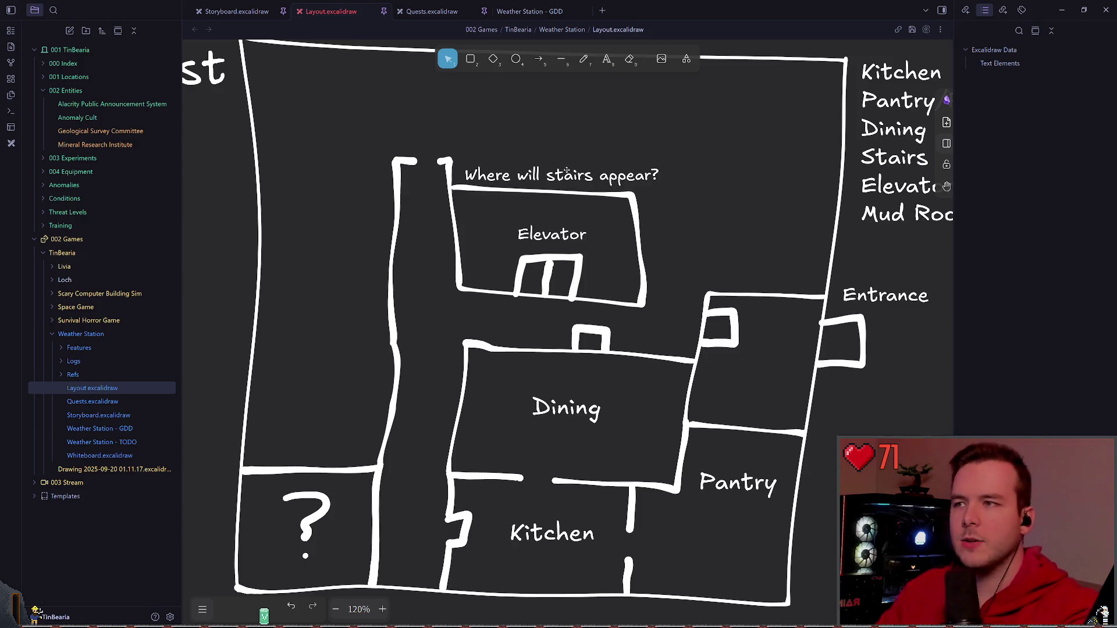
pyautogui.click(590, 65)
pyautogui.press('Escape')
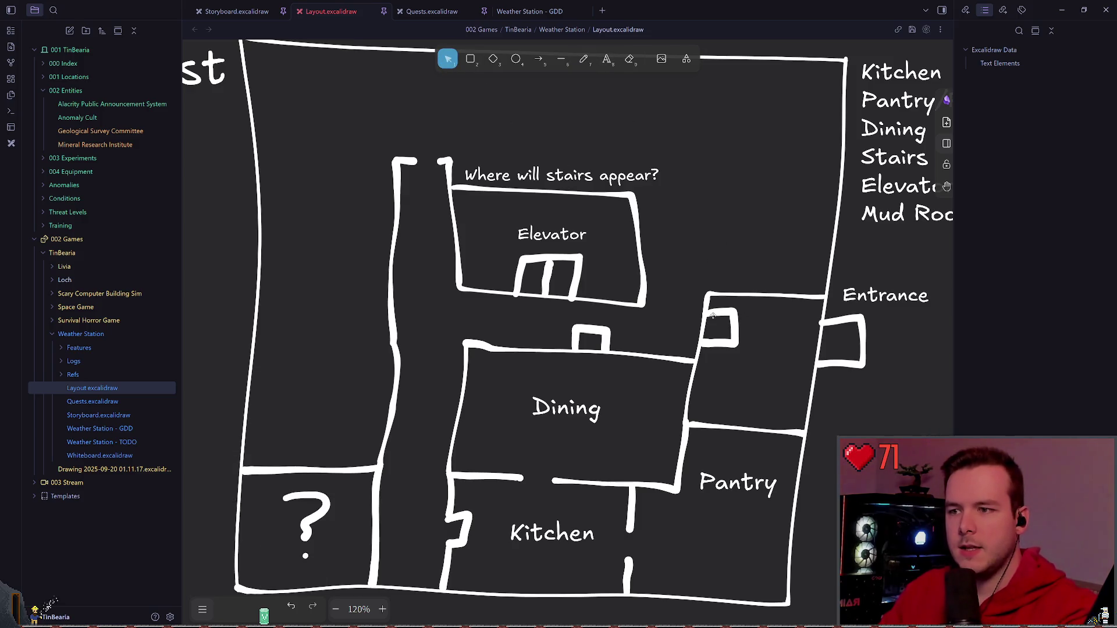
pyautogui.press('p')
pyautogui.moveTo(715, 312); pyautogui.dragTo(698, 349)
pyautogui.press('Escape')
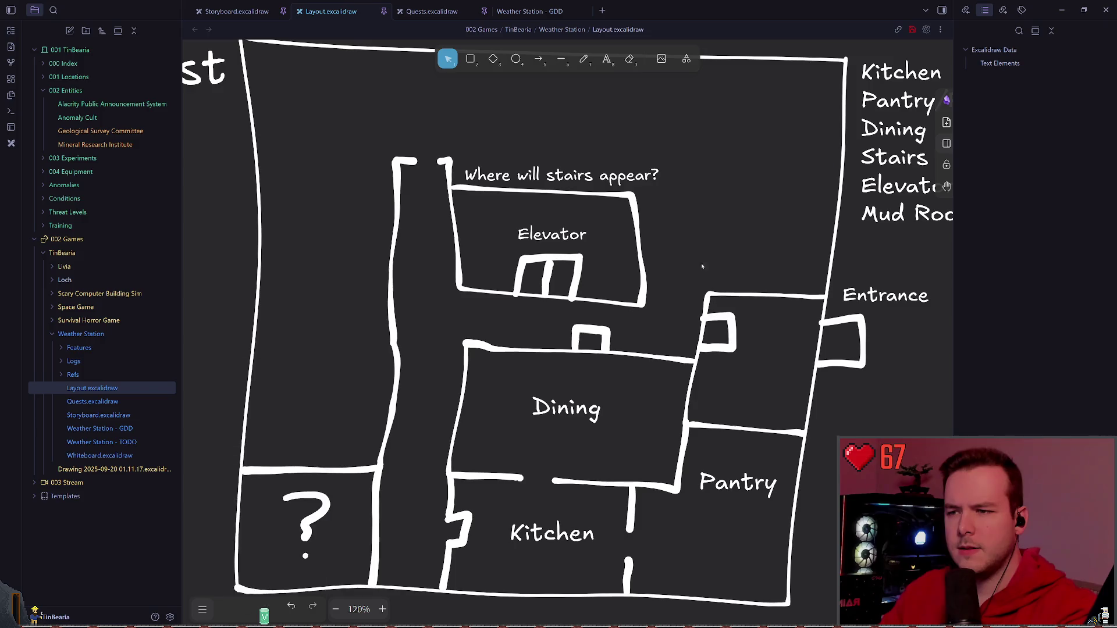
# - Draw the wall from the elevator block's lower-right corner to the outer wall beside Entrance and save
pyautogui.press('p')
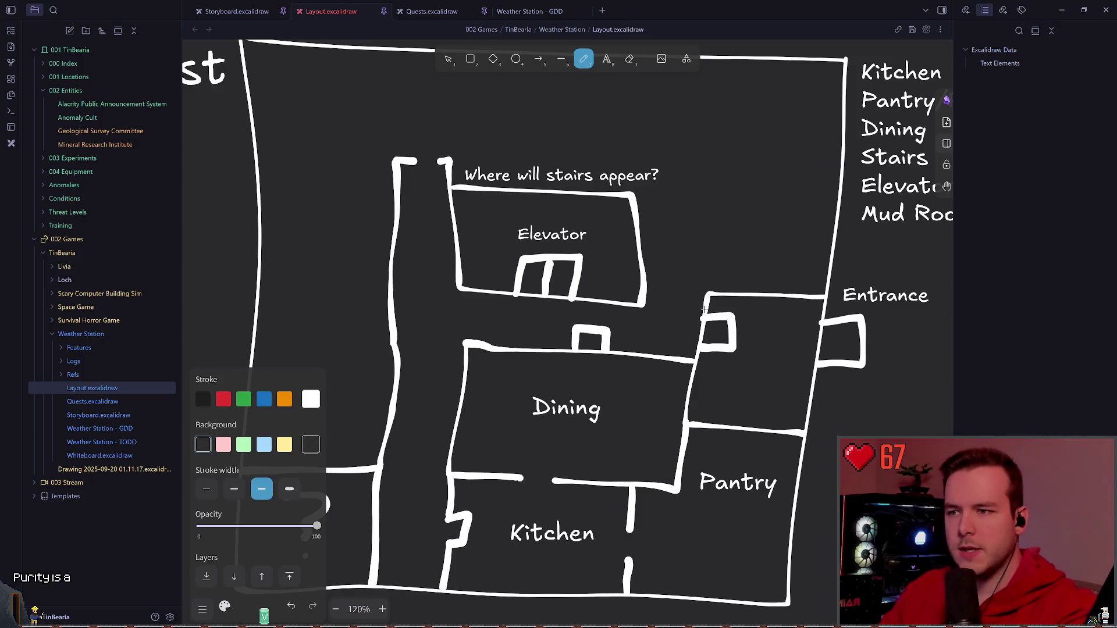
pyautogui.moveTo(703, 310); pyautogui.dragTo(646, 307)
pyautogui.hotkey('ctrl', 'z')
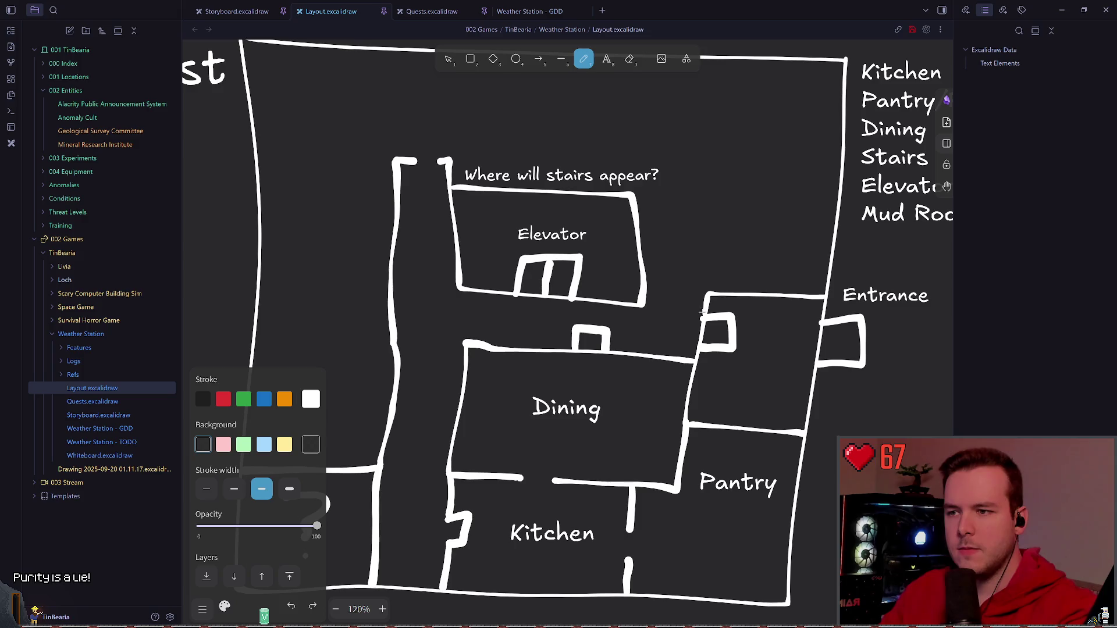
pyautogui.moveTo(696, 293); pyautogui.dragTo(641, 290)
pyautogui.hotkey('ctrl', 'z')
pyautogui.moveTo(707, 297); pyautogui.dragTo(662, 297)
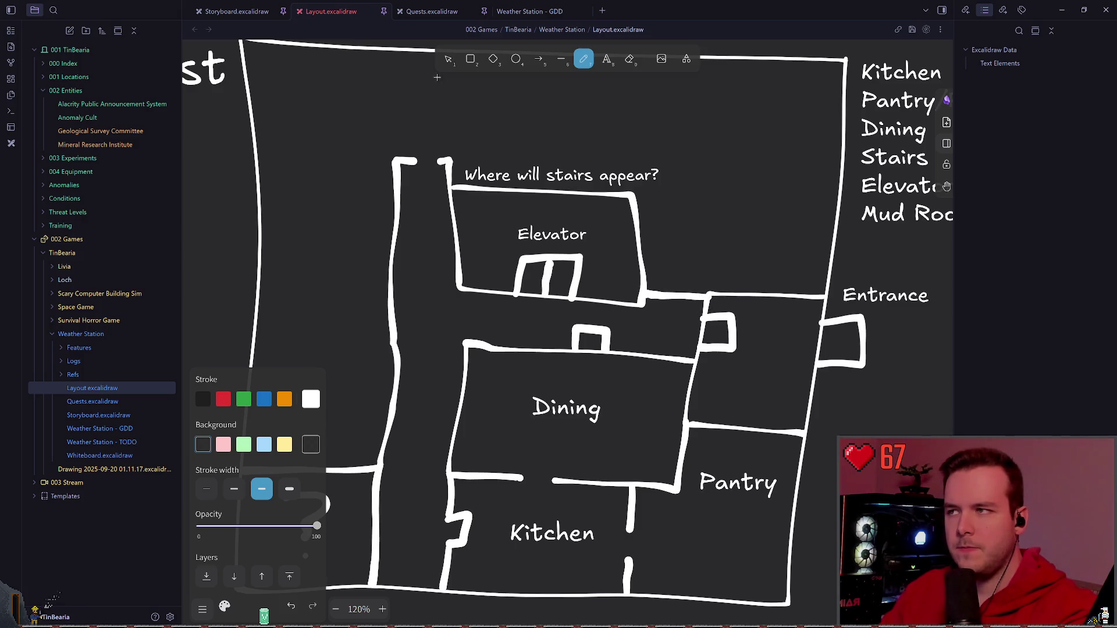
pyautogui.press('Escape')
pyautogui.hotkey('ctrl', 's')
pyautogui.click(508, 304)
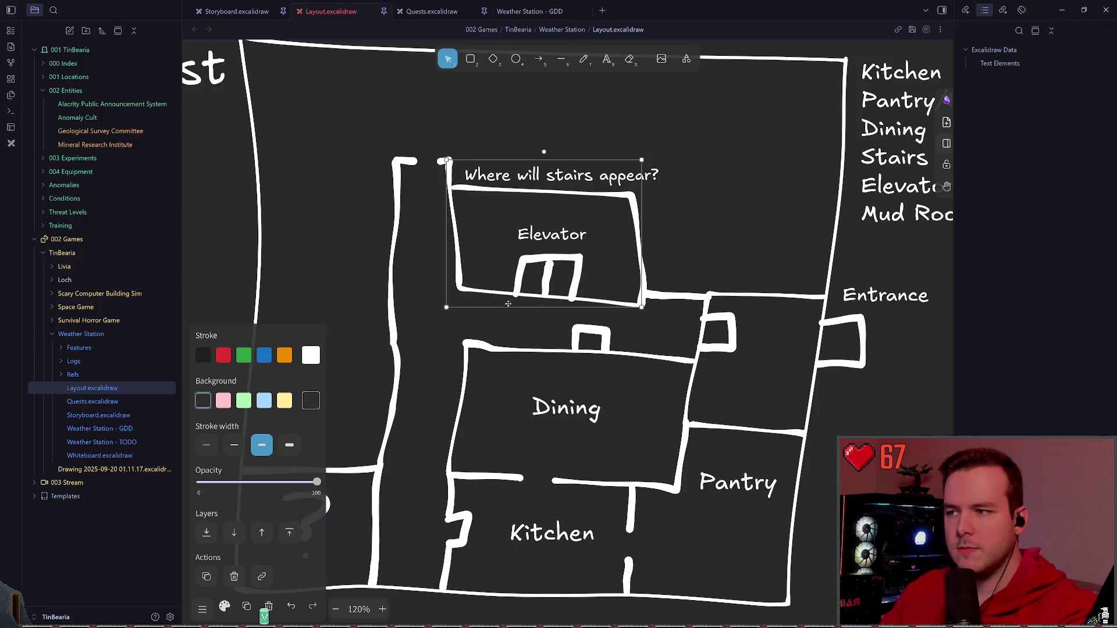
# - Move the elevator box, its label and the stairs question note up slightly as a group
pyautogui.moveTo(509, 306); pyautogui.dragTo(458, 300)
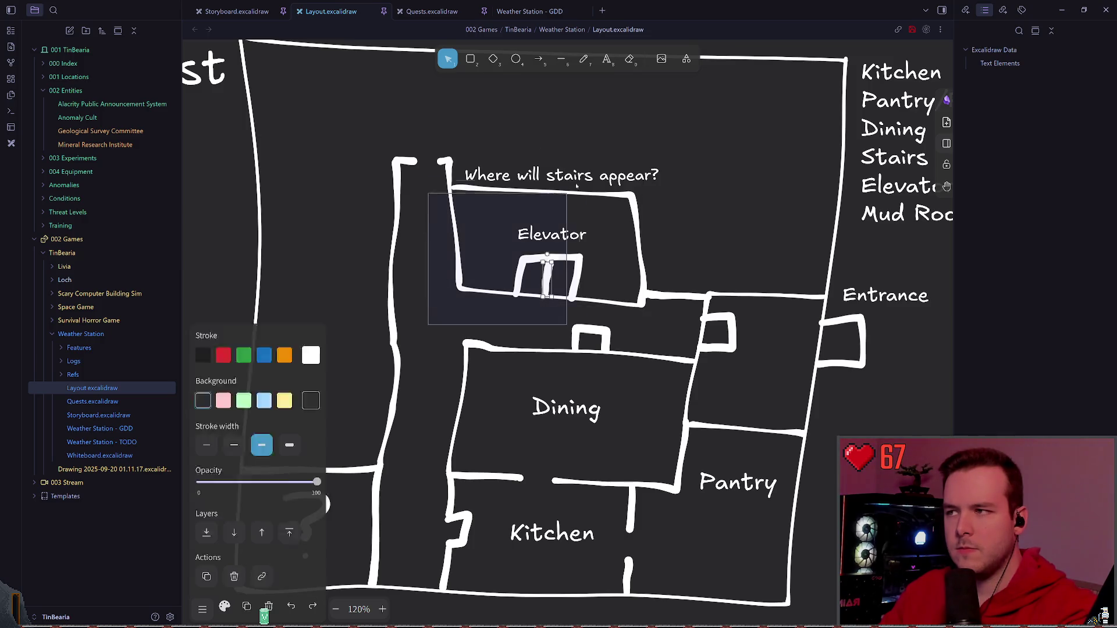
pyautogui.moveTo(436, 319); pyautogui.dragTo(674, 138)
pyautogui.moveTo(443, 162); pyautogui.dragTo(445, 150)
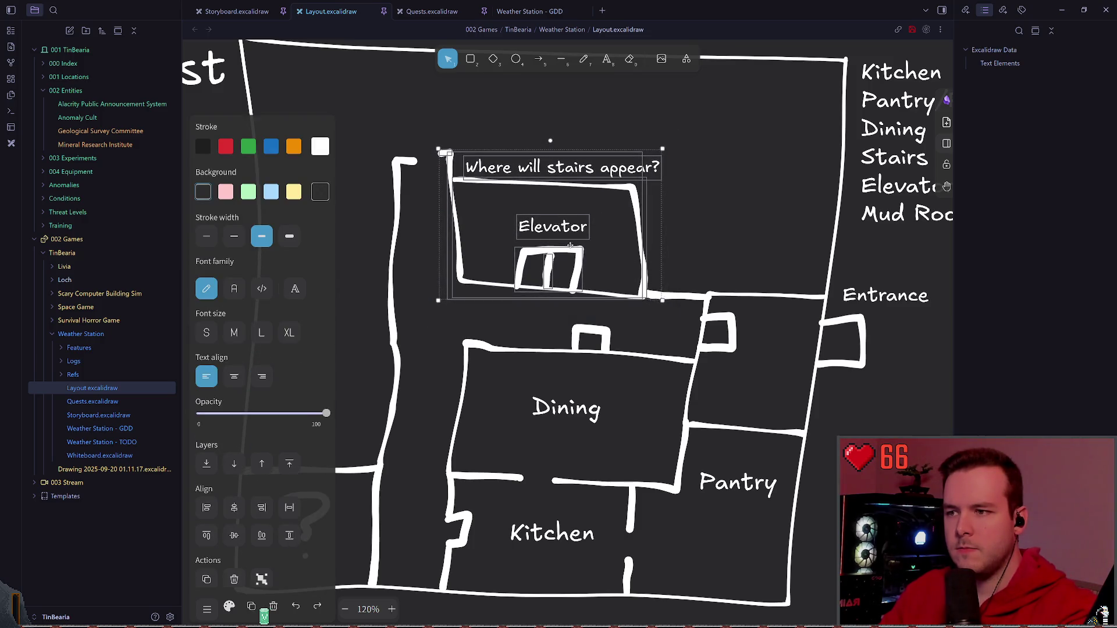
pyautogui.click(367, 218)
# - Shift the short wall cap atop the vertical corridor wall to the left
pyautogui.click(404, 159)
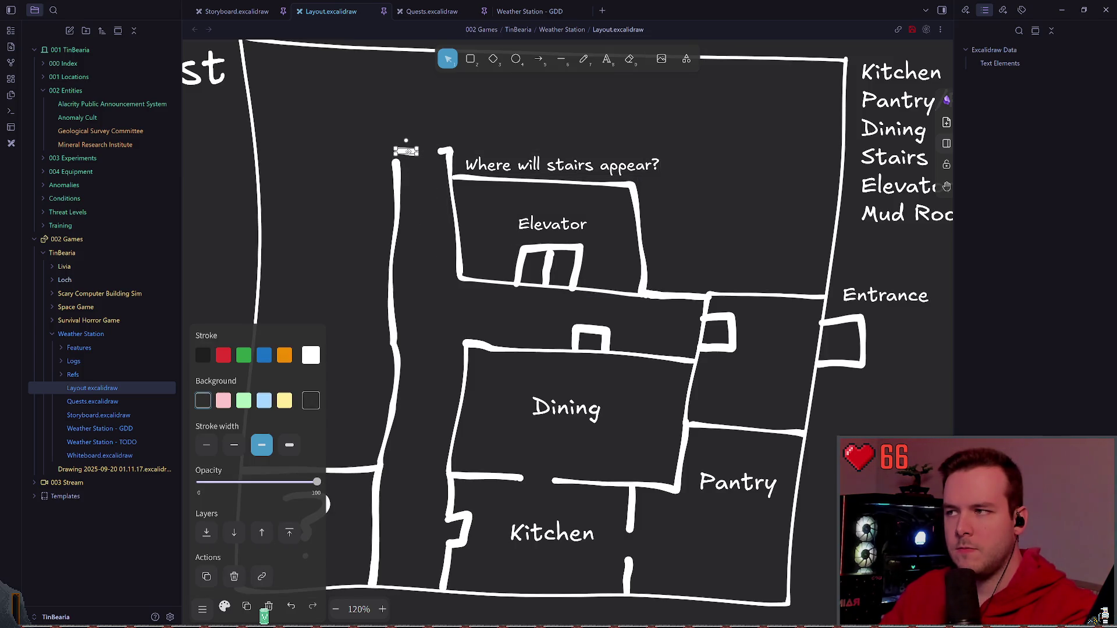
pyautogui.click(421, 171)
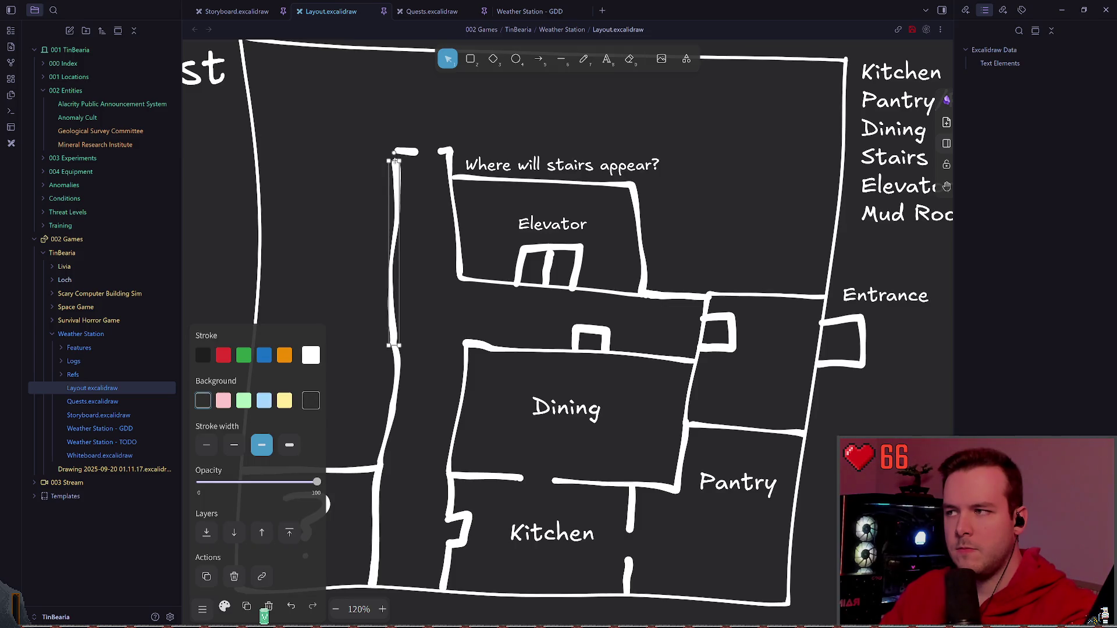
pyautogui.click(548, 135)
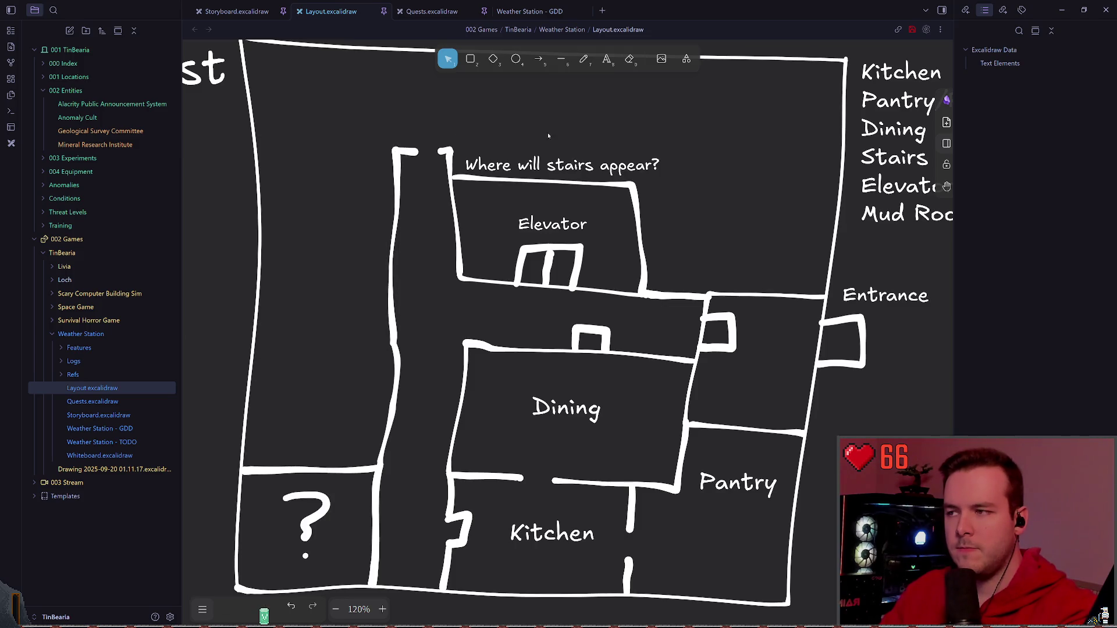
pyautogui.click(441, 150)
pyautogui.moveTo(443, 150); pyautogui.dragTo(406, 151)
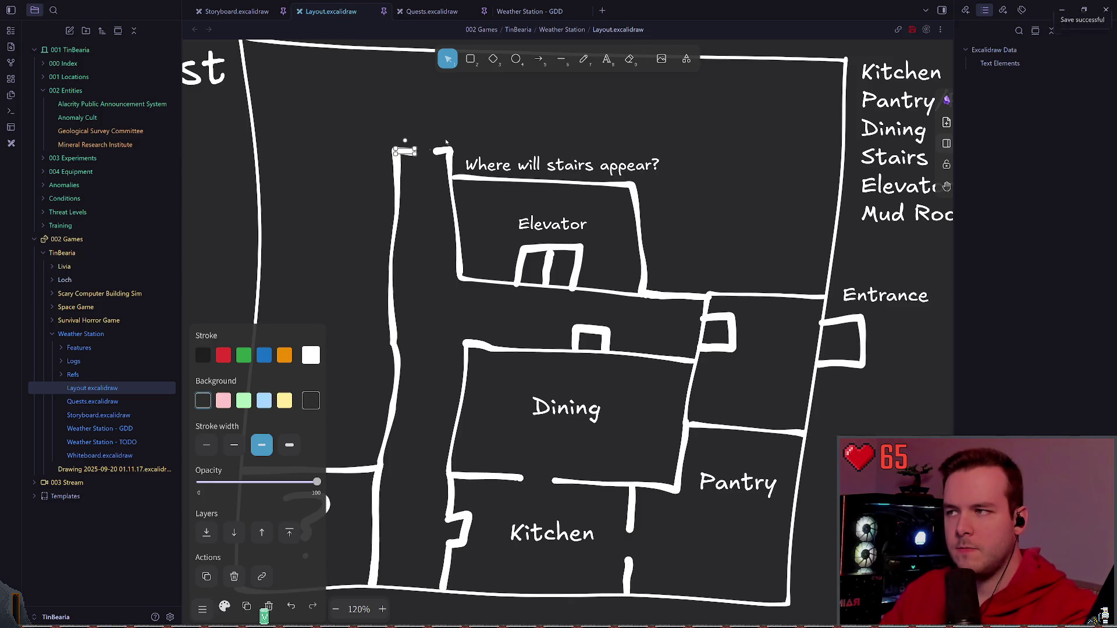
pyautogui.click(772, 221)
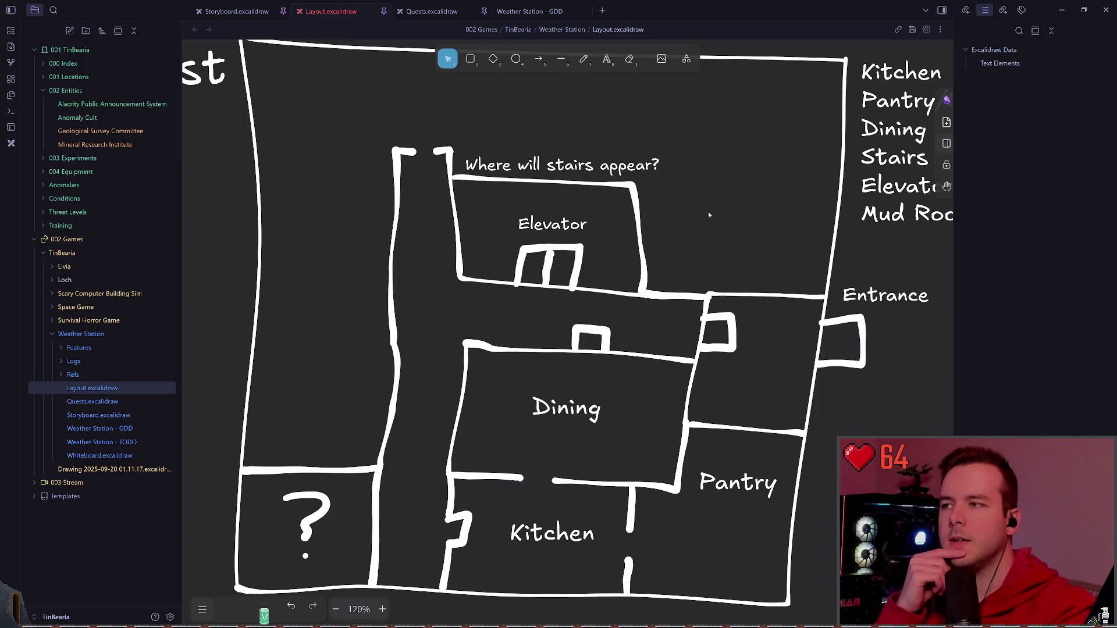
pyautogui.click(585, 59)
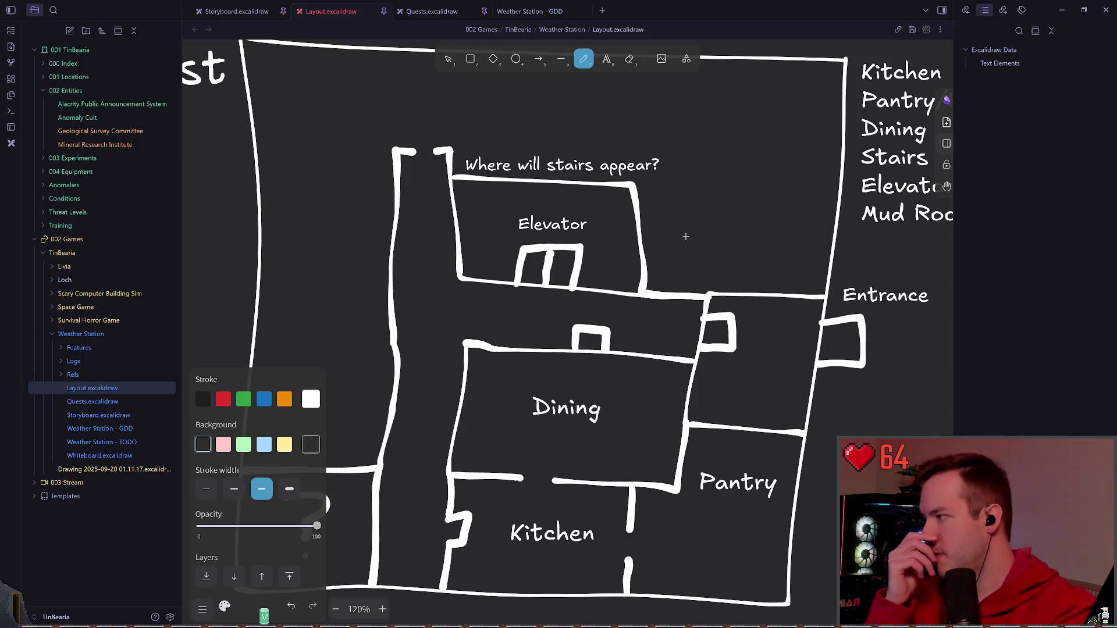
pyautogui.moveTo(688, 209)
pyautogui.mouseDown()
pyautogui.moveTo(505, 238)
pyautogui.moveTo(524, 235)
pyautogui.mouseUp()
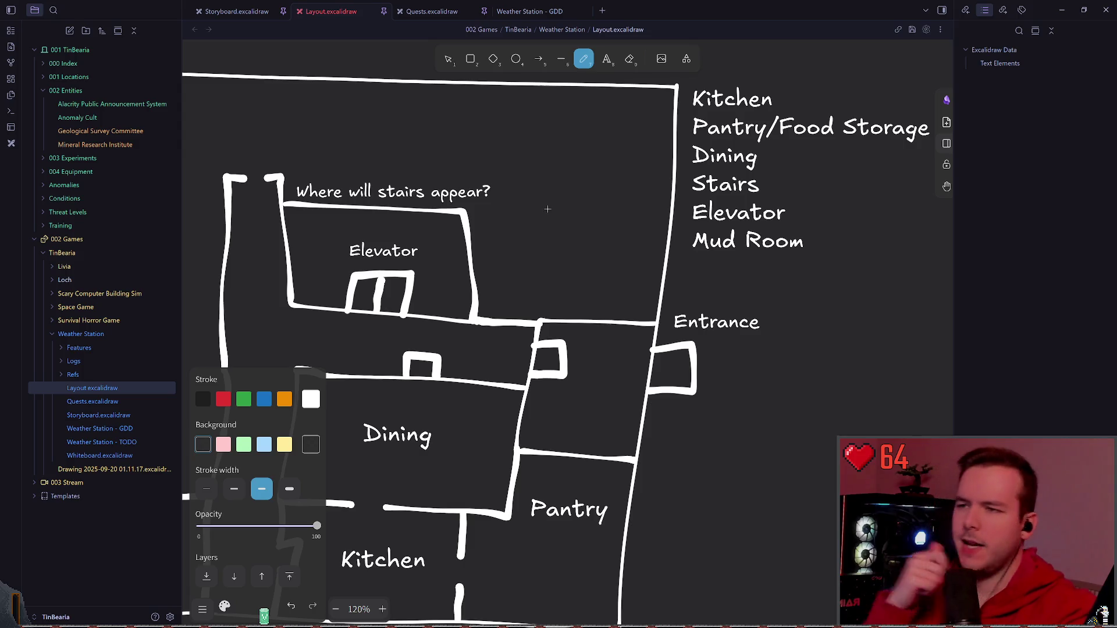
pyautogui.hscroll(1, 503, 132)
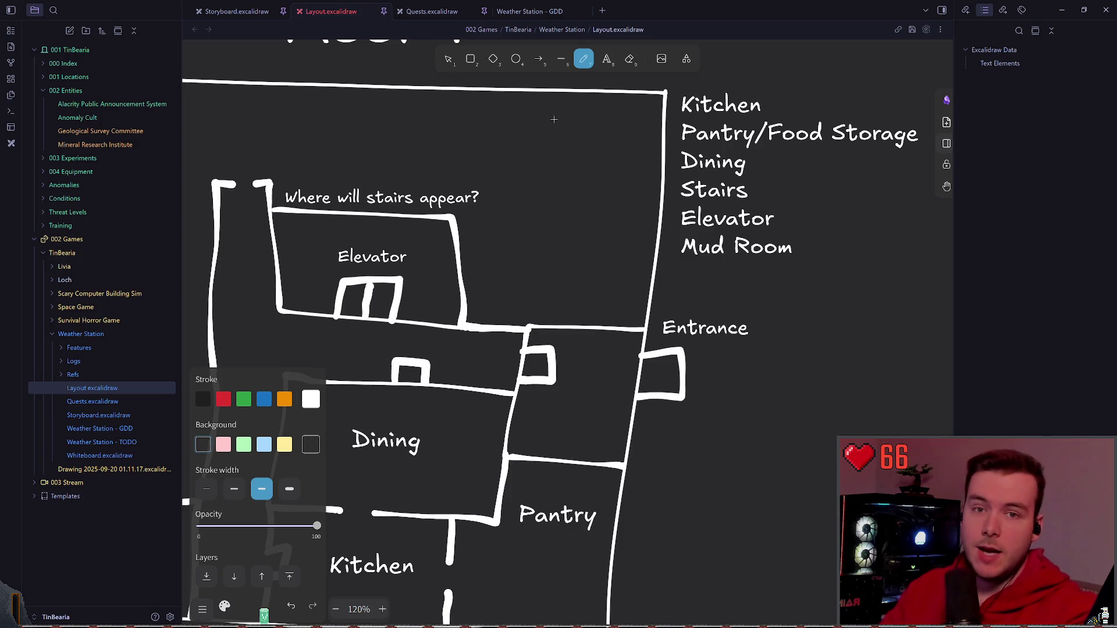
pyautogui.hotkey('ctrl', 's')
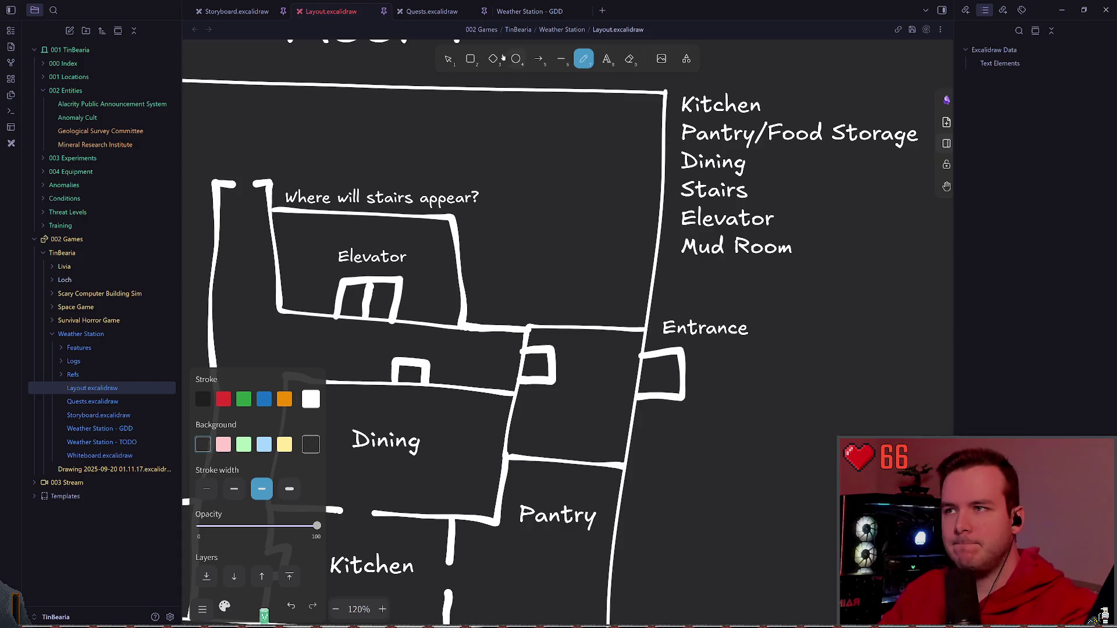
pyautogui.click(449, 59)
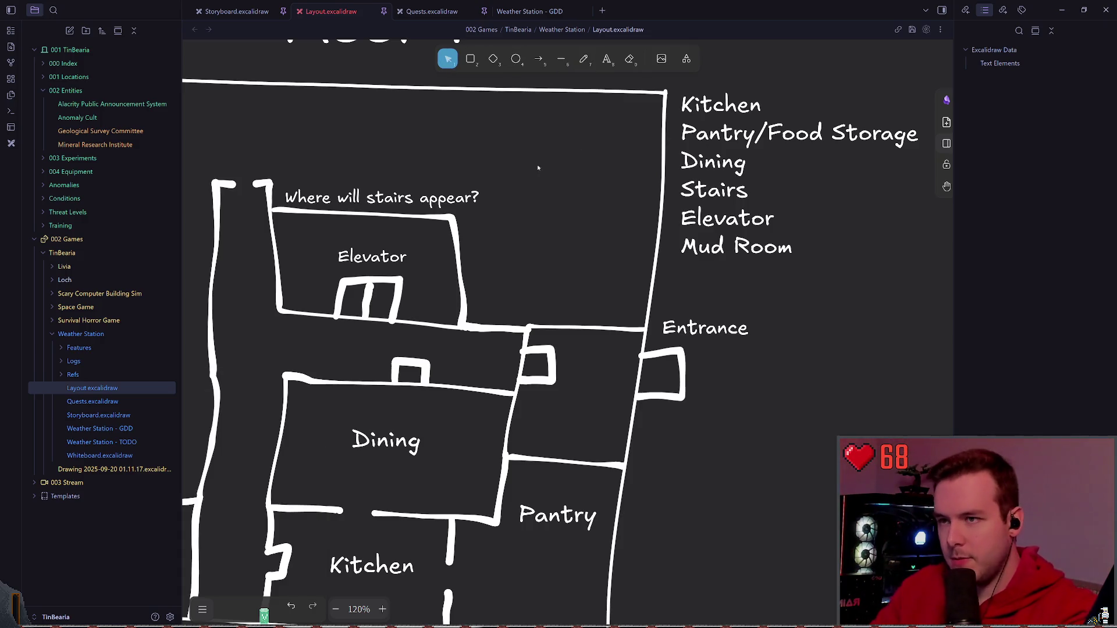
# - Briefly inspect the stairs question note and the Elevator room outline without editing them
pyautogui.click(378, 197)
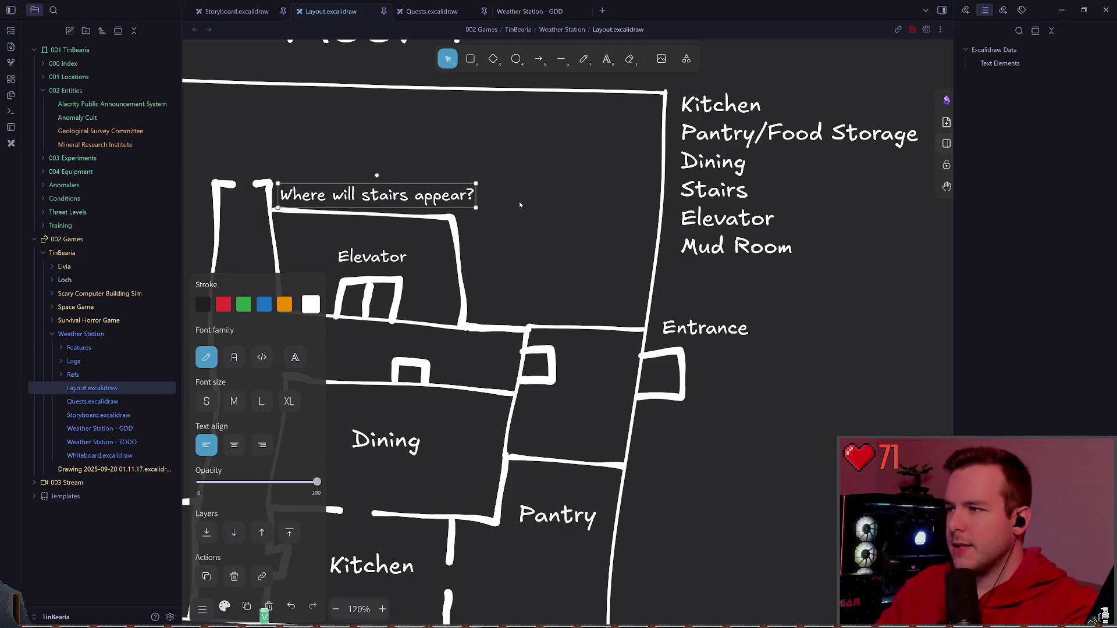
pyautogui.click(508, 233)
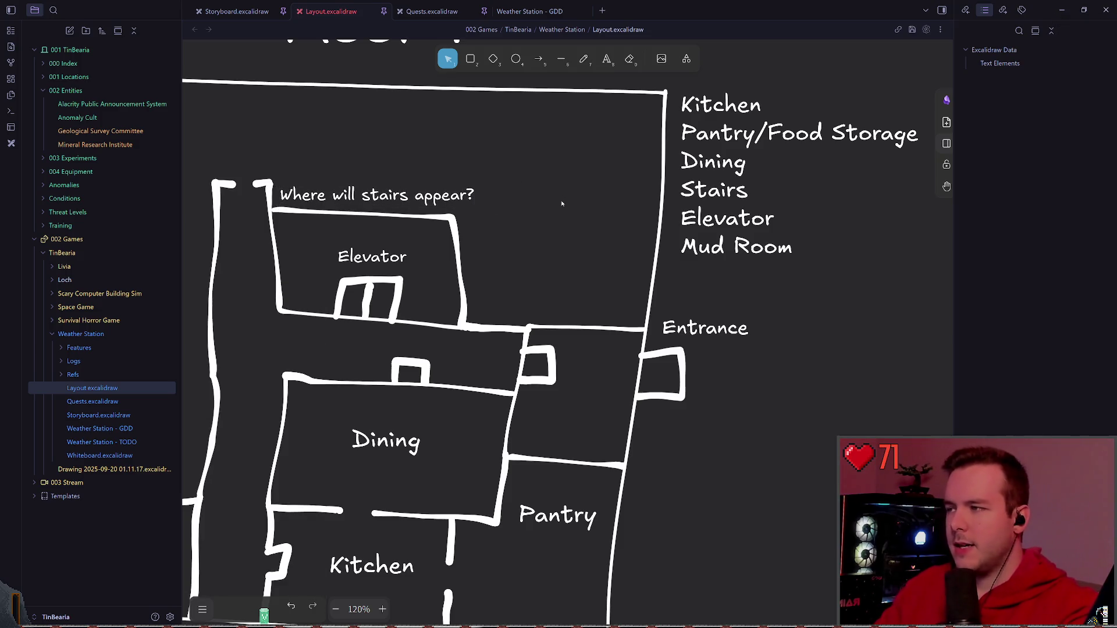
pyautogui.click(583, 59)
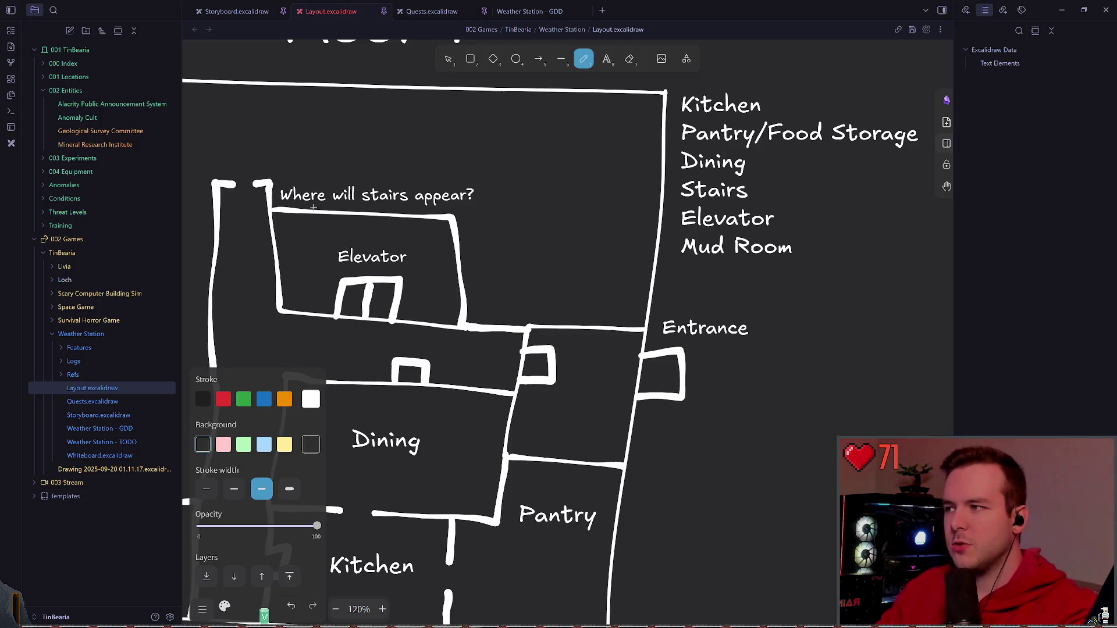
pyautogui.click(448, 57)
pyautogui.click(374, 217)
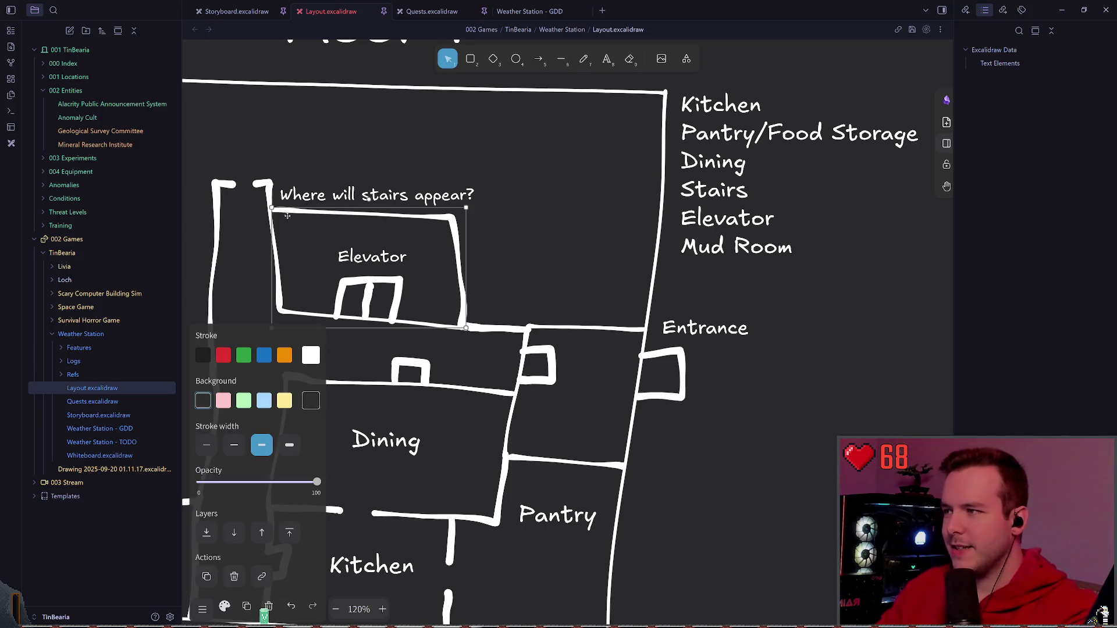
pyautogui.click(552, 197)
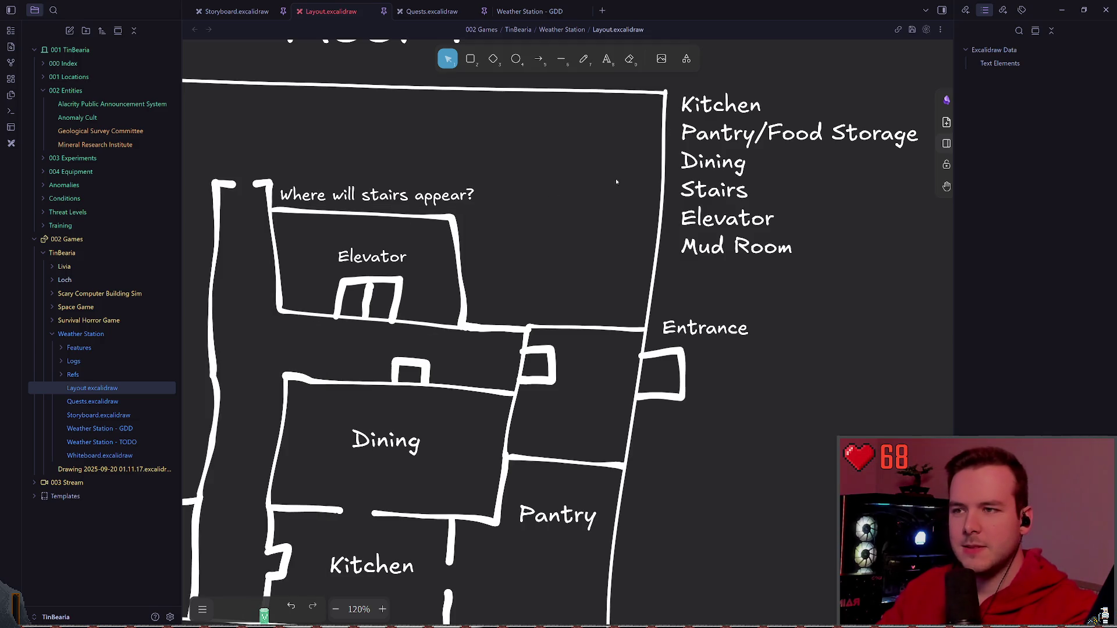
# - Choose the Text tool and bring the main floor plan rooms into view for a new label
pyautogui.click(584, 59)
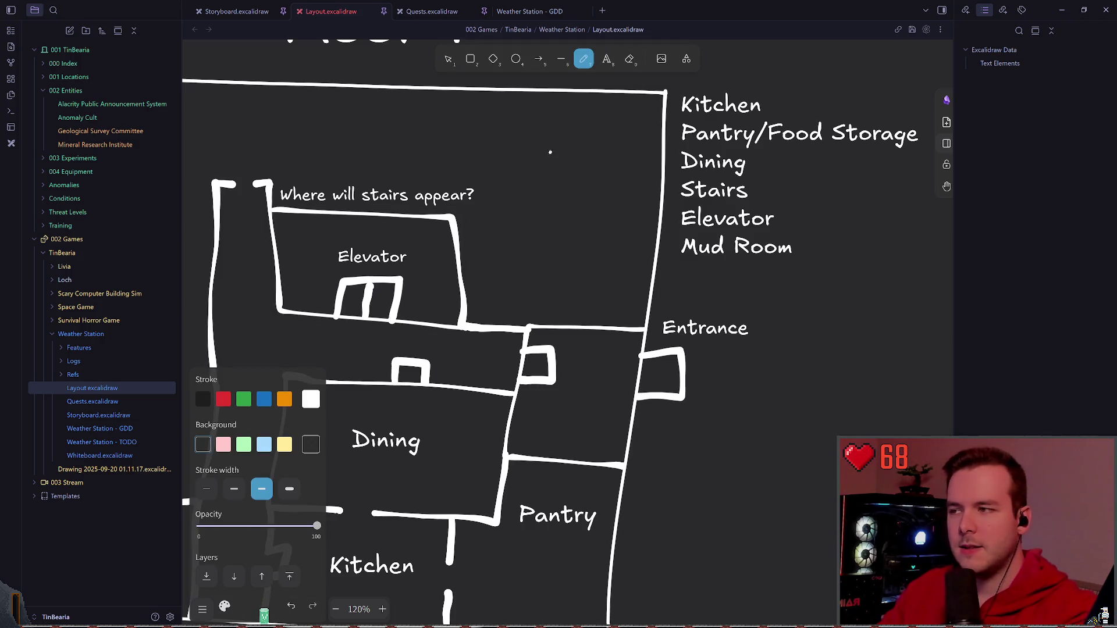
pyautogui.moveTo(549, 152); pyautogui.dragTo(556, 159)
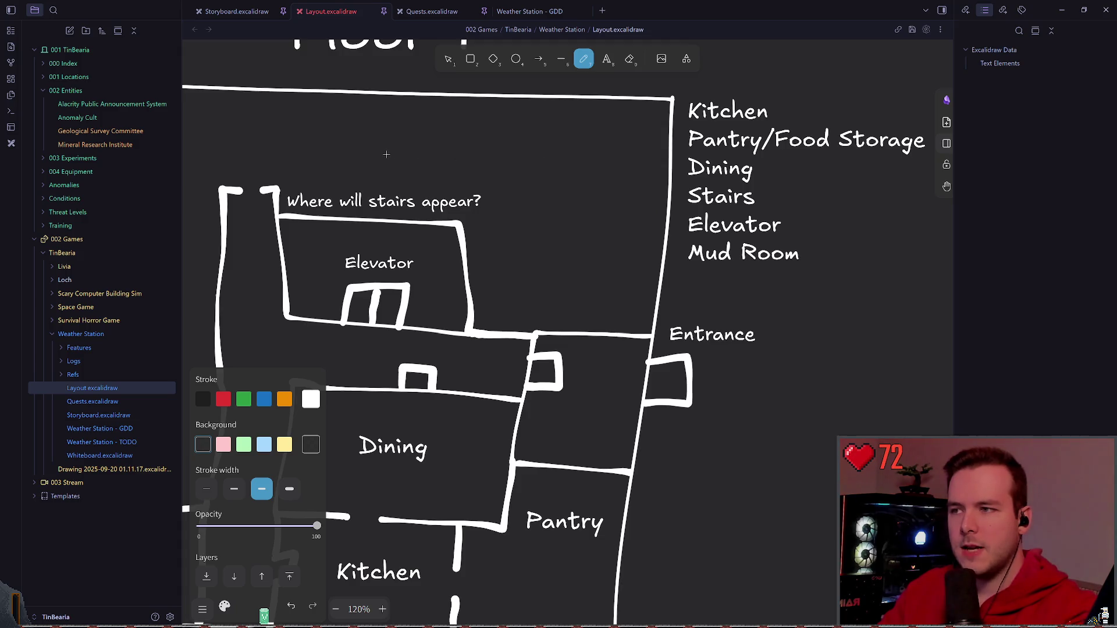
pyautogui.scroll(3, 457, 168)
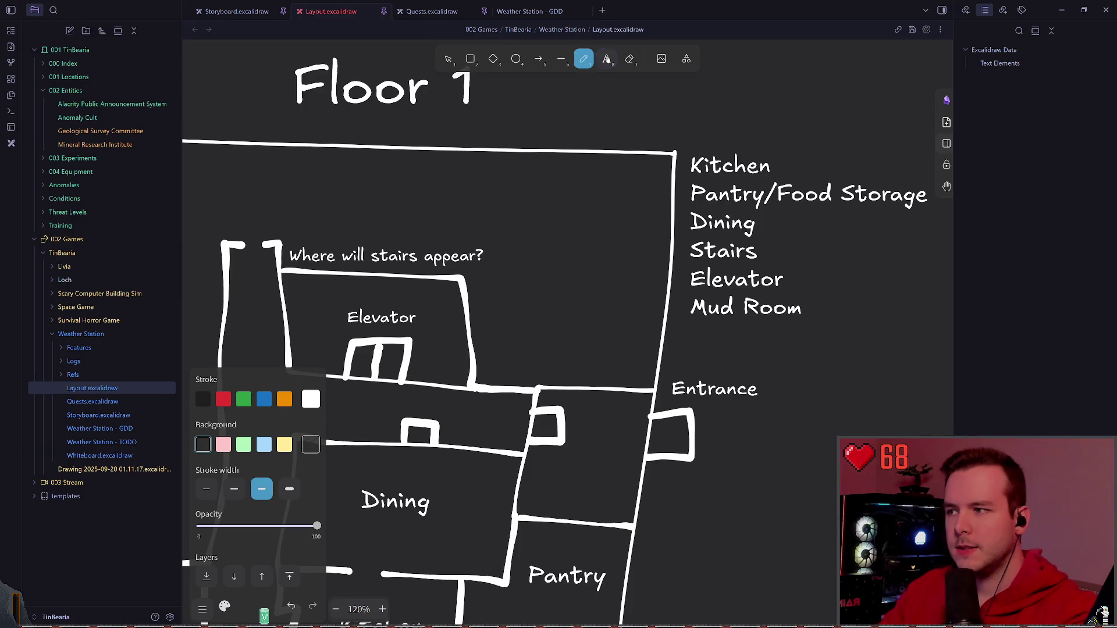
pyautogui.click(606, 59)
pyautogui.moveTo(449, 204); pyautogui.dragTo(524, 135)
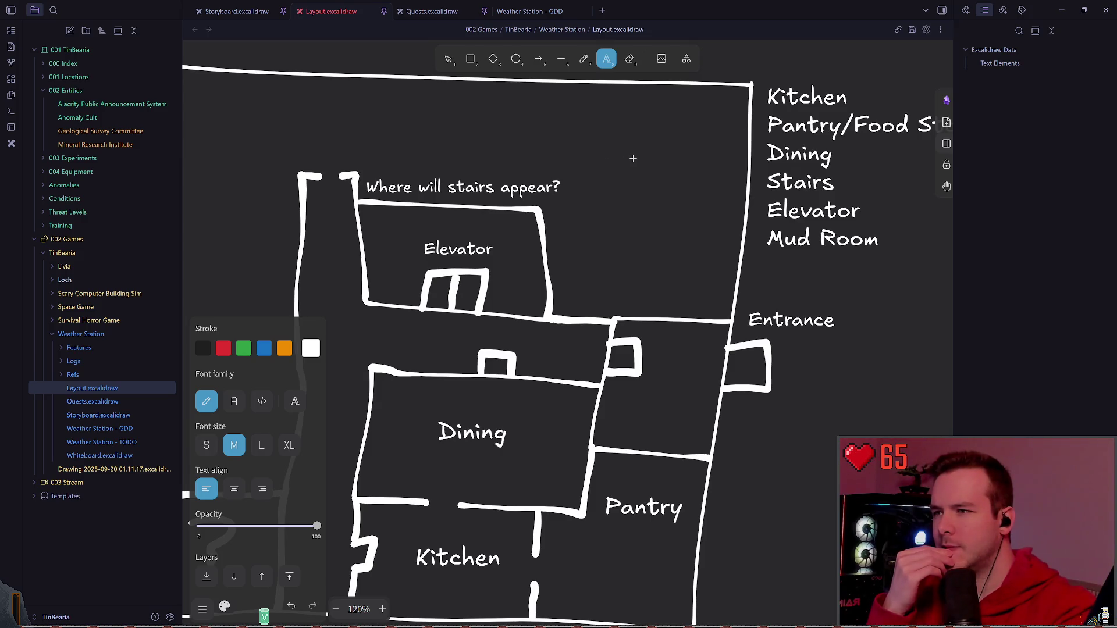
pyautogui.moveTo(458, 249); pyautogui.dragTo(549, 207)
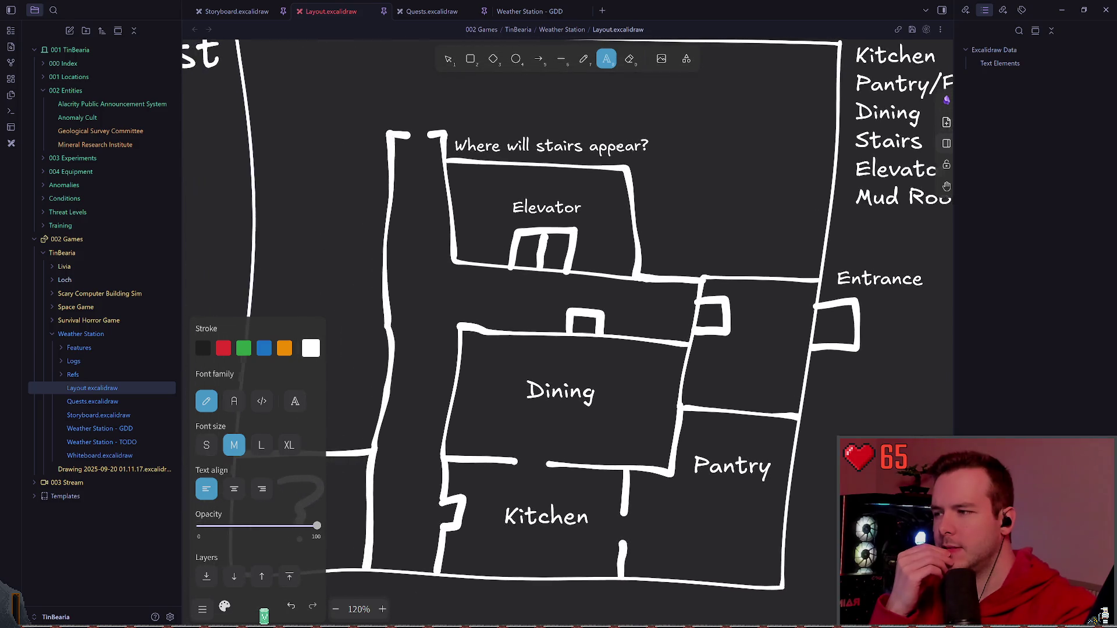
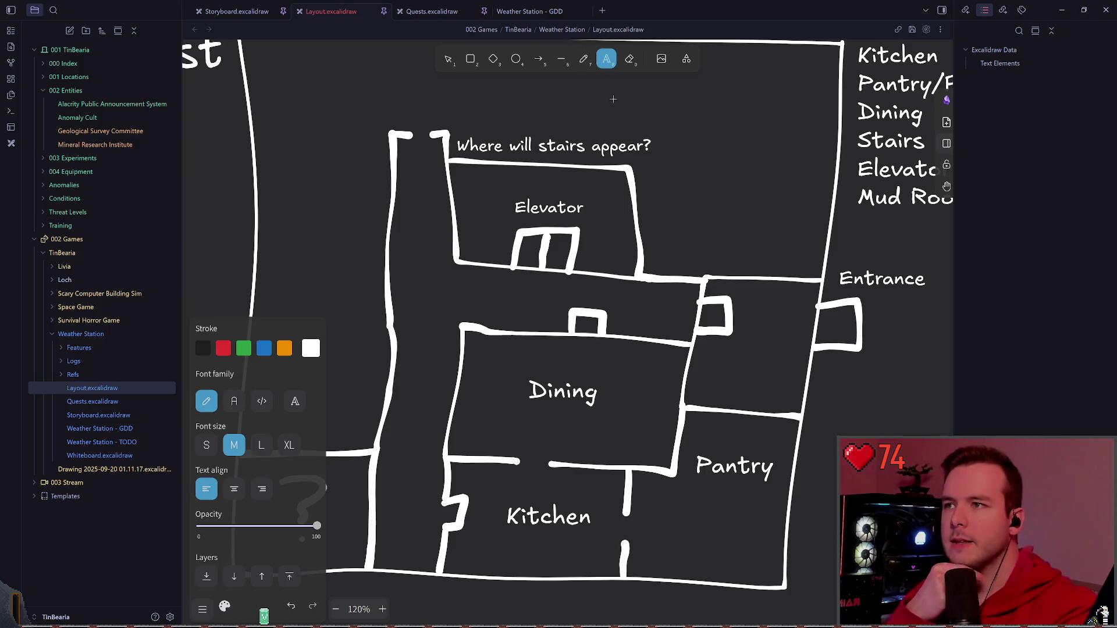
# - Finish the previous text entry, deselect it and save the drawing
pyautogui.press('Escape')
pyautogui.click(672, 278)
pyautogui.click(694, 218)
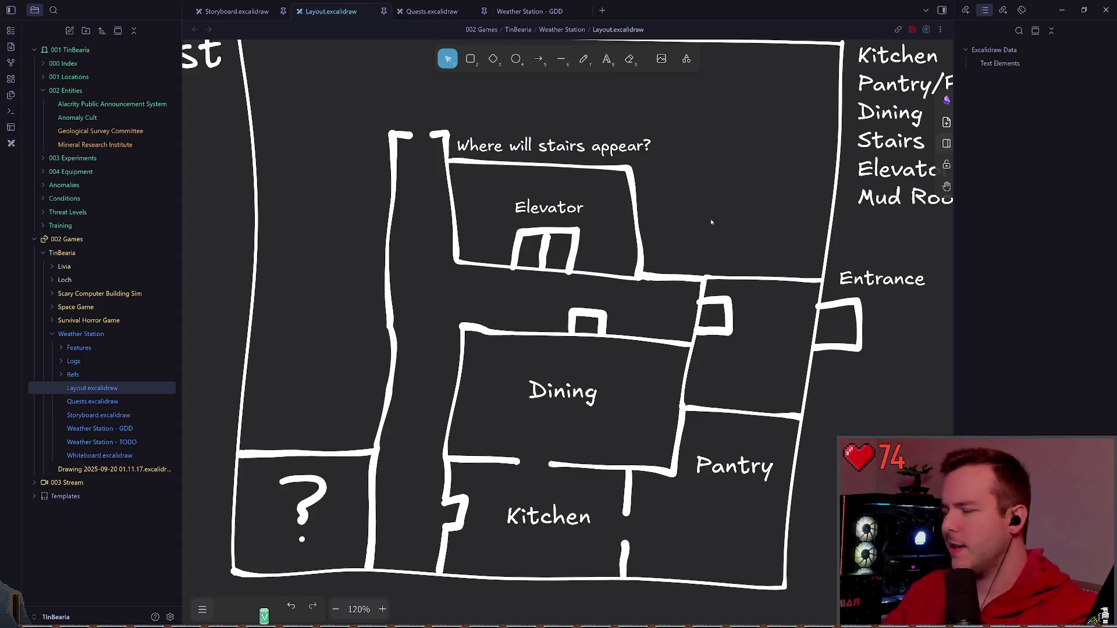
pyautogui.hotkey('ctrl', 's')
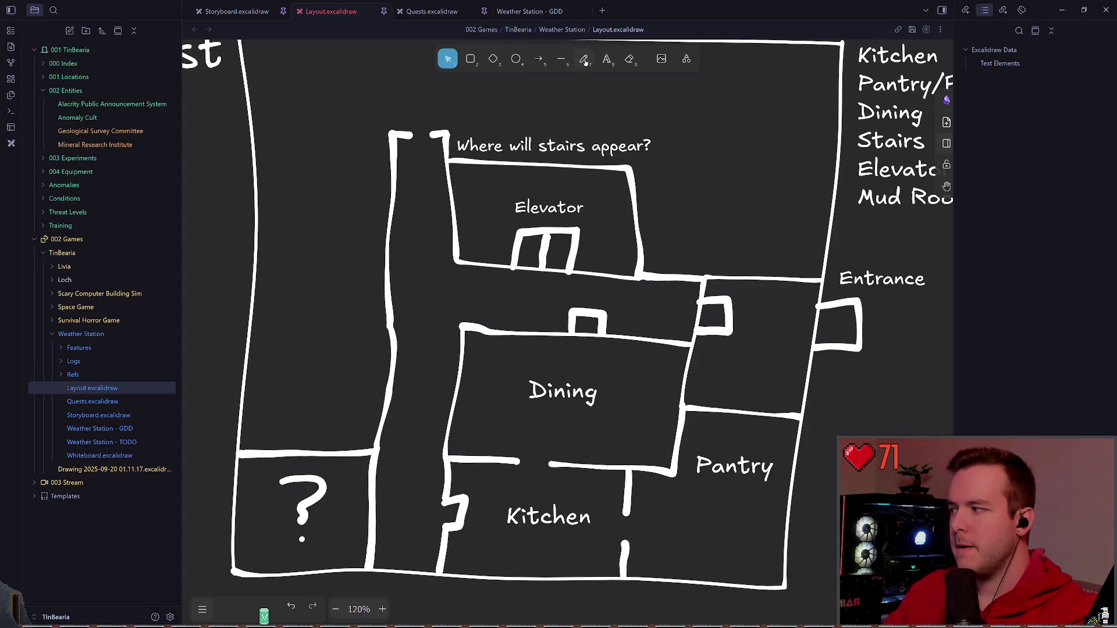
# - Add a 'Common Area' text label in the upper room and enlarge it
pyautogui.click(606, 58)
pyautogui.scroll(3, 611, 262)
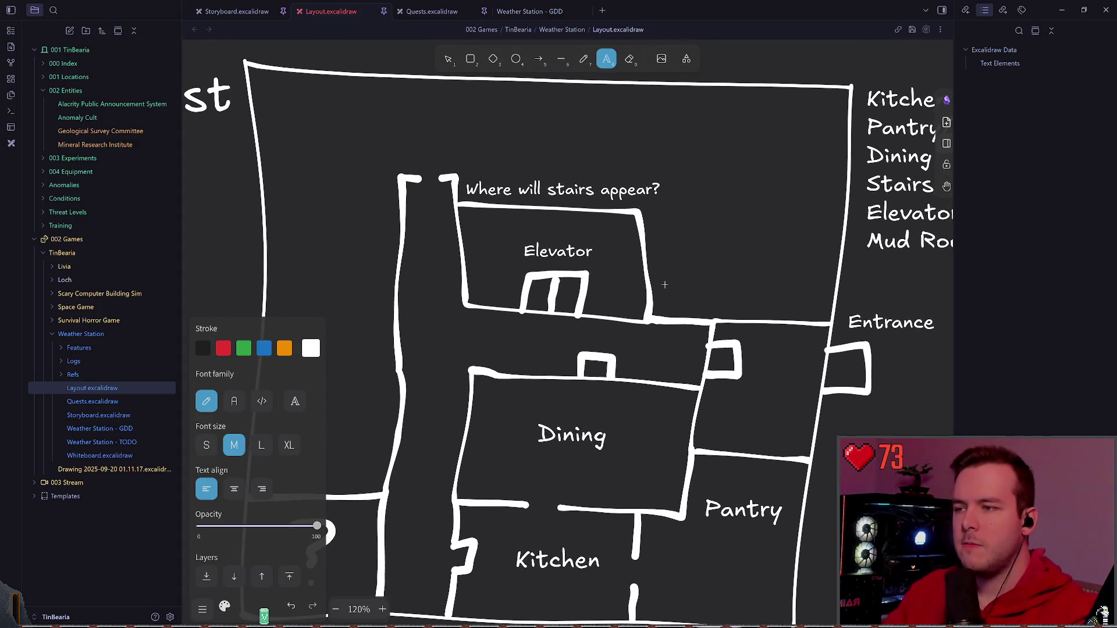
pyautogui.click(658, 152)
pyautogui.write('Common Area')
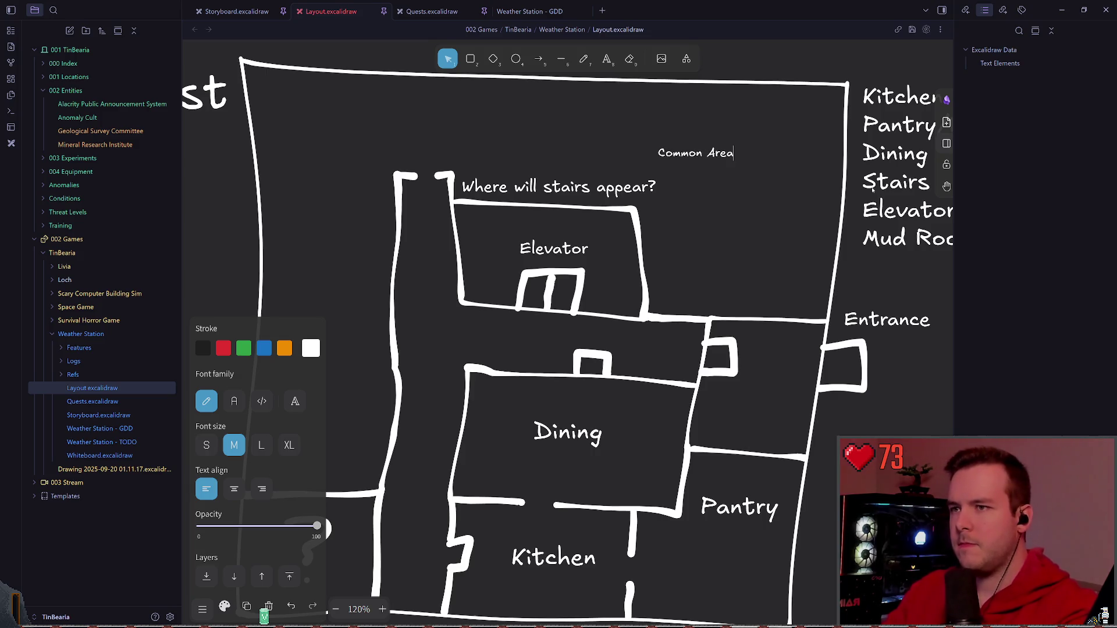
pyautogui.press('Escape')
pyautogui.moveTo(737, 162)
pyautogui.mouseDown()
pyautogui.moveTo(799, 215)
pyautogui.moveTo(707, 136)
pyautogui.mouseUp()
pyautogui.click(682, 246)
pyautogui.scroll(1, 681, 246)
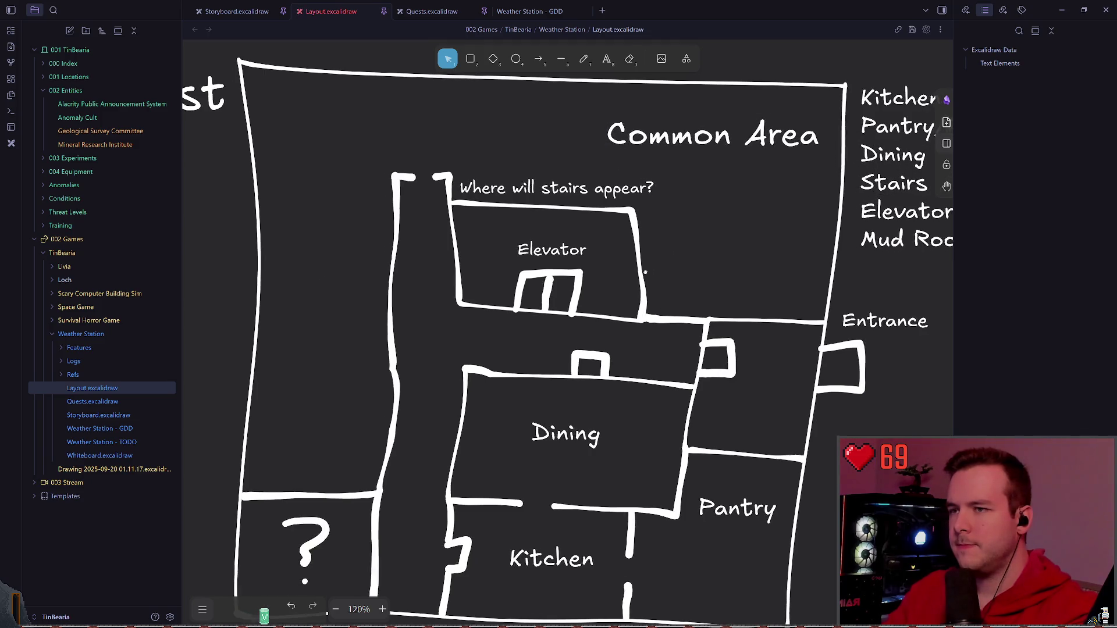
# - Draw a short freehand wall stroke beside the stair corridor
pyautogui.moveTo(646, 273); pyautogui.dragTo(626, 293)
pyautogui.click(583, 59)
pyautogui.moveTo(450, 194); pyautogui.dragTo(398, 115)
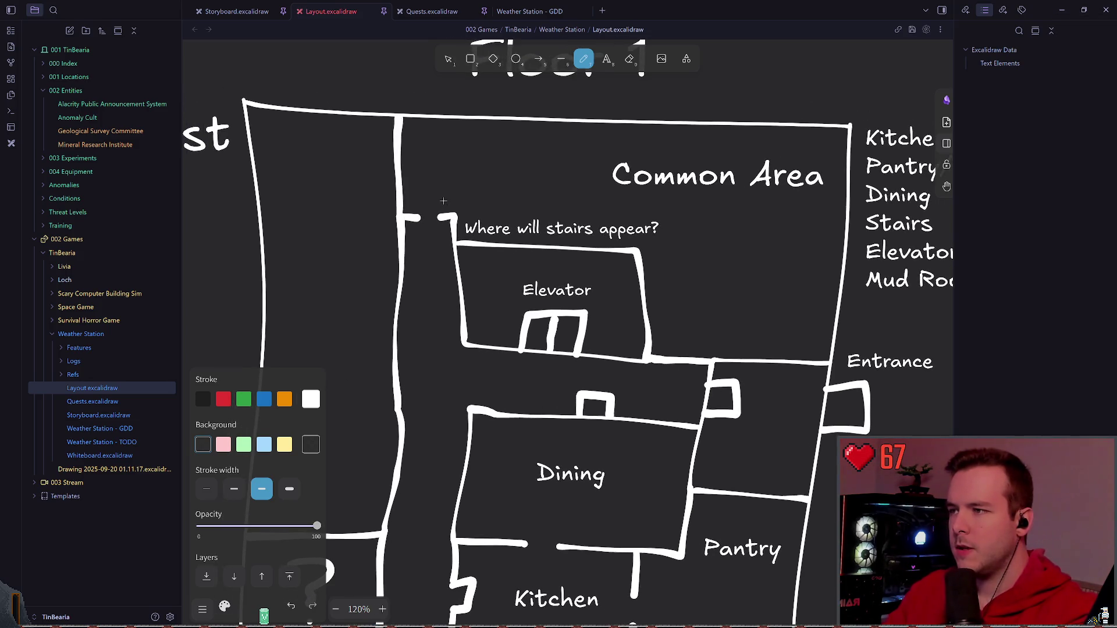
pyautogui.scroll(1, 443, 201)
# - Delete the two small hook strokes atop the stair corridor
pyautogui.press('1')
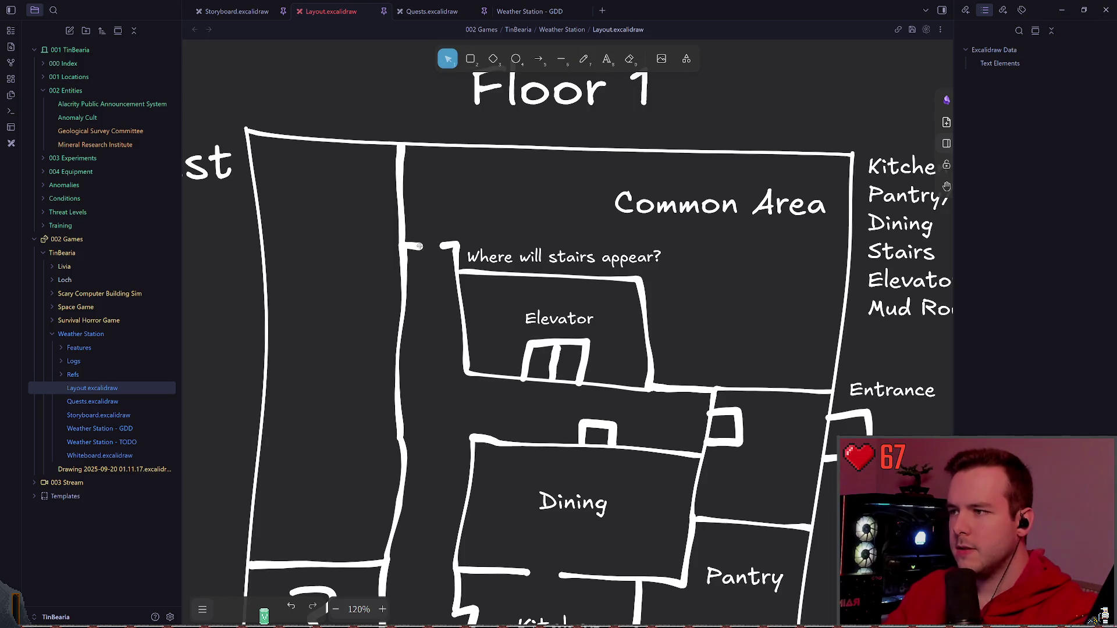
pyautogui.click(417, 247)
pyautogui.press('Delete')
pyautogui.click(447, 248)
pyautogui.press('Delete')
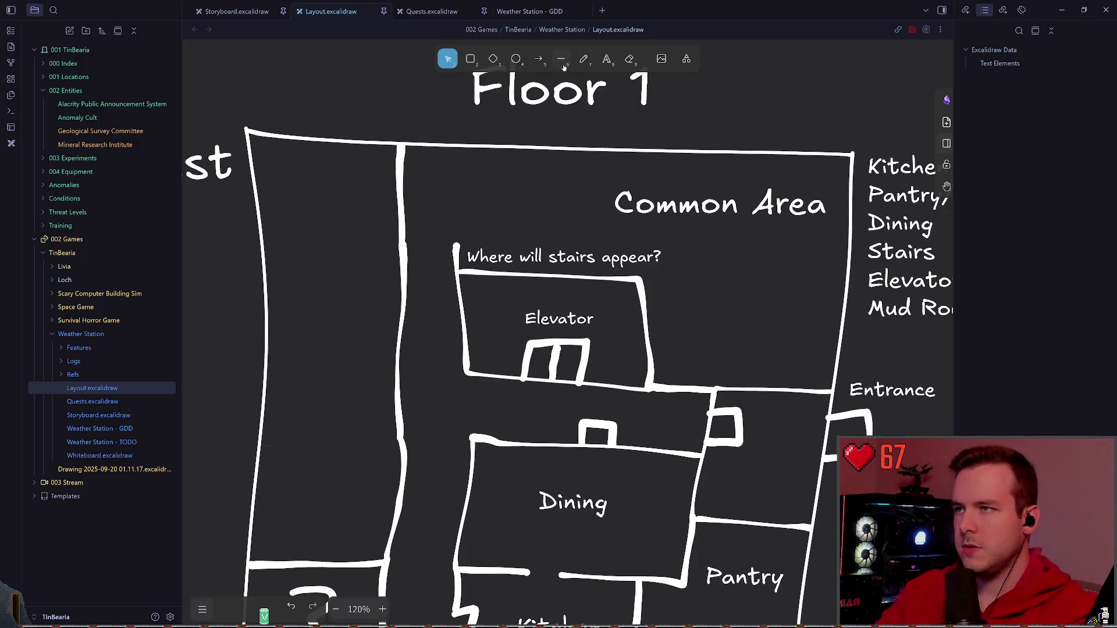
# - Draw a freehand corridor wall straight up to the top outer wall and save
pyautogui.press('7')
pyautogui.moveTo(455, 206); pyautogui.dragTo(459, 148)
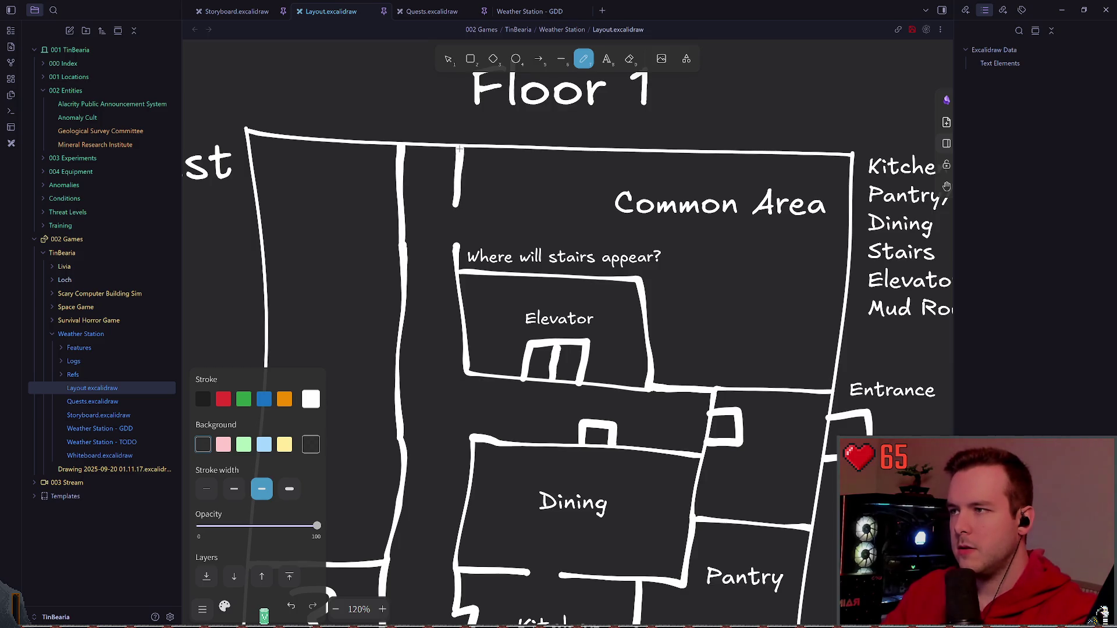
pyautogui.press('1')
pyautogui.click(455, 252)
pyautogui.click(479, 208)
pyautogui.scroll(-3, 479, 208)
pyautogui.scroll(-2, 478, 209)
pyautogui.scroll(-2, 478, 208)
pyautogui.hotkey('ctrl', 's')
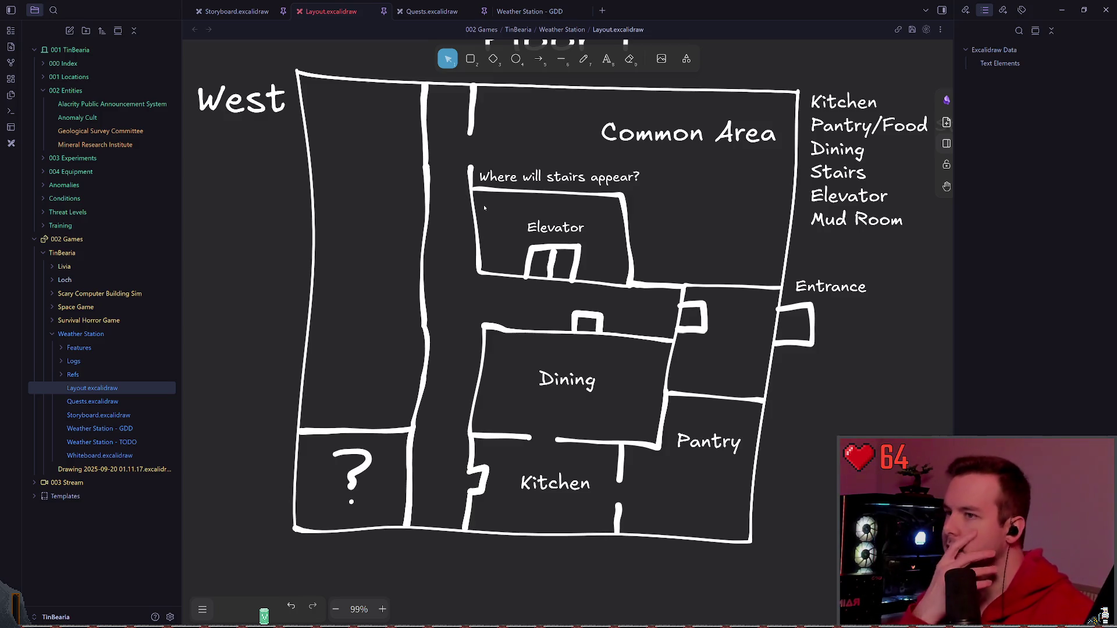
# - Sketch and undo trial freehand marks around 'Where', then save the drawing
pyautogui.press('p')
pyautogui.moveTo(659, 214); pyautogui.dragTo(659, 216)
pyautogui.hotkey('ctrl', 'z')
pyautogui.scroll(1, 664, 244)
pyautogui.moveTo(489, 181); pyautogui.dragTo(481, 187)
pyautogui.hotkey('ctrl', 'z')
pyautogui.hotkey('ctrl', 's')
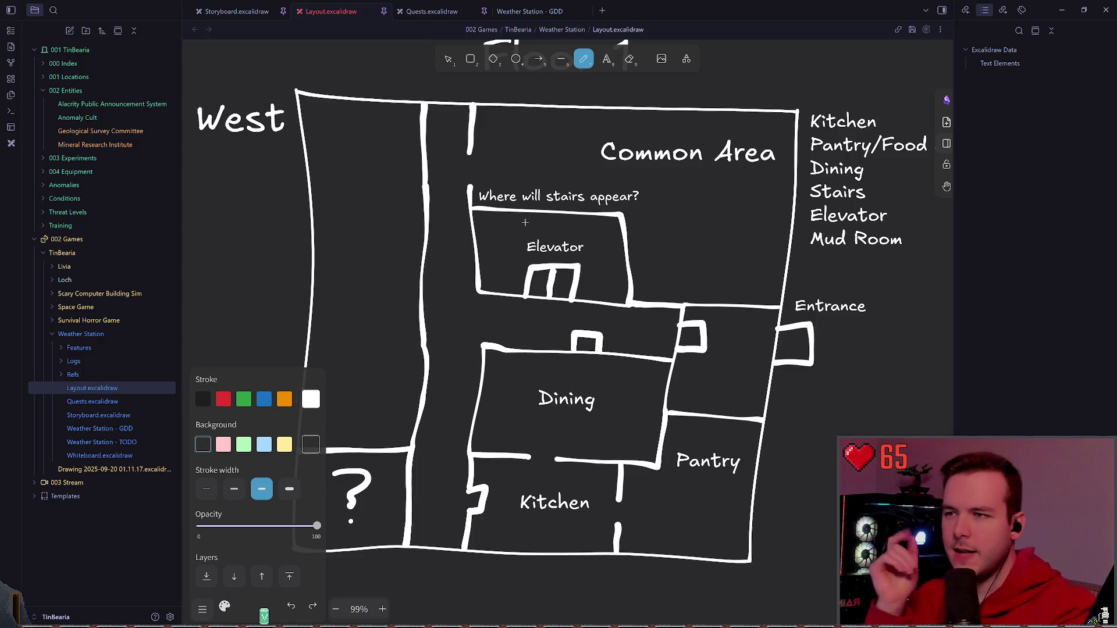
# - Delete the rectangular Elevator room outline
pyautogui.press('Escape')
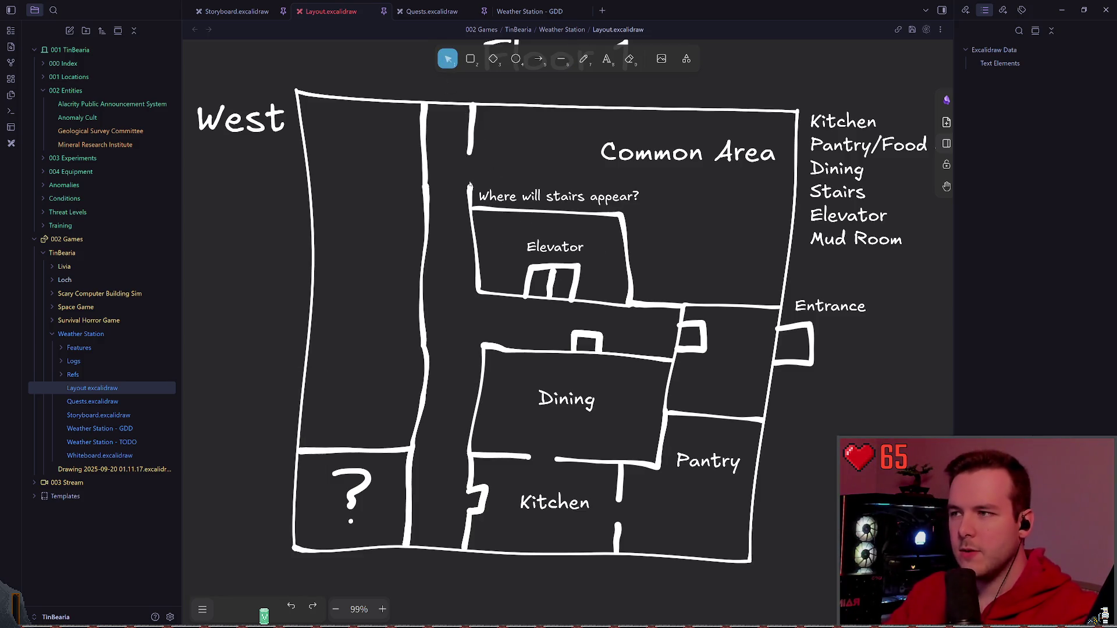
pyautogui.click(469, 189)
pyautogui.moveTo(469, 187); pyautogui.dragTo(468, 176)
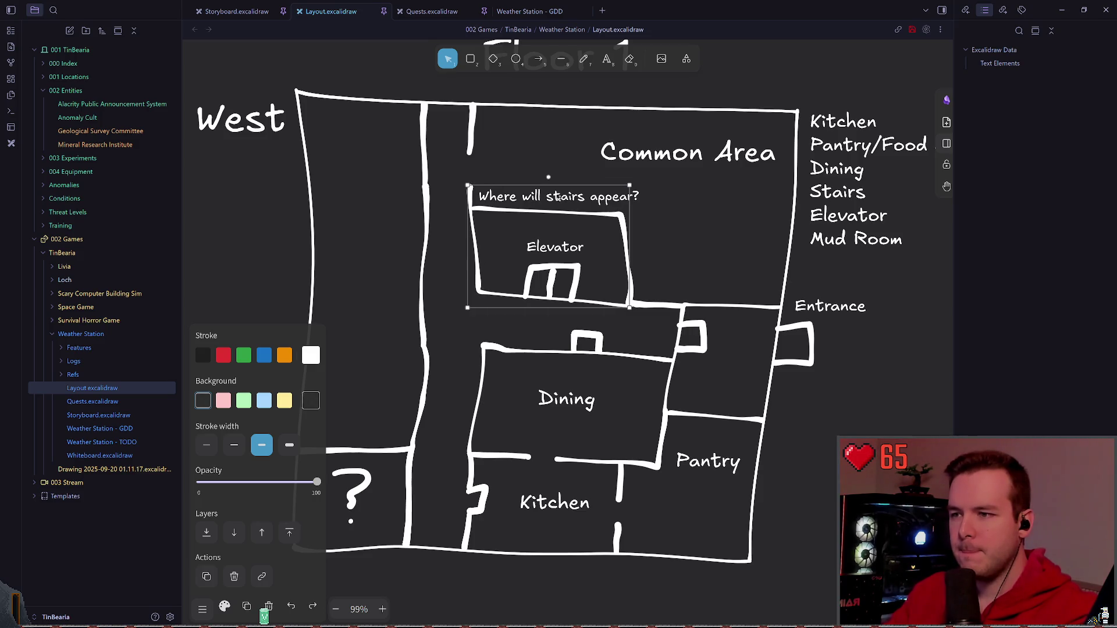
pyautogui.press('Delete')
# - Draw the Elevator room's bottom and left walls freehand, connecting to the corridor
pyautogui.press('p')
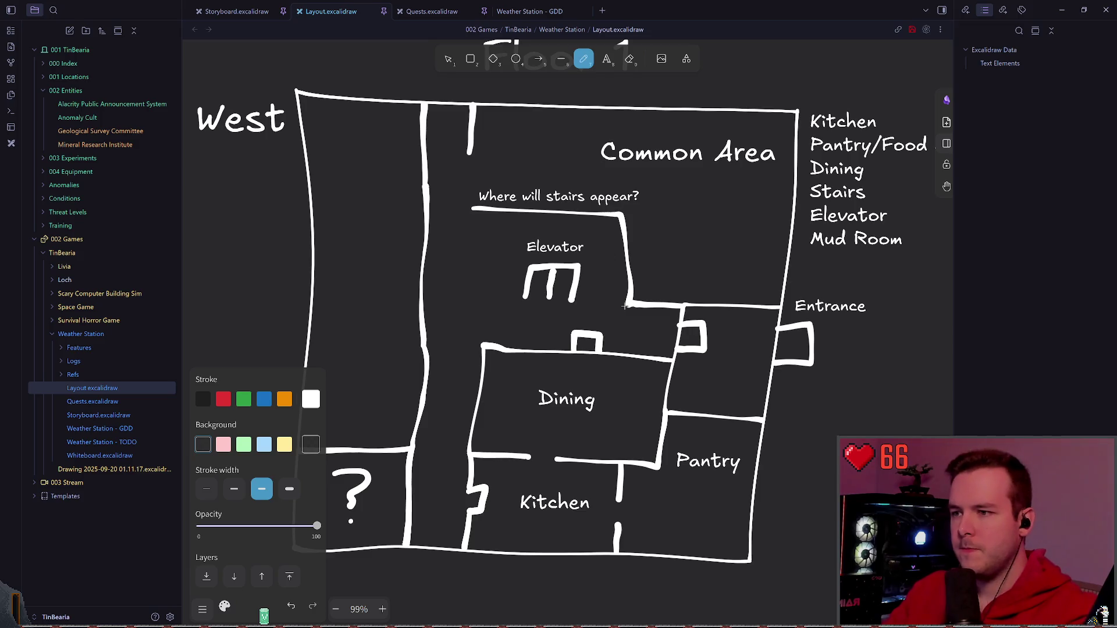
pyautogui.moveTo(627, 303); pyautogui.dragTo(473, 304)
pyautogui.hotkey('ctrl', 'z')
pyautogui.hotkey('ctrl', 's')
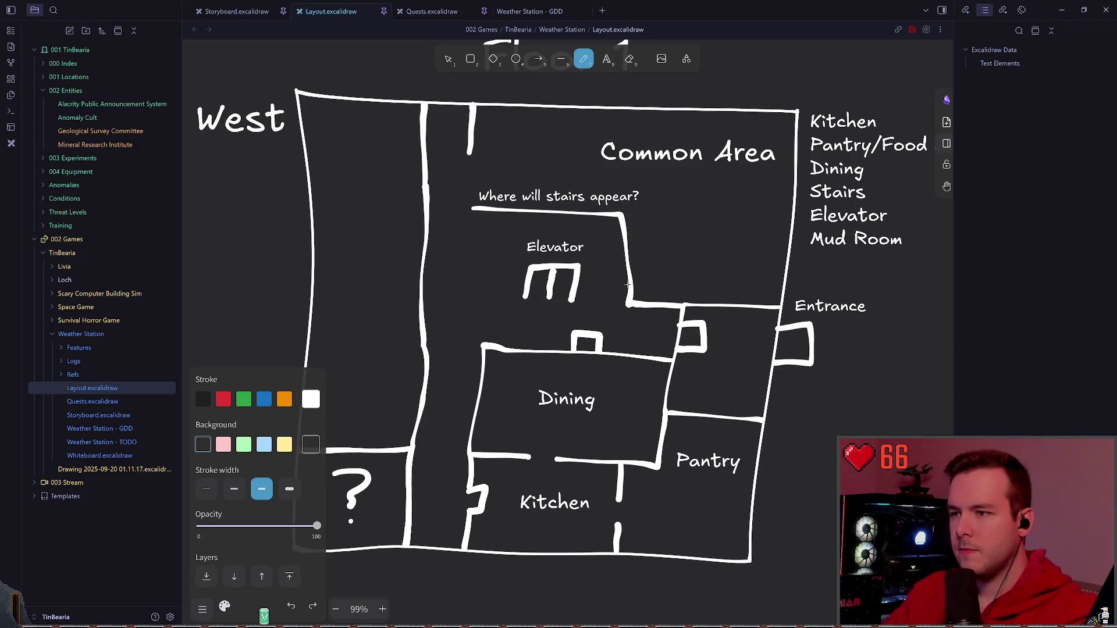
pyautogui.moveTo(628, 301); pyautogui.dragTo(507, 302)
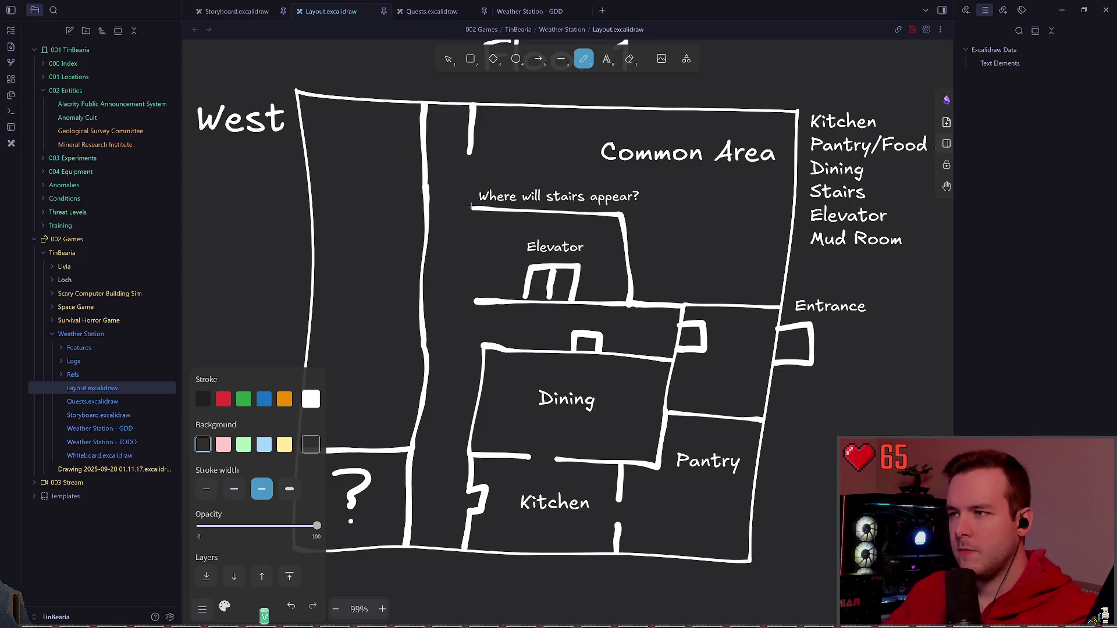
pyautogui.moveTo(472, 209); pyautogui.dragTo(472, 299)
pyautogui.hotkey('ctrl', 's')
# - Extend the Elevator left wall up to the stairs question and save
pyautogui.moveTo(472, 209); pyautogui.dragTo(472, 184)
pyautogui.hotkey('ctrl', 'z')
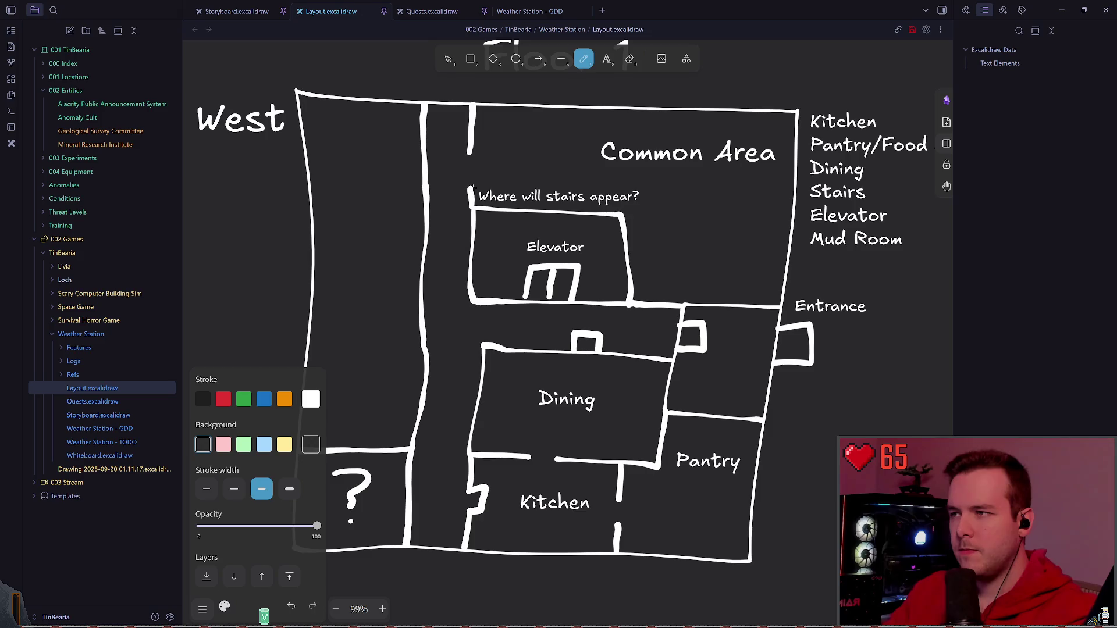
pyautogui.hotkey('ctrl', 's')
pyautogui.moveTo(473, 211); pyautogui.dragTo(471, 188)
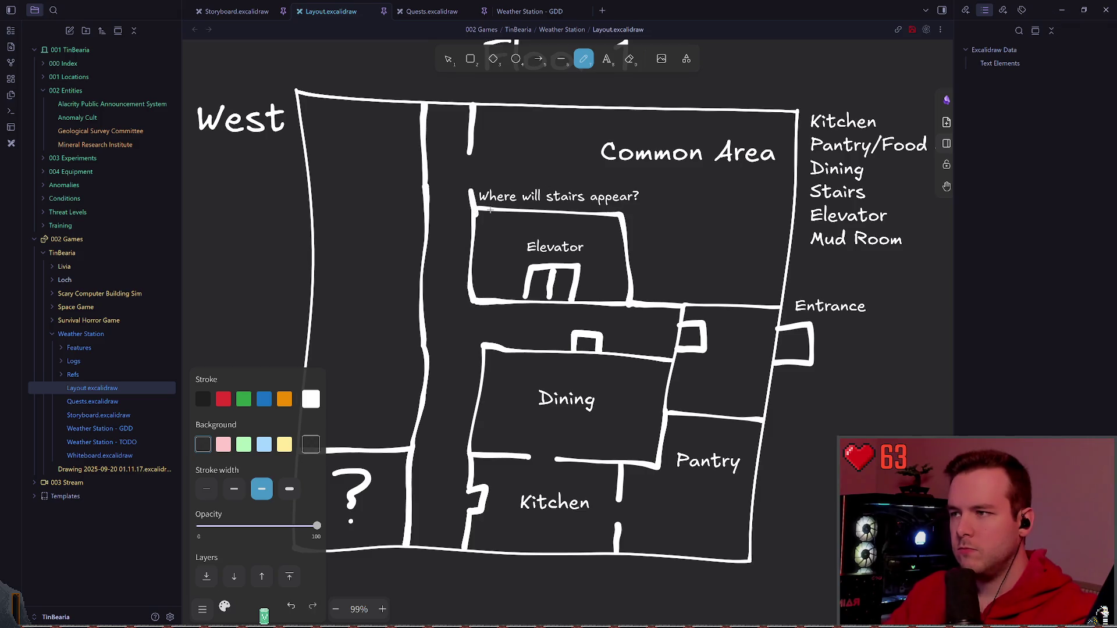
pyautogui.hotkey('ctrl', 's')
pyautogui.scroll(-1, 746, 218)
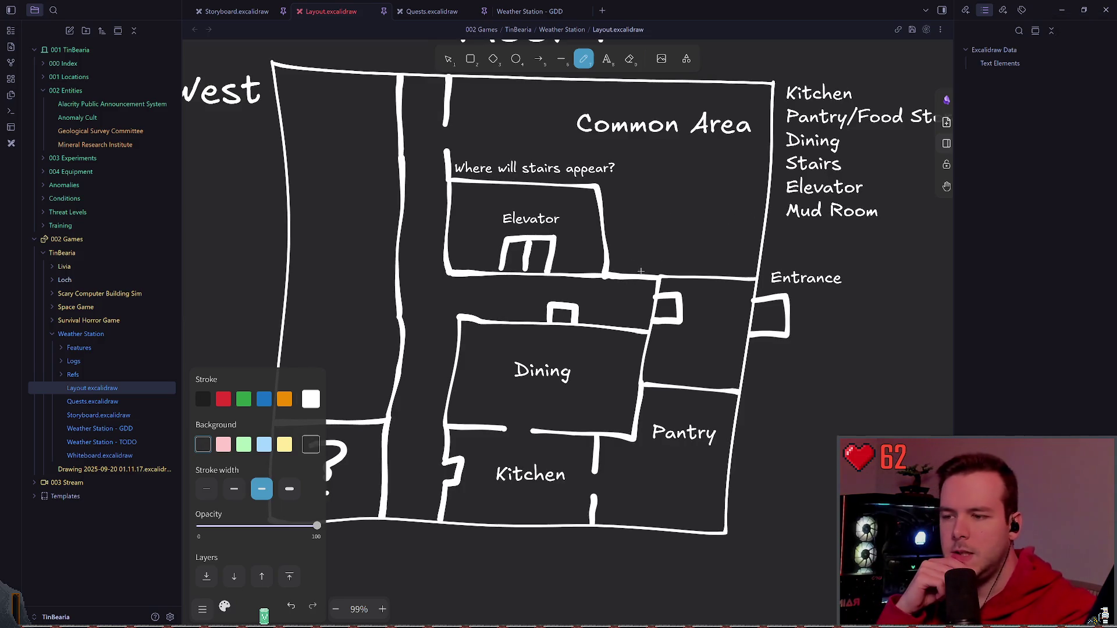
pyautogui.hscroll(-1, 668, 281)
pyautogui.hscroll(-1, 667, 281)
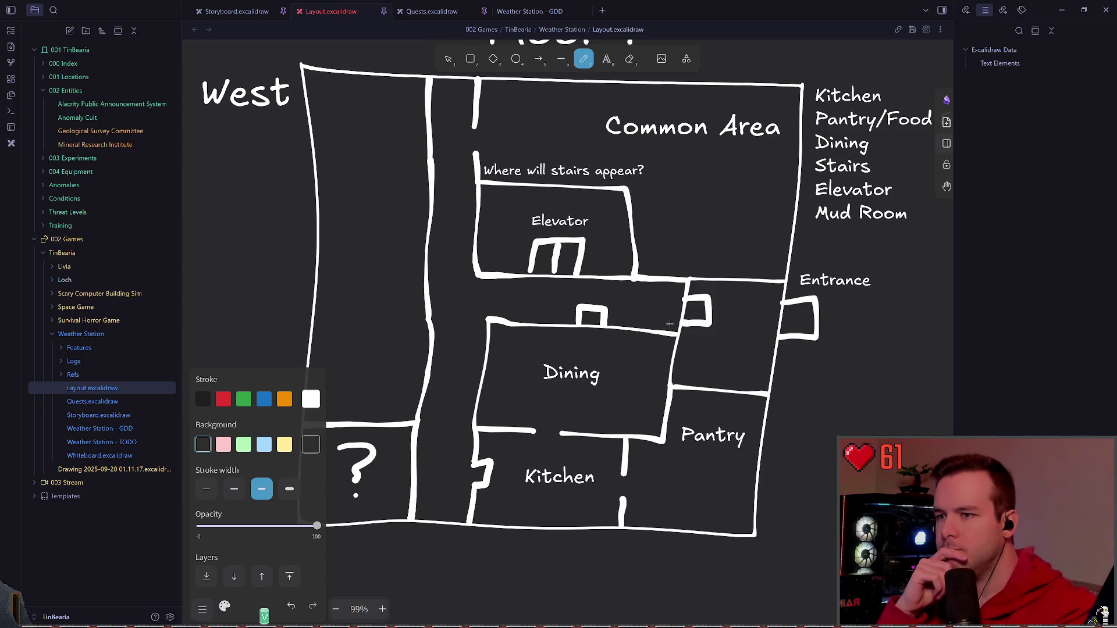
# - Deselect and save, then sketch and undo a trial oval in the West room
pyautogui.click(448, 59)
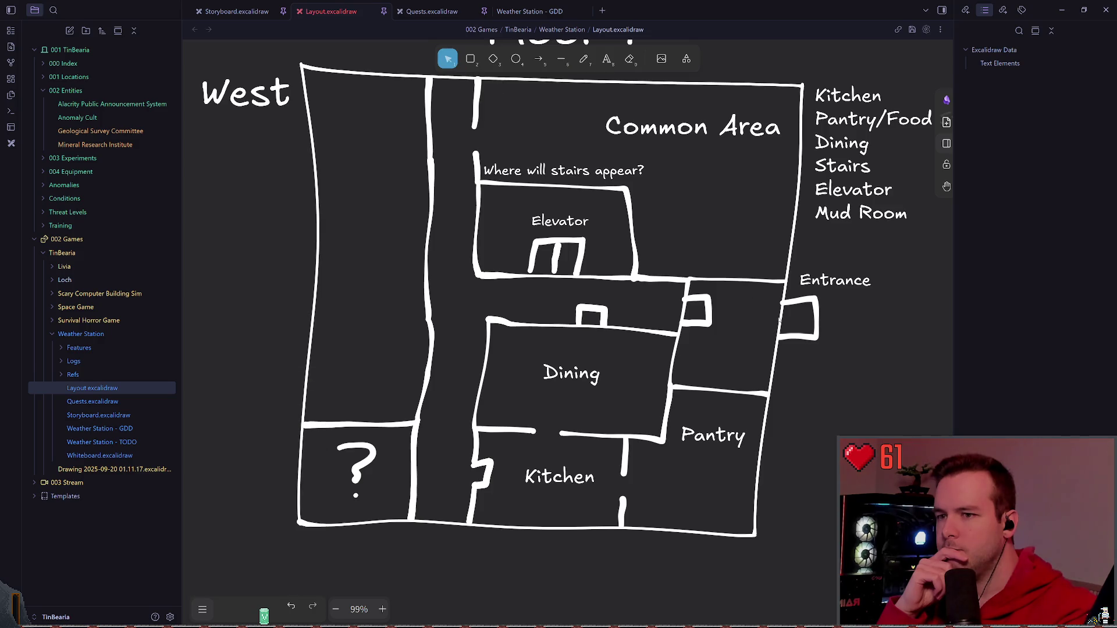
pyautogui.click(801, 338)
pyautogui.click(743, 327)
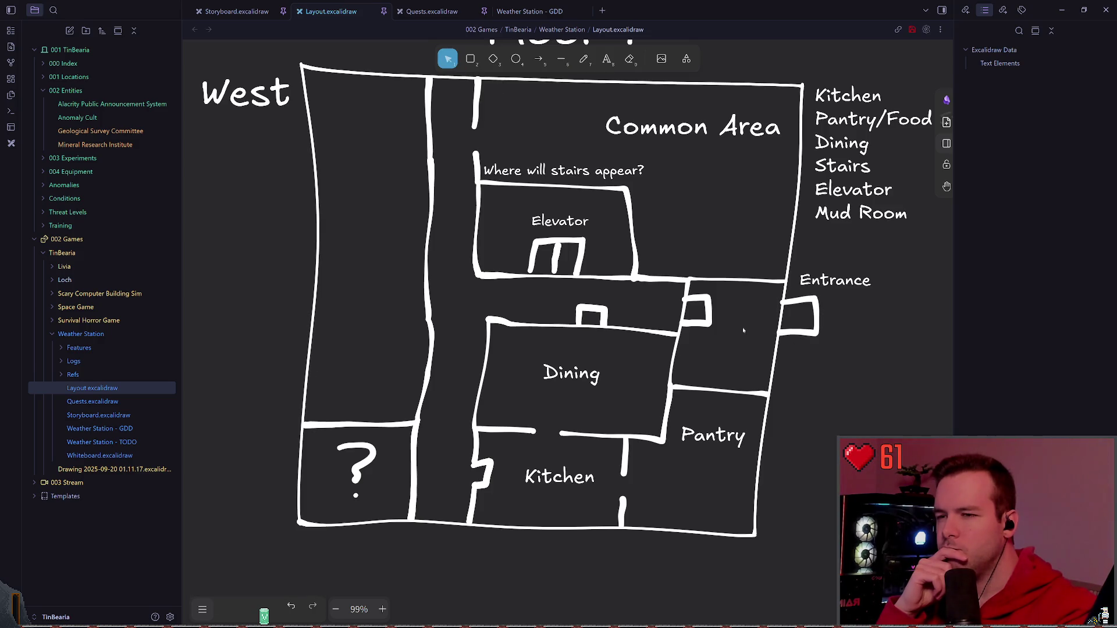
pyautogui.hotkey('ctrl', 's')
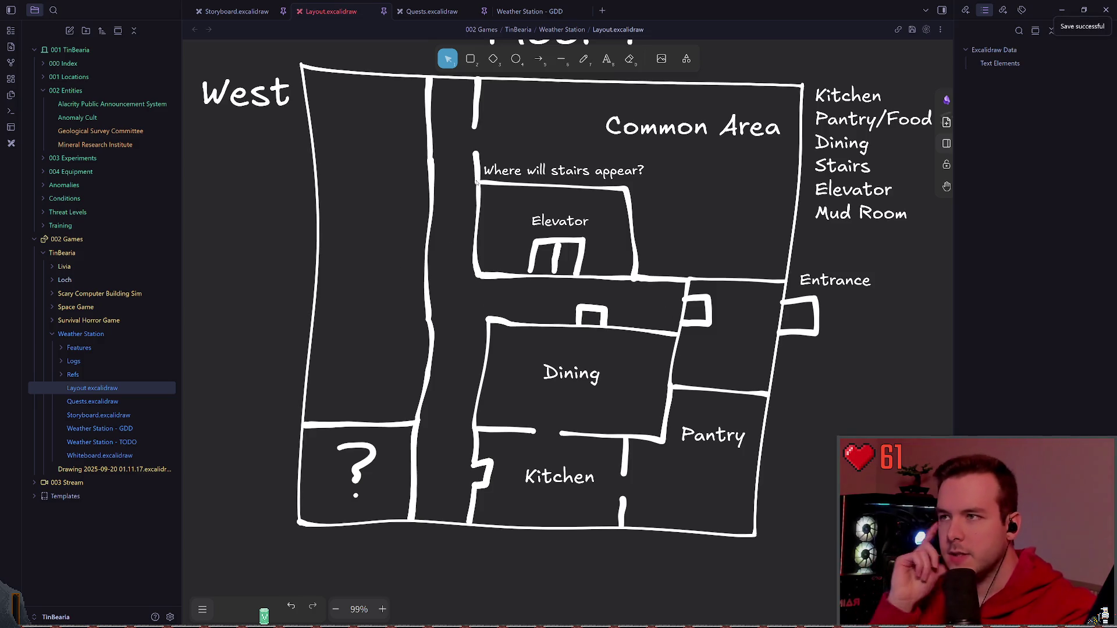
pyautogui.click(583, 58)
pyautogui.moveTo(367, 149); pyautogui.dragTo(371, 152)
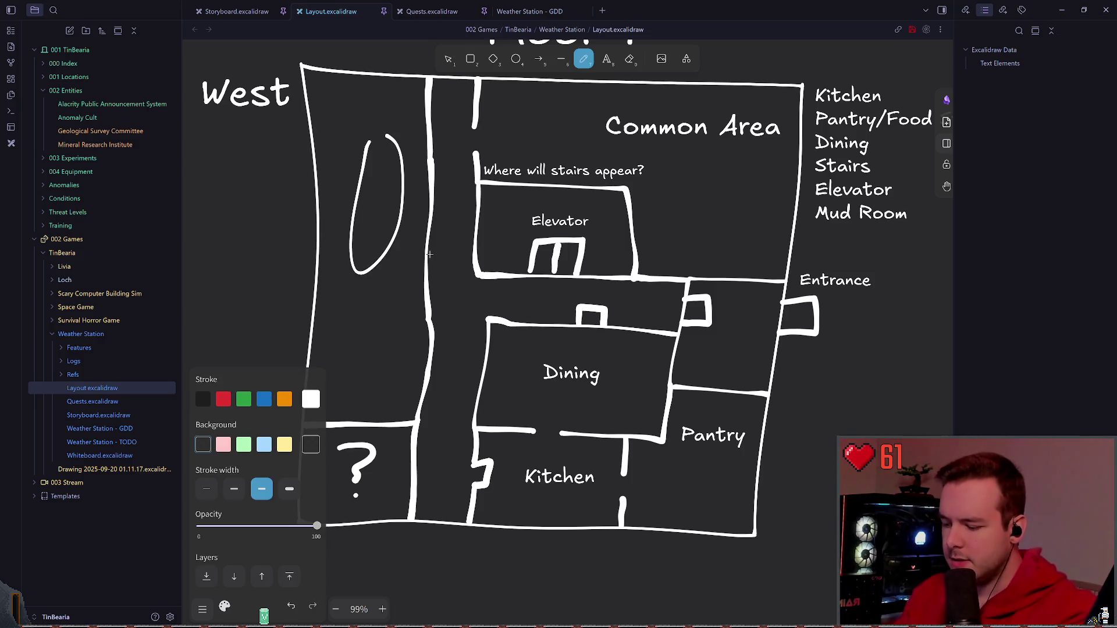
pyautogui.hotkey('ctrl', 'z')
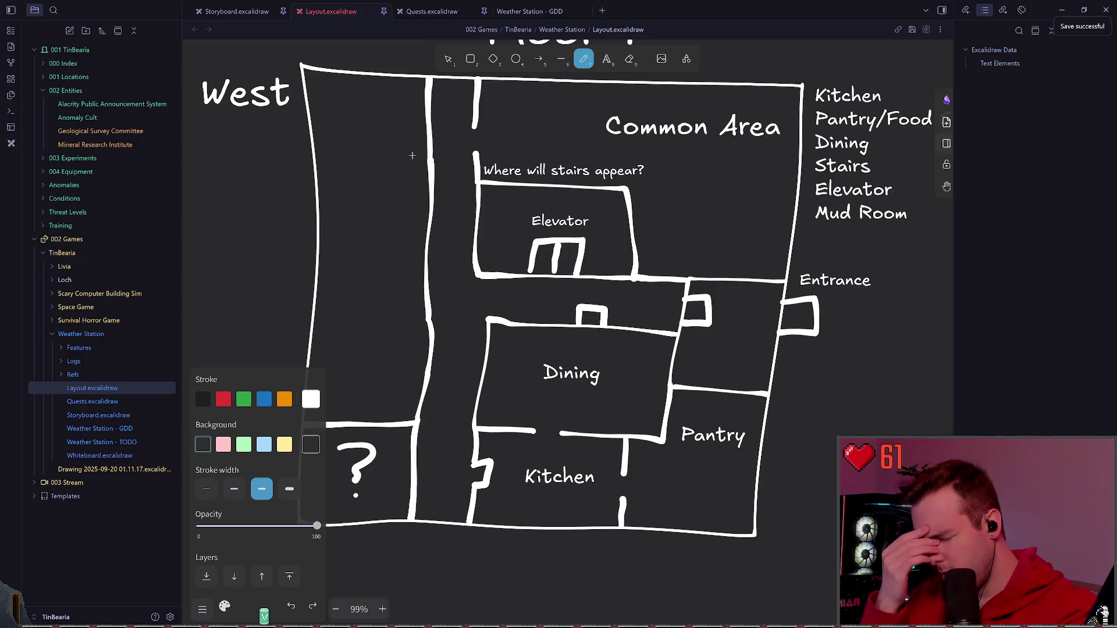
pyautogui.press('Escape')
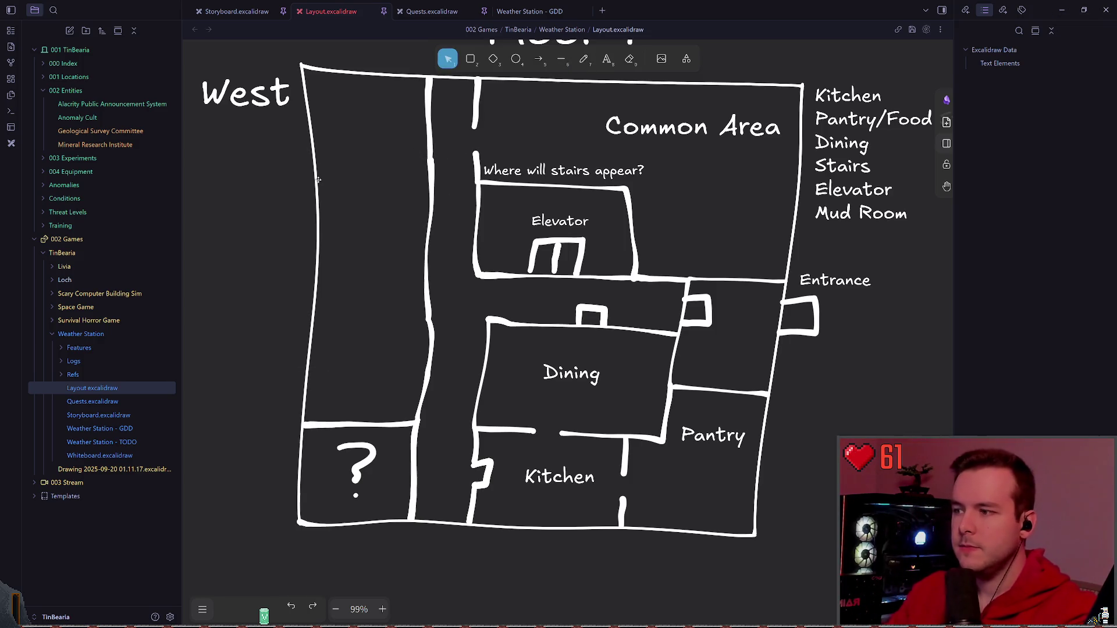
pyautogui.hscroll(-2, 539, 128)
# - Copy the question mark label into the upper West room
pyautogui.click(390, 439)
pyautogui.keyDown('alt'); pyautogui.moveTo(397, 445); pyautogui.dragTo(417, 220); pyautogui.keyUp('alt')
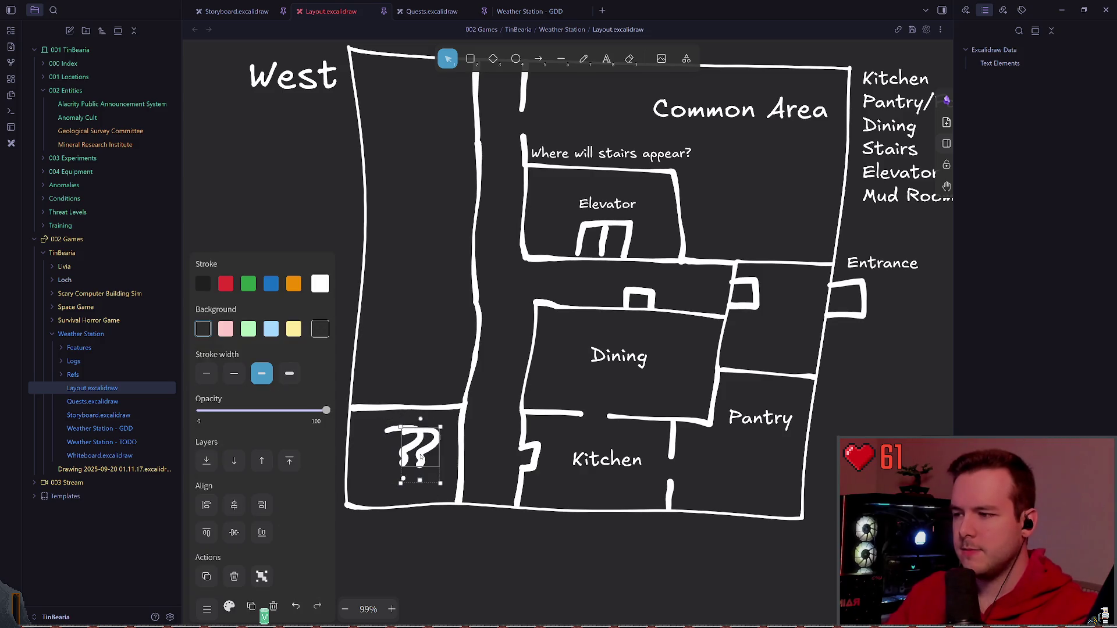
pyautogui.click(647, 269)
pyautogui.scroll(2, 646, 267)
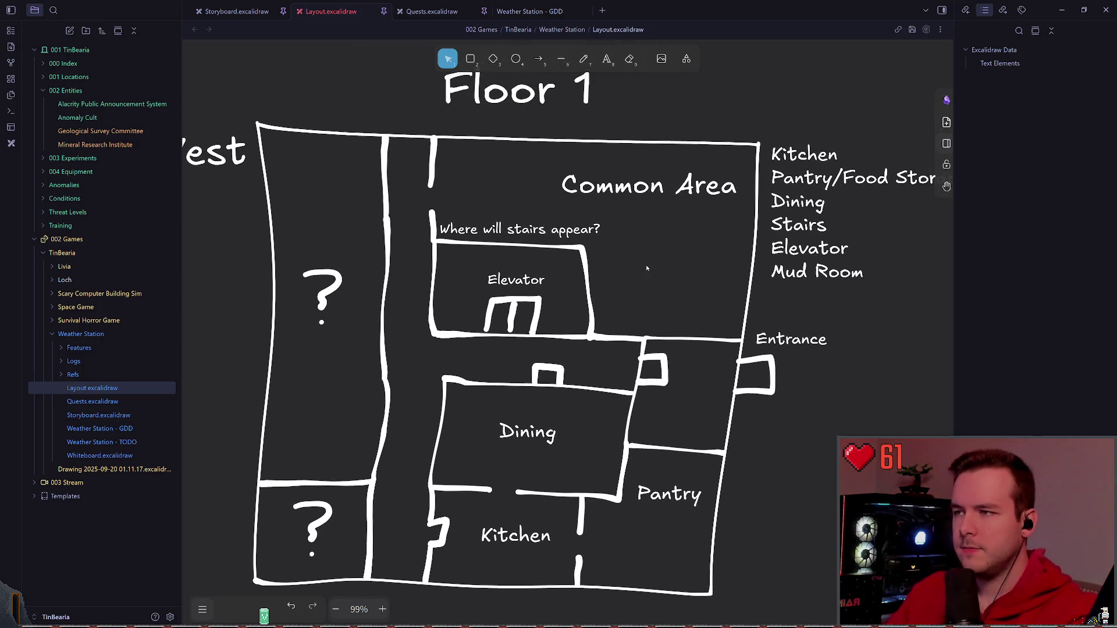
pyautogui.press('p')
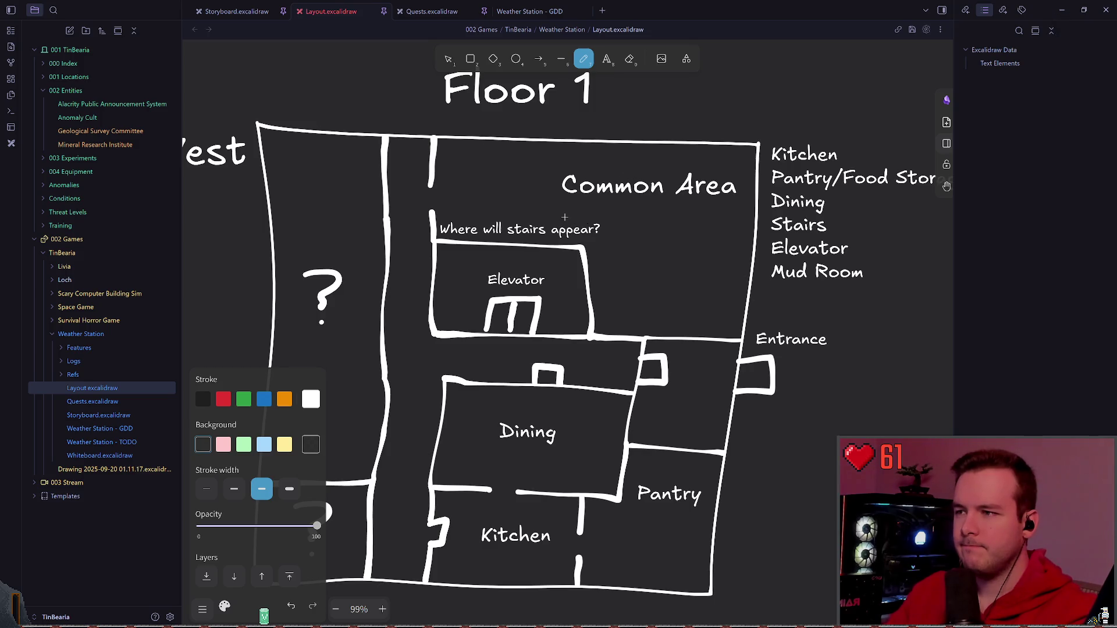
pyautogui.scroll(-4, 565, 208)
pyautogui.scroll(2, 552, 201)
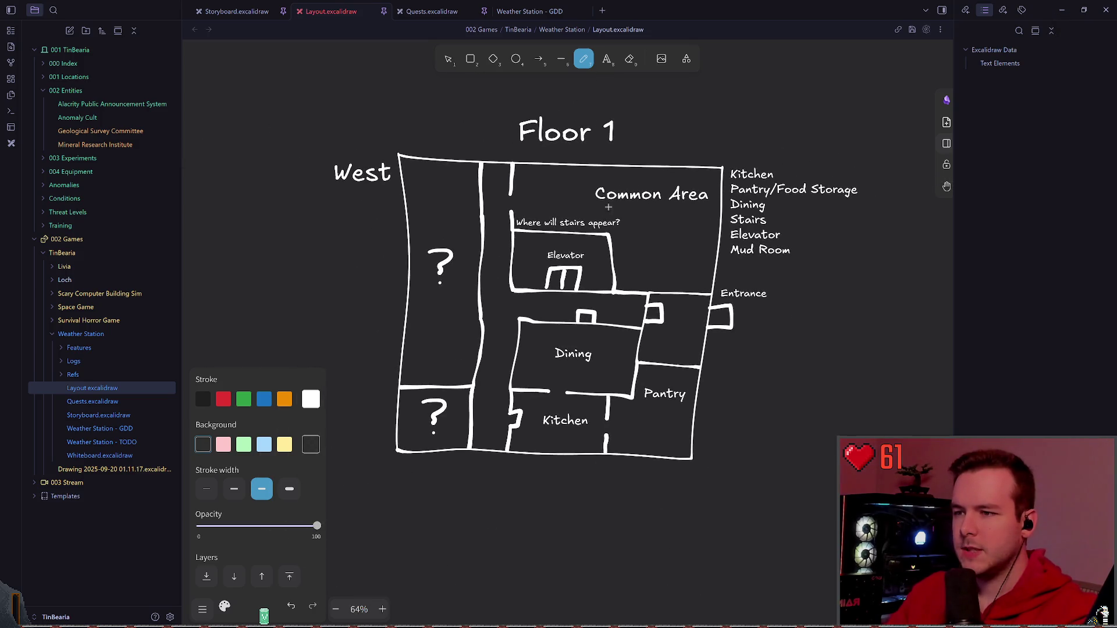
pyautogui.press('v')
pyautogui.click(802, 266)
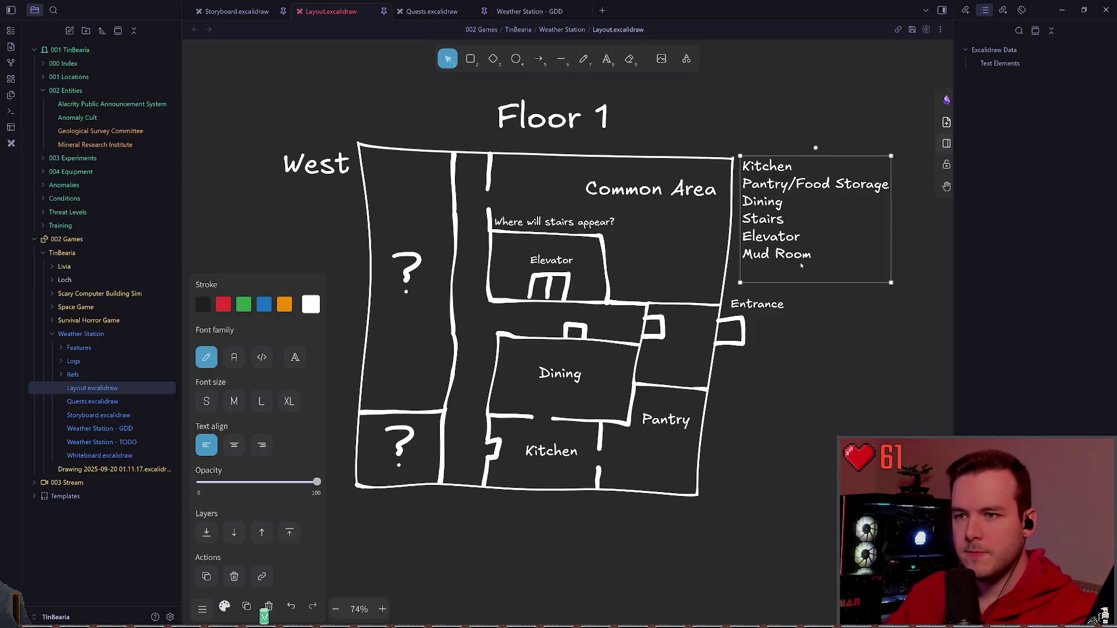
pyautogui.click(818, 312)
# - Copy the Pantry label into the room above and retype it as two-line 'Mud Room'
pyautogui.click(665, 420)
pyautogui.moveTo(665, 420); pyautogui.dragTo(672, 362)
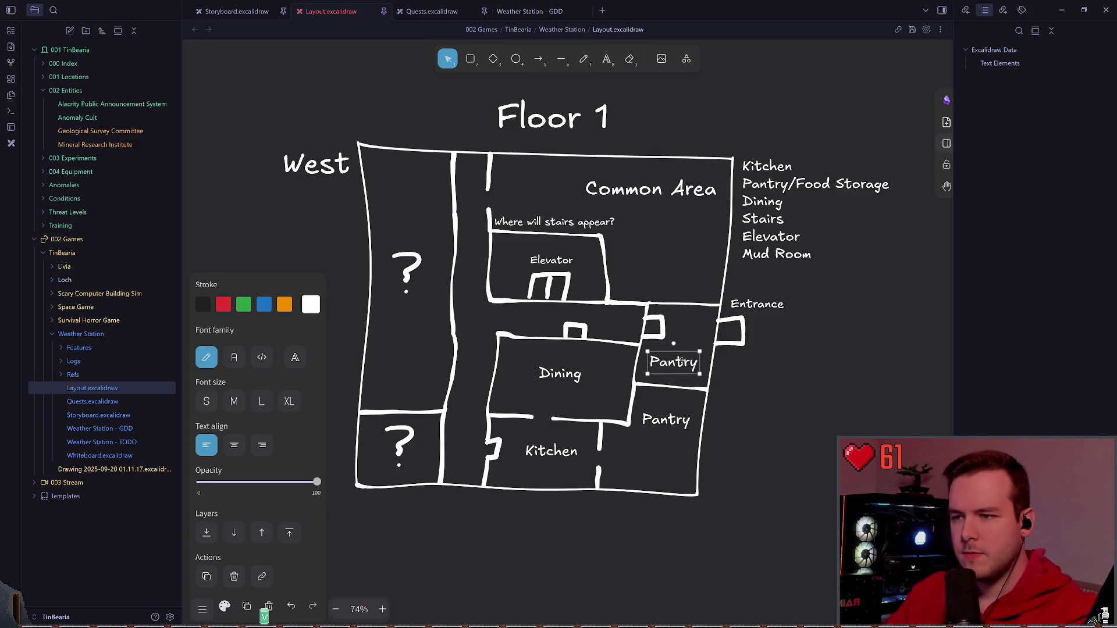
pyautogui.doubleClick(673, 361)
pyautogui.write('Mud')
pyautogui.press('Return')
pyautogui.write('R')
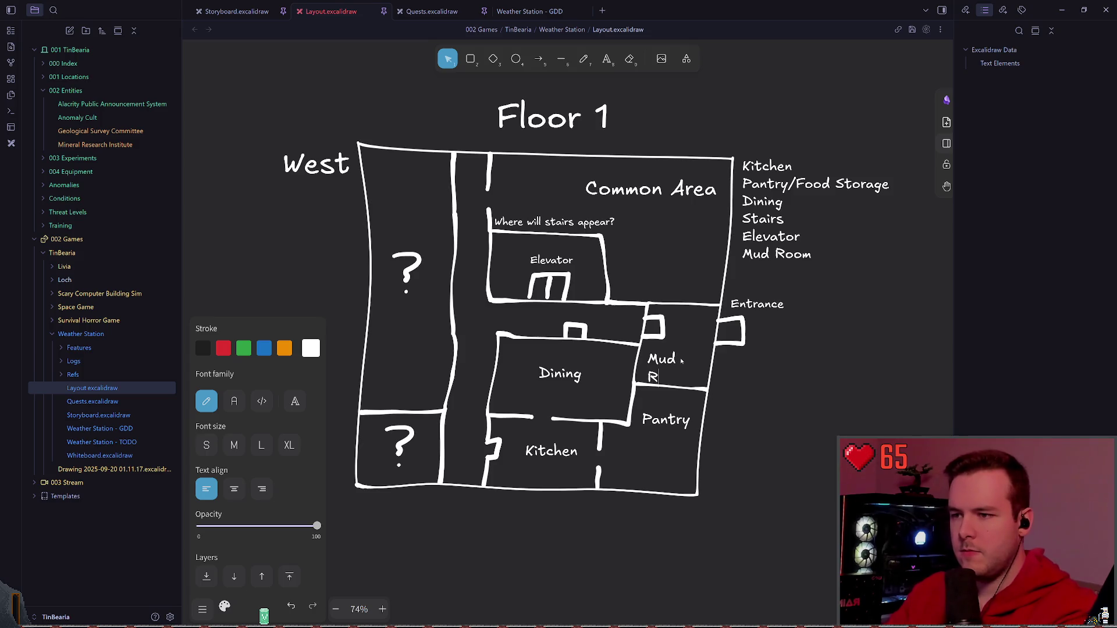
pyautogui.press('Escape')
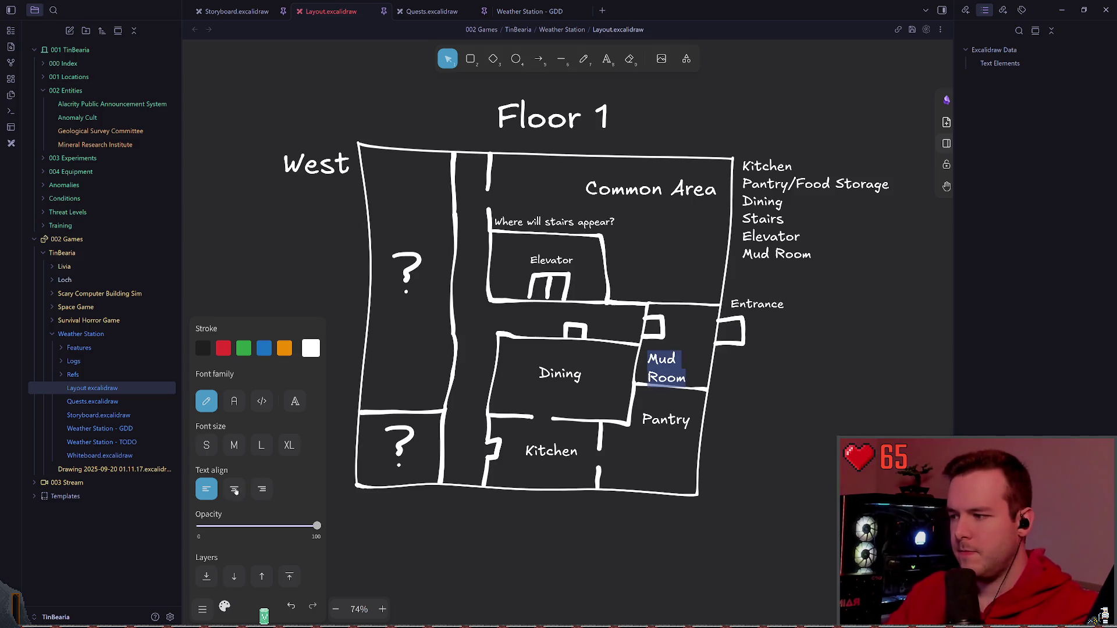
# - Centre-align the Mud Room label and nudge it to the room's centre
pyautogui.click(709, 413)
pyautogui.moveTo(666, 368); pyautogui.dragTo(672, 358)
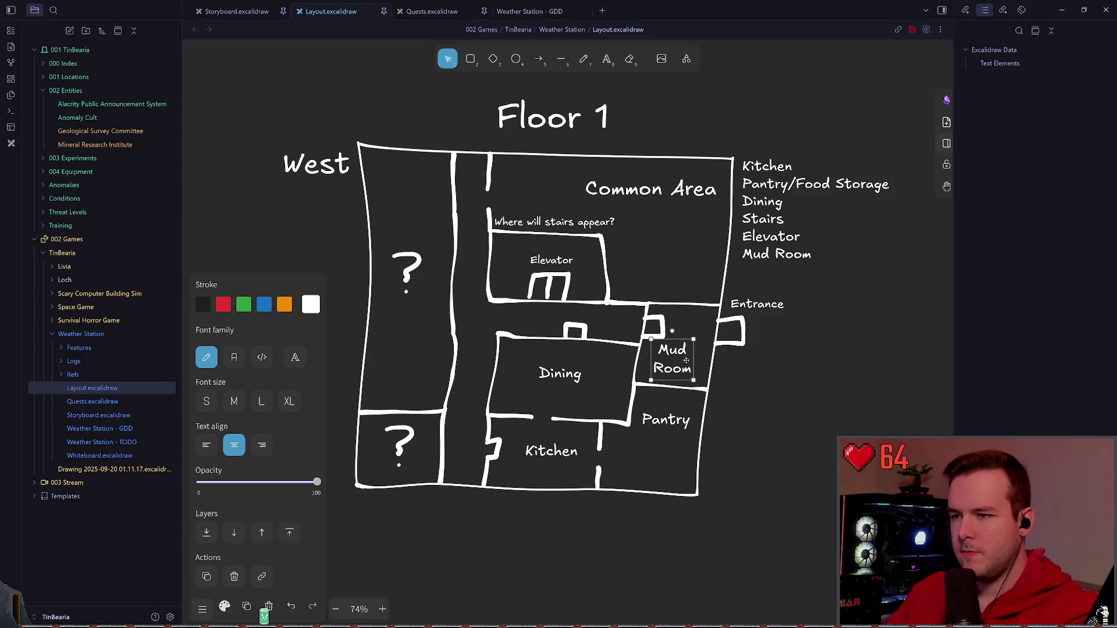
pyautogui.click(808, 379)
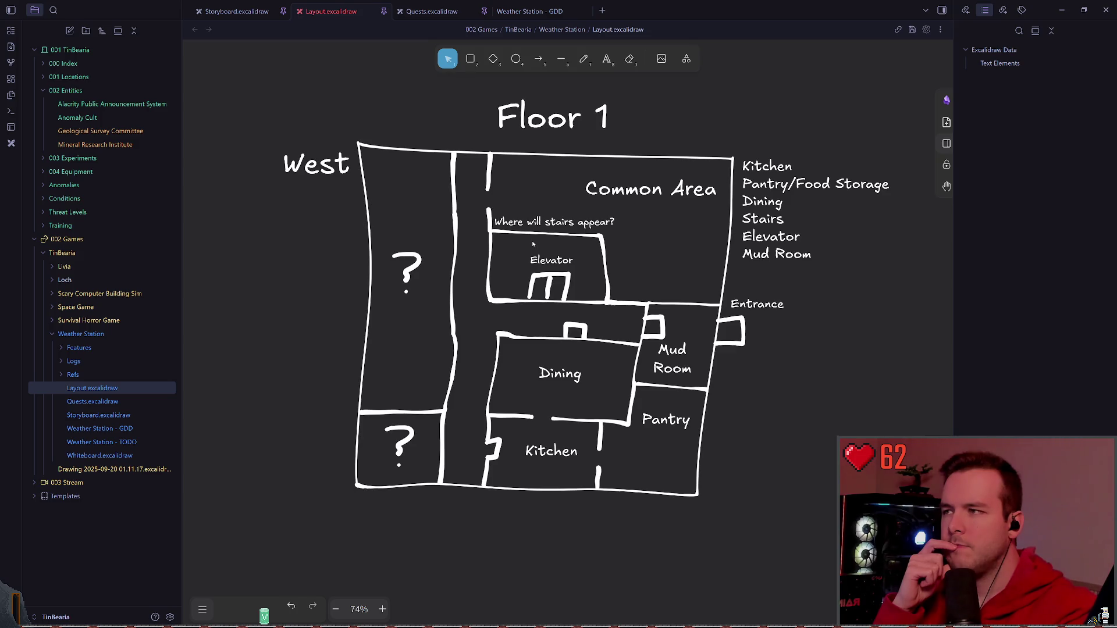
pyautogui.scroll(-3, 532, 243)
pyautogui.scroll(-1, 594, 301)
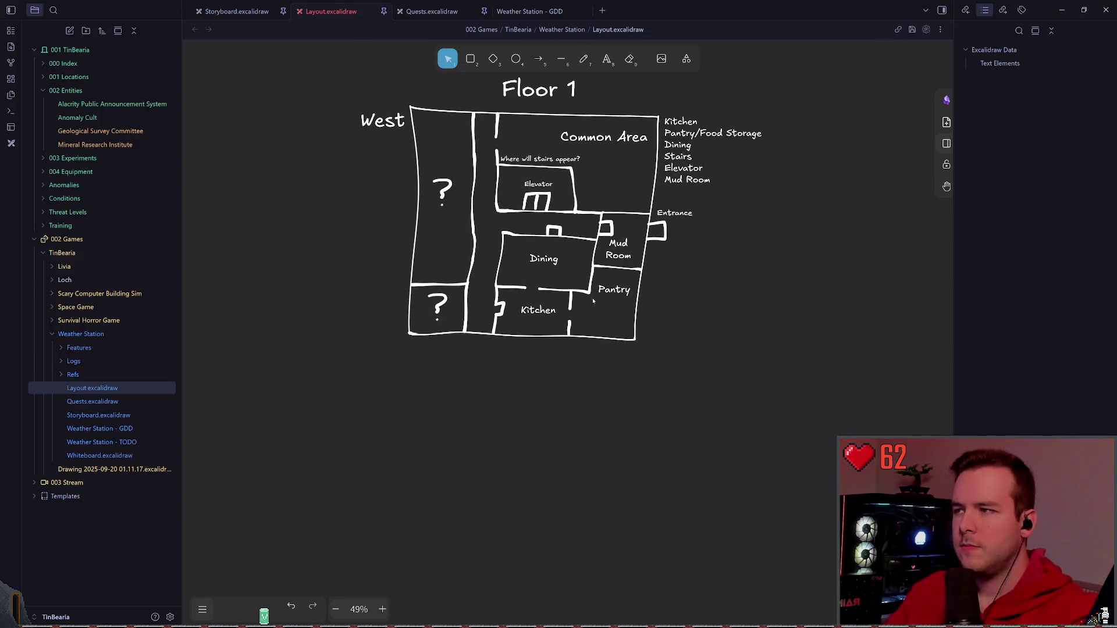
pyautogui.scroll(1, 594, 301)
# - Select the whole Floor 1 plan and place a copy below the original
pyautogui.moveTo(337, 429); pyautogui.dragTo(803, 119)
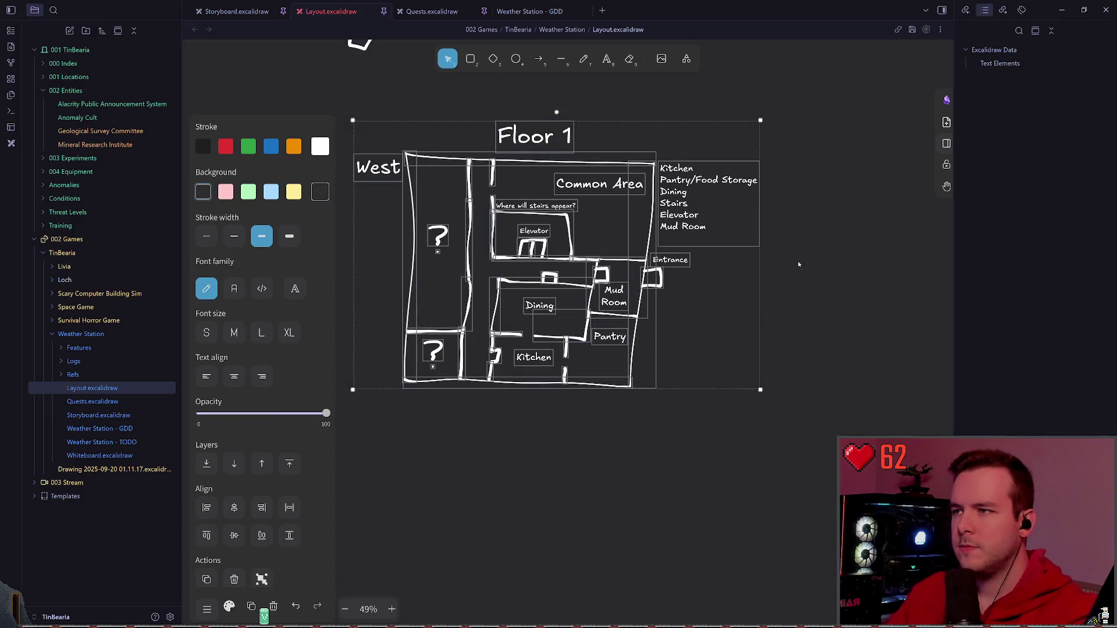
pyautogui.scroll(-1, 573, 442)
pyautogui.scroll(-1, 577, 404)
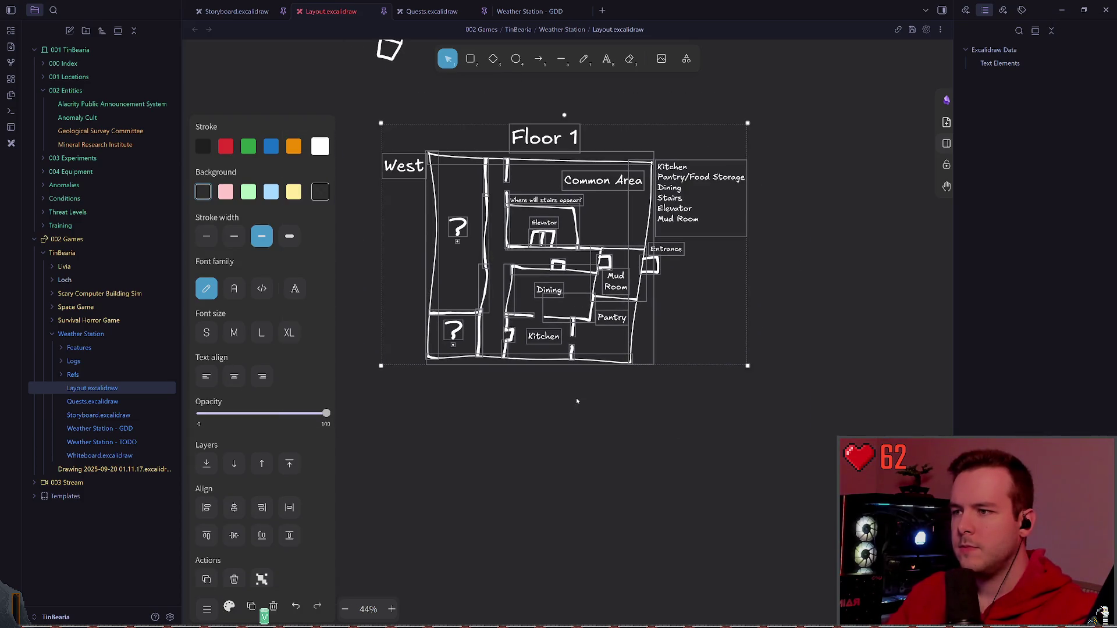
pyautogui.moveTo(558, 437); pyautogui.dragTo(559, 332)
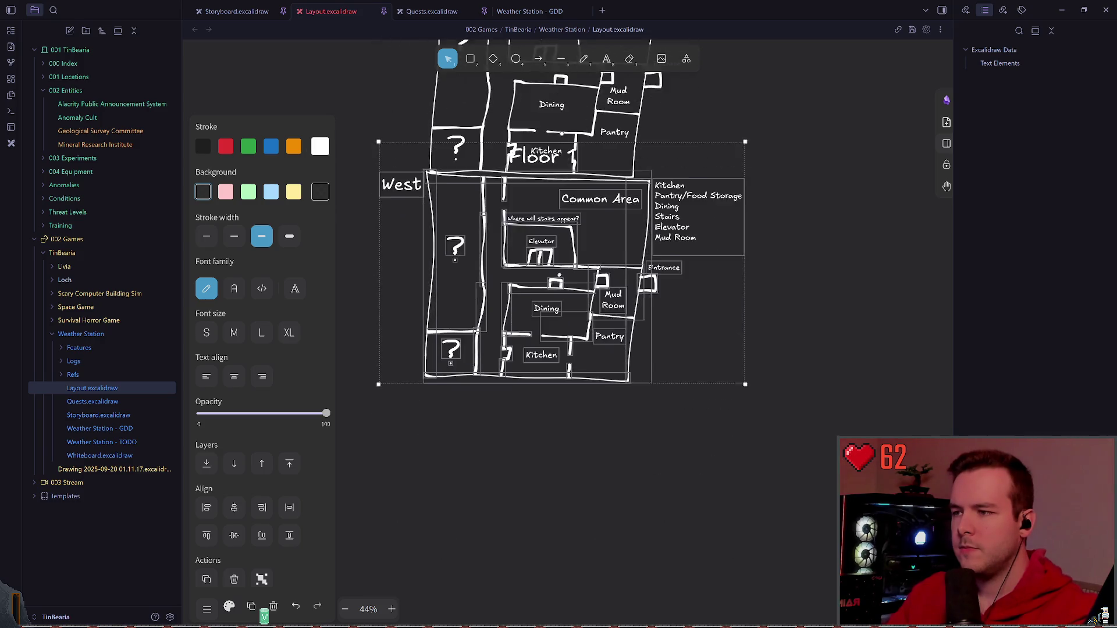
pyautogui.click(669, 163)
# - Retitle the copied plan from Floor 1 to Floor 2
pyautogui.click(563, 209)
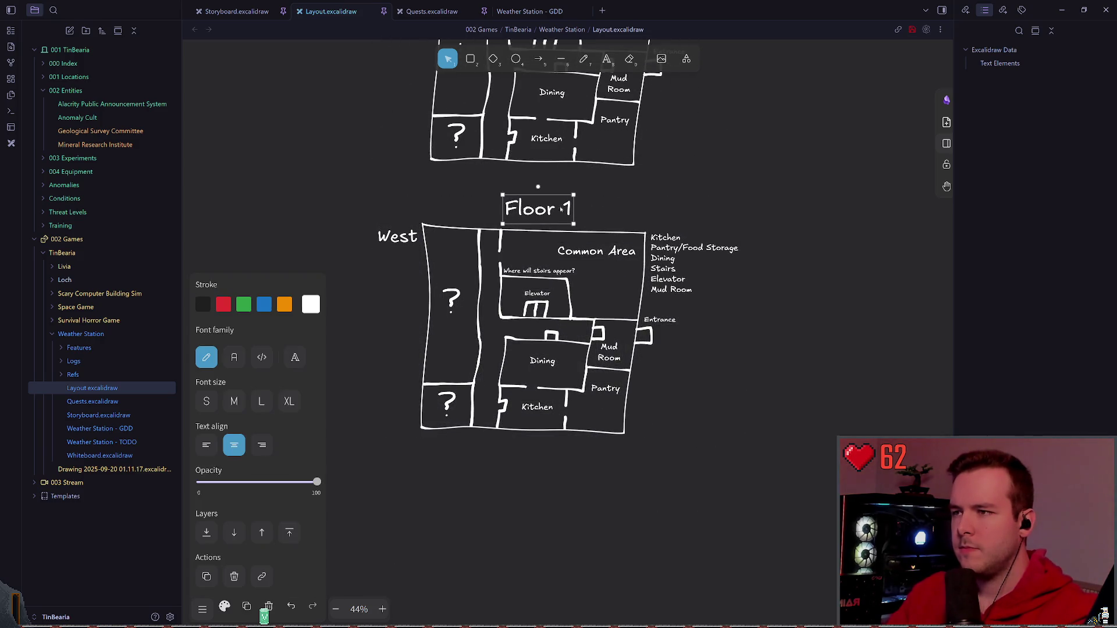
pyautogui.doubleClick(562, 209)
pyautogui.press('BackSpace')
pyautogui.write('2')
pyautogui.click(618, 203)
pyautogui.scroll(4, 569, 317)
pyautogui.scroll(3, 569, 317)
pyautogui.scroll(-5, 569, 316)
pyautogui.scroll(5, 471, 349)
pyautogui.scroll(5, 439, 327)
pyautogui.scroll(3, 439, 326)
pyautogui.scroll(5, 439, 327)
pyautogui.scroll(3, 439, 326)
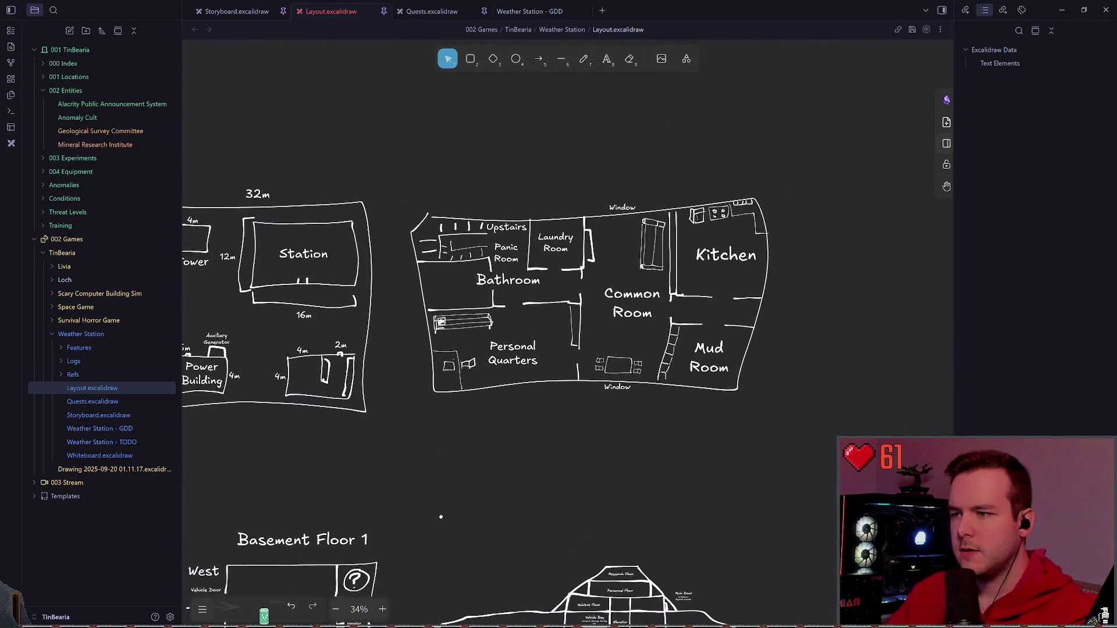
pyautogui.scroll(3, 533, 397)
pyautogui.scroll(3, 533, 424)
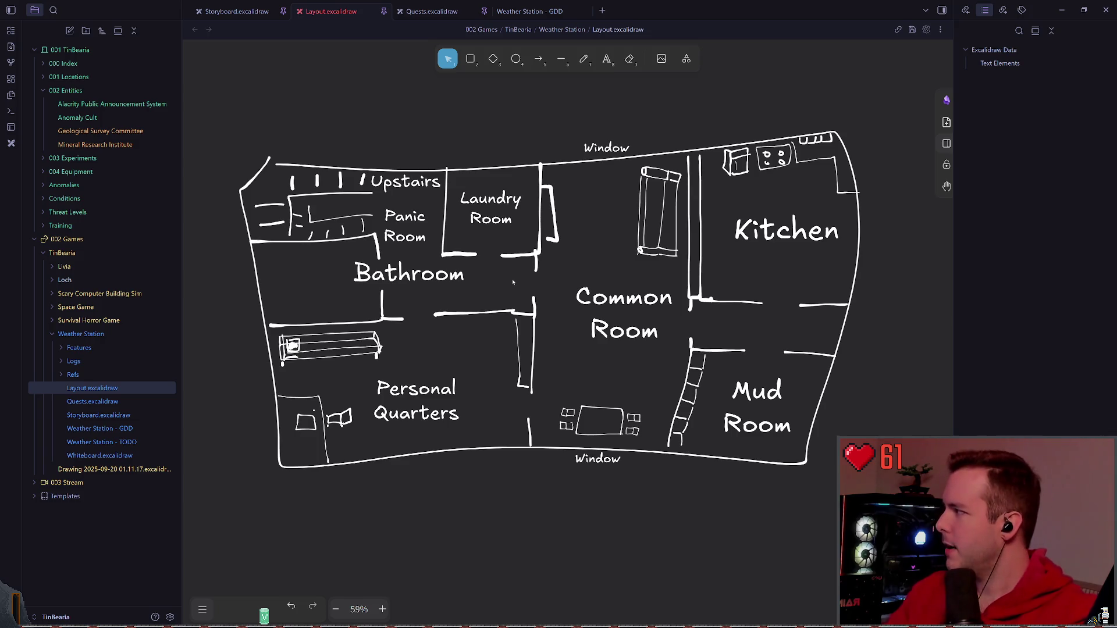
pyautogui.scroll(-5, 512, 278)
pyautogui.scroll(-5, 472, 349)
pyautogui.scroll(-4, 524, 306)
pyautogui.scroll(3, 614, 248)
pyautogui.scroll(4, 602, 297)
pyautogui.scroll(2, 598, 313)
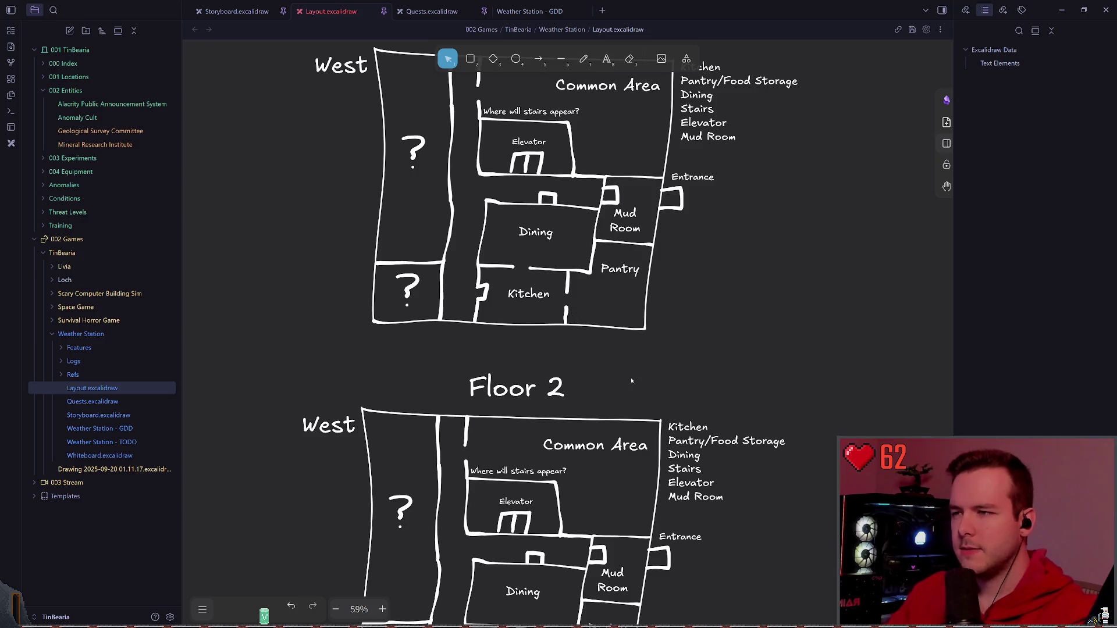
pyautogui.scroll(-3, 662, 380)
pyautogui.scroll(-2, 690, 288)
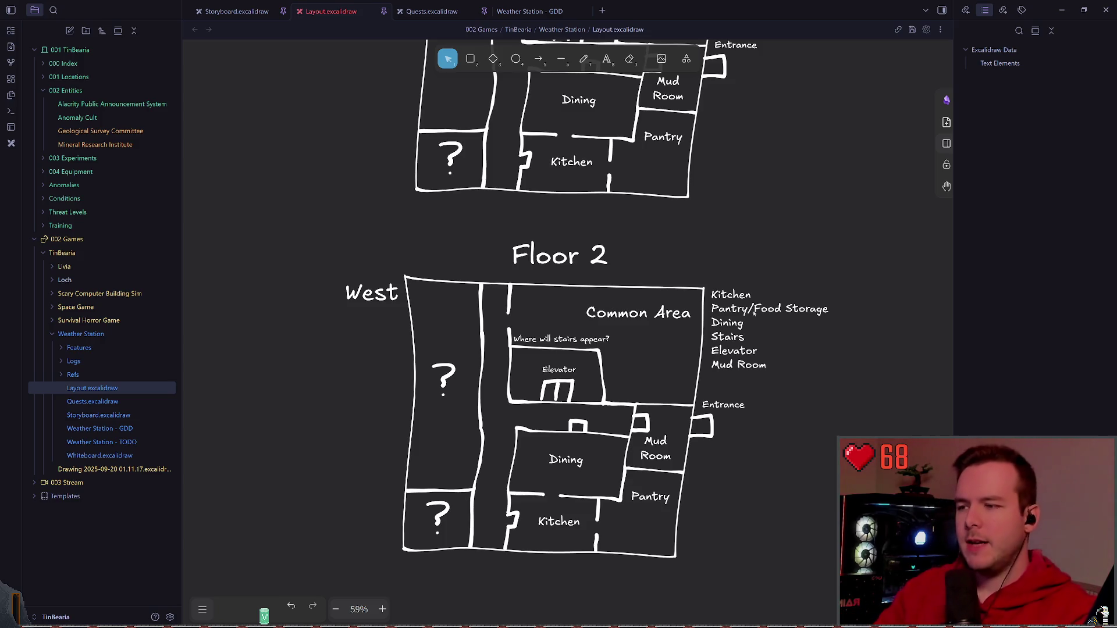
pyautogui.scroll(3, 581, 309)
pyautogui.scroll(3, 580, 309)
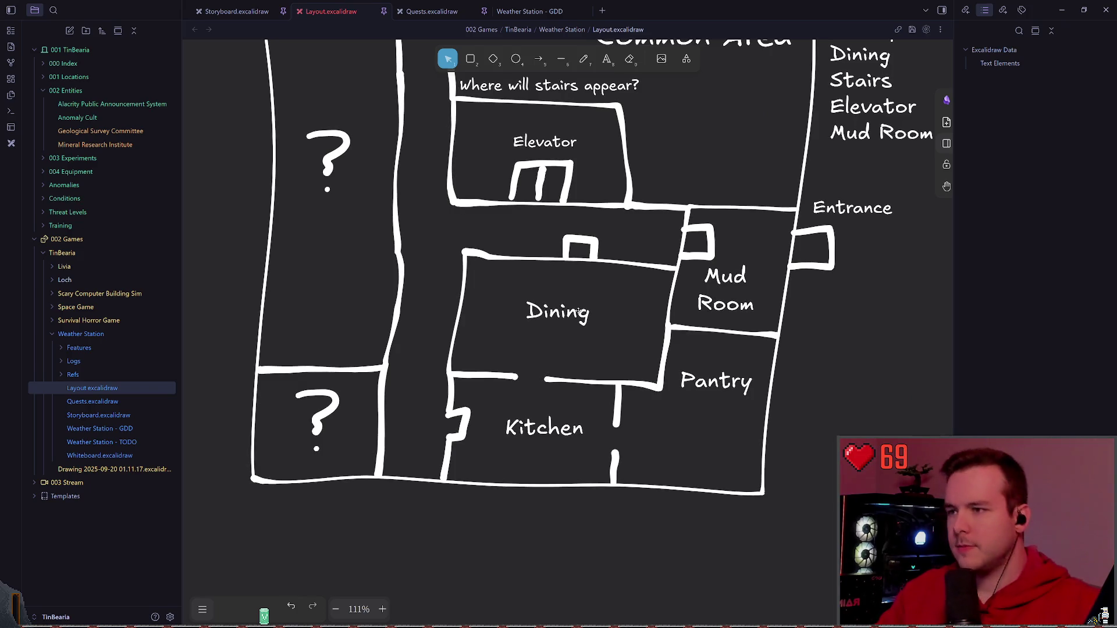
pyautogui.scroll(-2, 623, 308)
pyautogui.scroll(-1, 623, 308)
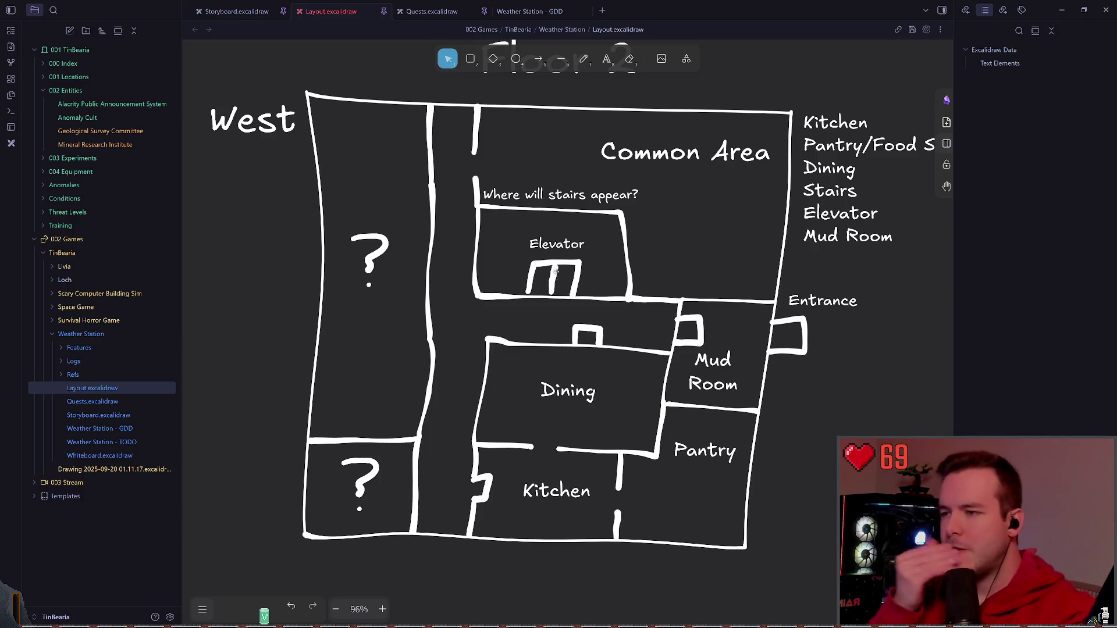
pyautogui.scroll(-3, 566, 207)
pyautogui.scroll(-2, 565, 207)
pyautogui.scroll(5, 541, 305)
pyautogui.scroll(2, 530, 385)
pyautogui.hscroll(-2, 531, 385)
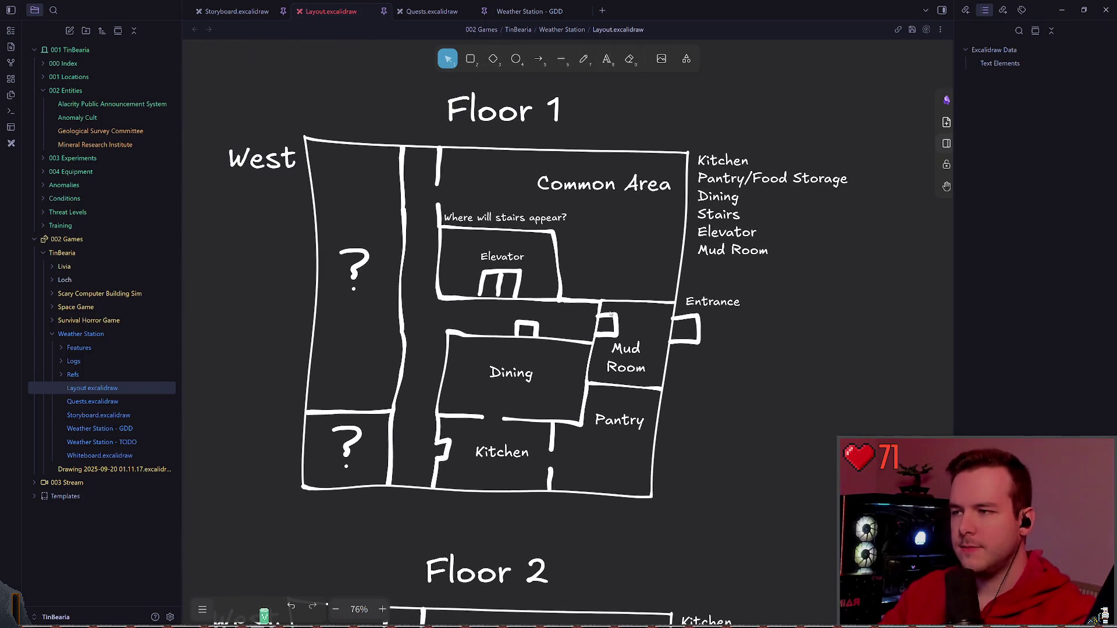
pyautogui.scroll(5, 541, 305)
pyautogui.scroll(5, 542, 306)
pyautogui.scroll(3, 541, 306)
pyautogui.hscroll(-2, 541, 305)
pyautogui.hscroll(5, 541, 305)
pyautogui.hscroll(4, 541, 305)
pyautogui.hscroll(2, 541, 305)
pyautogui.scroll(5, 426, 103)
pyautogui.scroll(5, 426, 102)
pyautogui.scroll(4, 524, 262)
pyautogui.scroll(3, 611, 219)
pyautogui.scroll(-3, 668, 203)
pyautogui.scroll(-2, 646, 197)
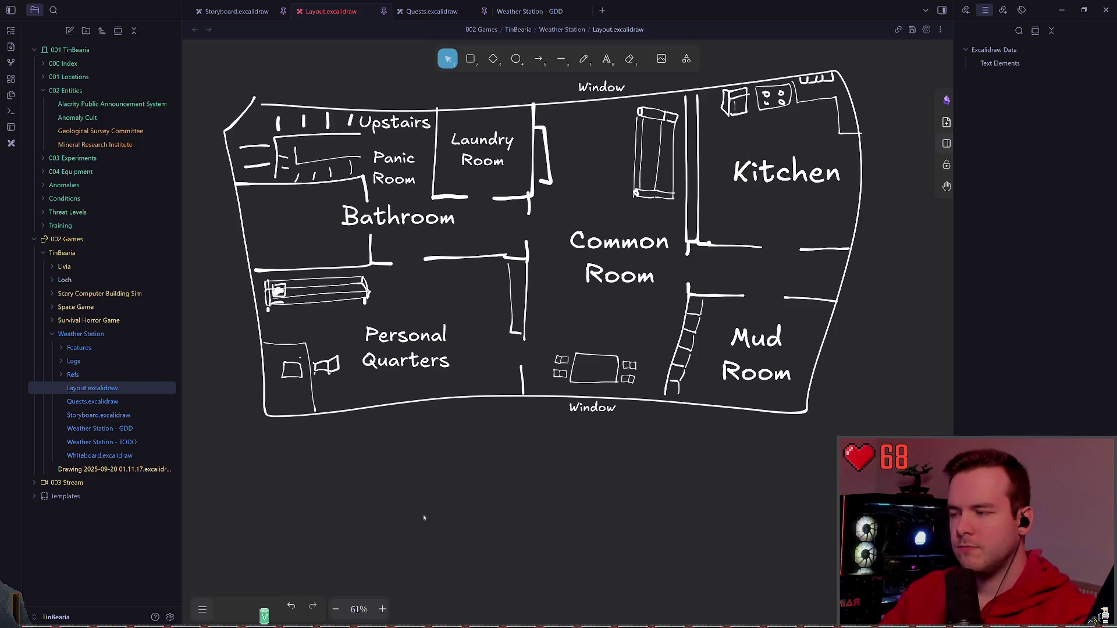
pyautogui.scroll(-5, 423, 514)
pyautogui.scroll(-5, 423, 513)
pyautogui.scroll(-5, 423, 513)
pyautogui.scroll(-4, 423, 514)
pyautogui.scroll(-4, 416, 159)
pyautogui.scroll(-2, 479, 262)
pyautogui.scroll(4, 535, 306)
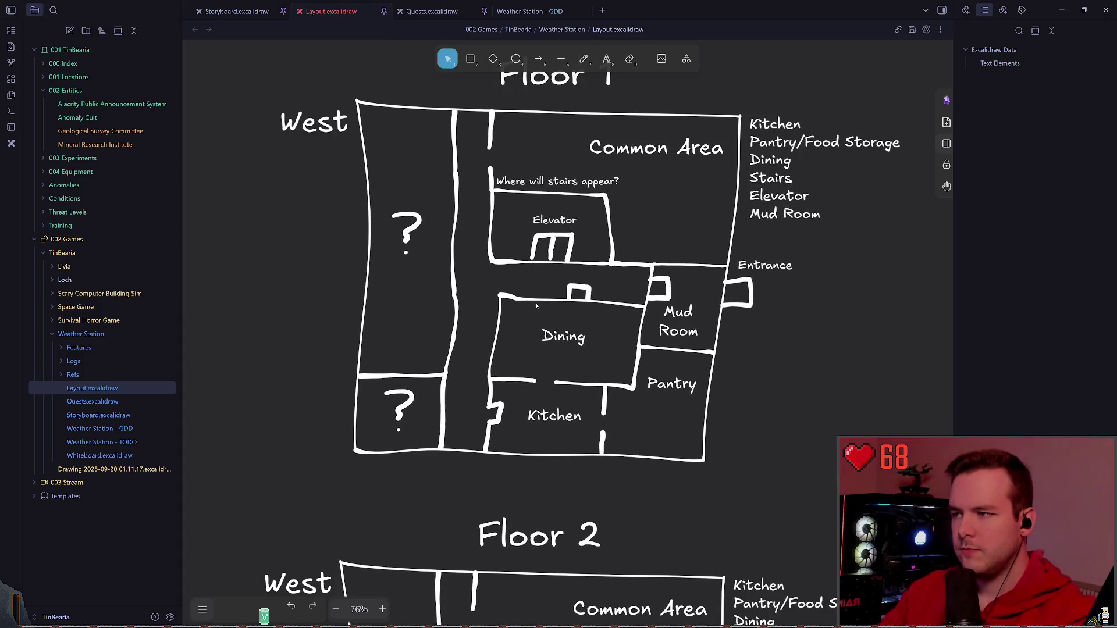
pyautogui.press('t')
pyautogui.scroll(3, 437, 246)
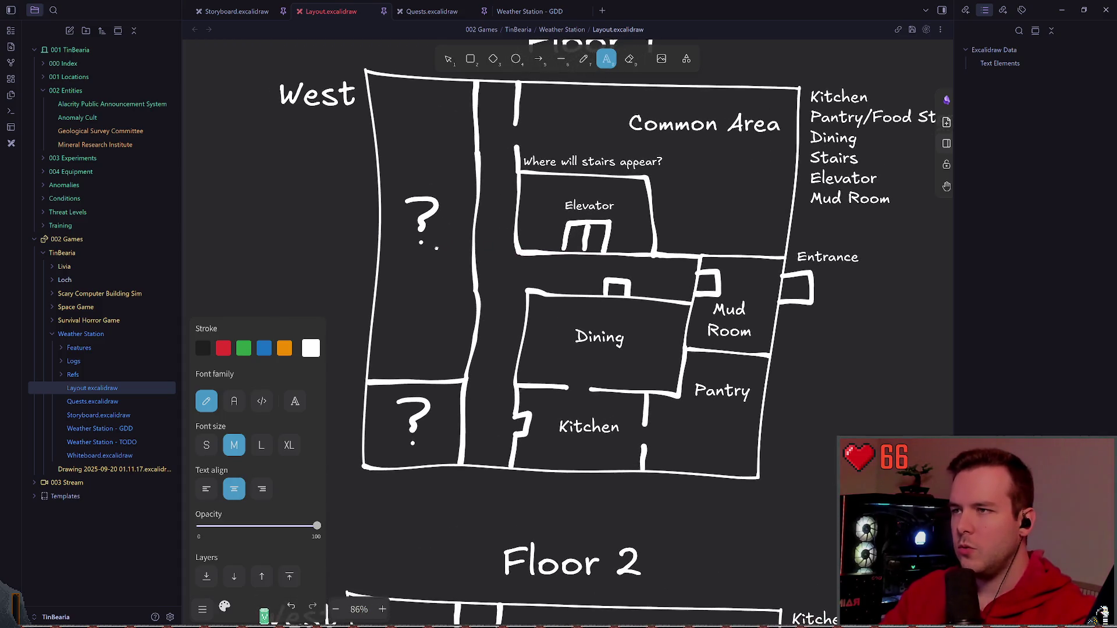
pyautogui.hscroll(1, 436, 246)
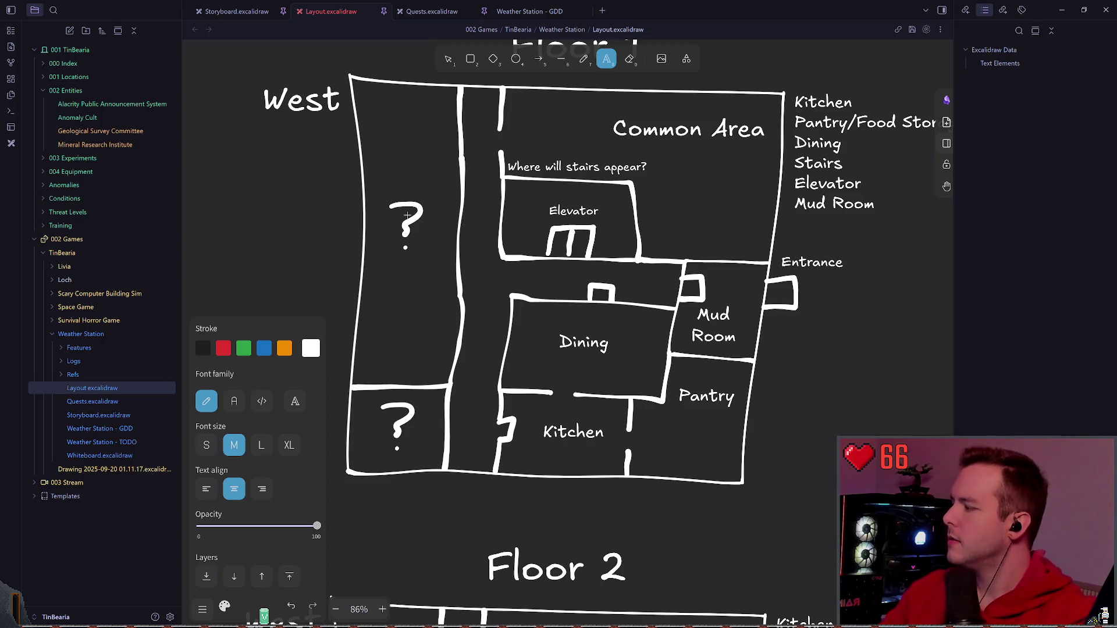
pyautogui.click(447, 59)
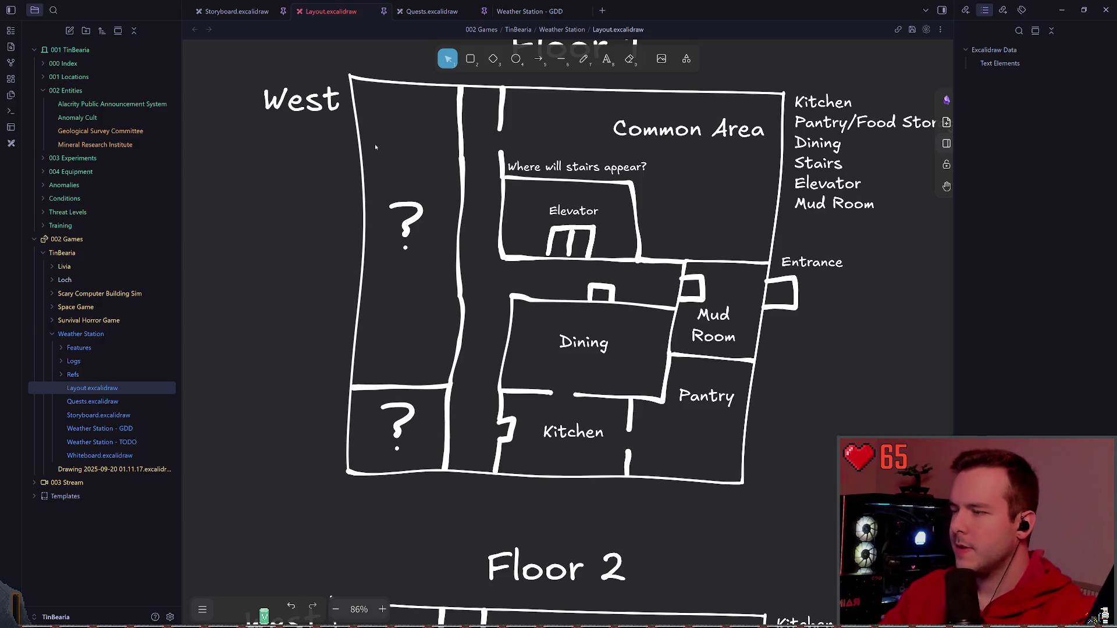
pyautogui.click(587, 58)
pyautogui.moveTo(409, 141); pyautogui.dragTo(419, 127)
pyautogui.hotkey('ctrl', 'z')
pyautogui.moveTo(426, 286)
pyautogui.mouseDown()
pyautogui.moveTo(362, 248)
pyautogui.moveTo(395, 335)
pyautogui.mouseUp()
pyautogui.moveTo(384, 282); pyautogui.dragTo(418, 293)
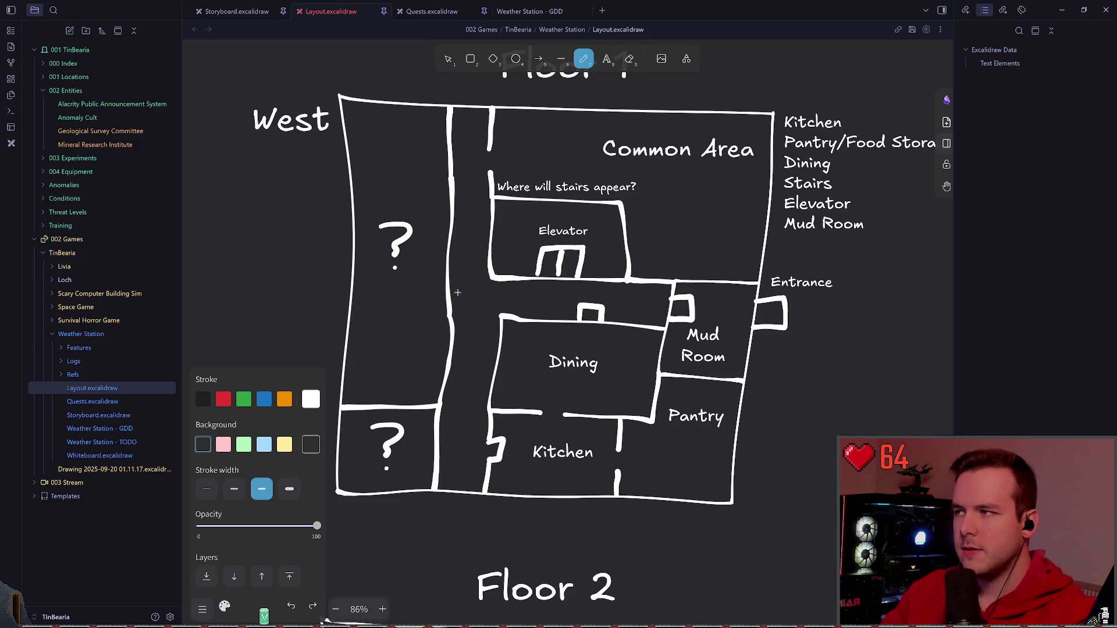
pyautogui.scroll(-10, 458, 292)
pyautogui.scroll(-2, 457, 293)
pyautogui.press('Escape')
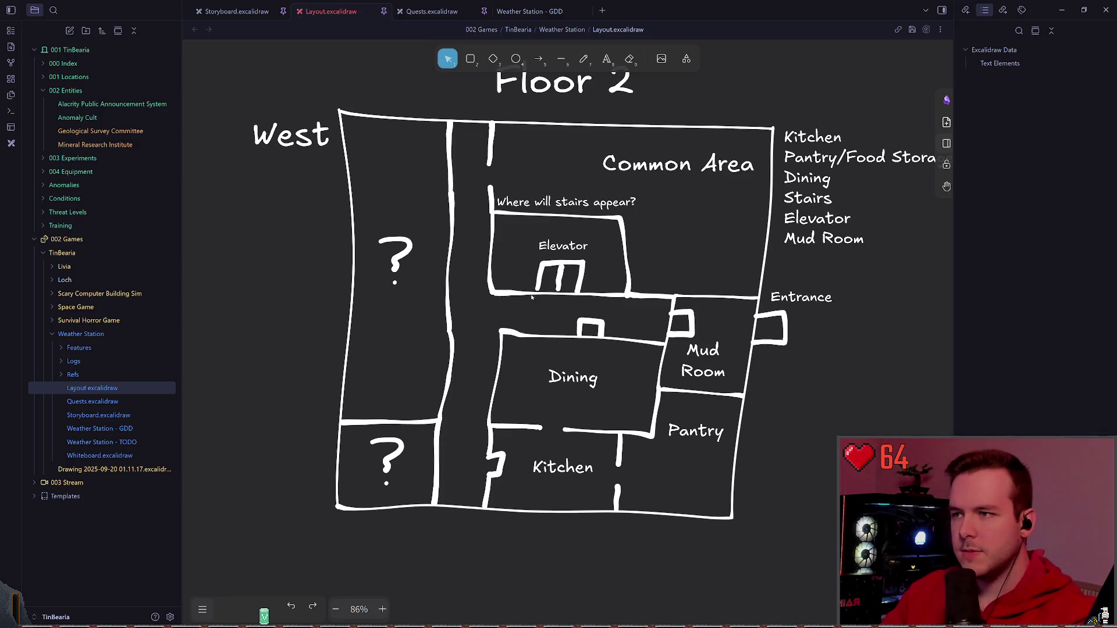
pyautogui.hscroll(1, 532, 296)
# - Delete the short wall line near Common Area in the Floor 2 copy, checking its labels
pyautogui.click(558, 201)
pyautogui.click(673, 218)
pyautogui.click(659, 164)
pyautogui.click(664, 219)
pyautogui.click(471, 149)
pyautogui.press('Delete')
pyautogui.click(523, 202)
pyautogui.click(548, 166)
pyautogui.click(477, 200)
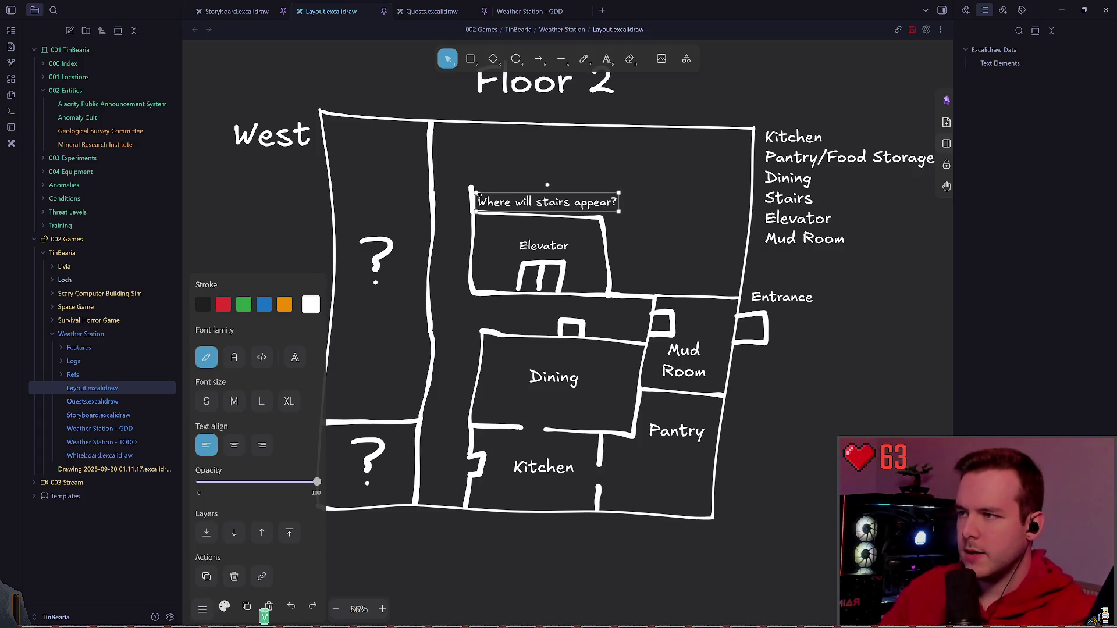
pyautogui.click(604, 229)
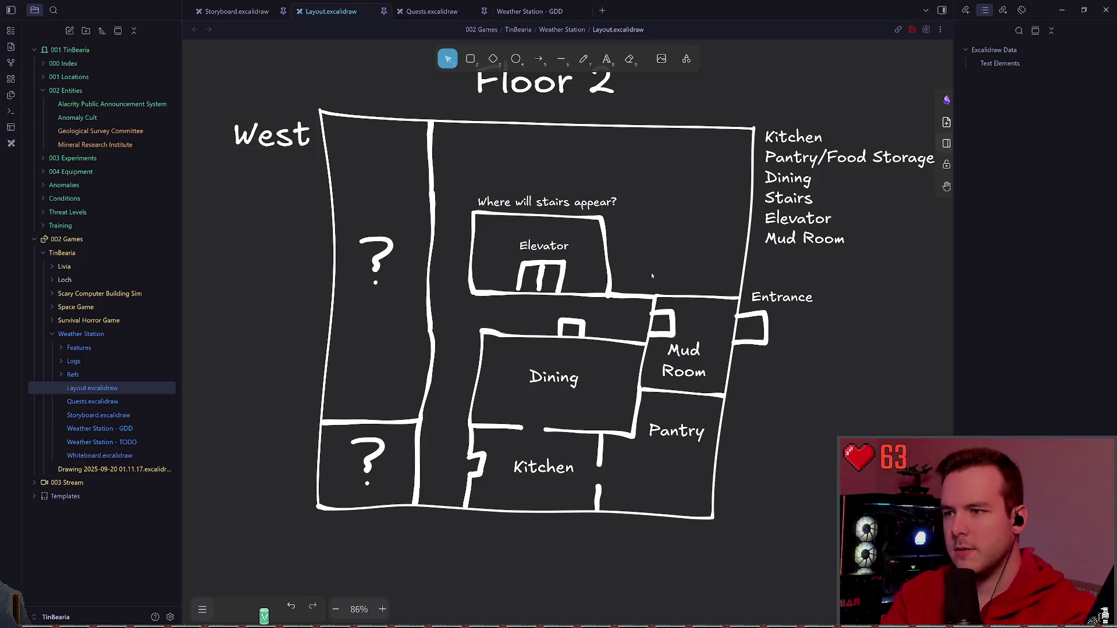
# - Delete the Mud Room, Dining, Kitchen, Pantry and Entrance rooms from Floor 2
pyautogui.click(661, 325)
pyautogui.press('Delete')
pyautogui.click(659, 305)
pyautogui.press('Delete')
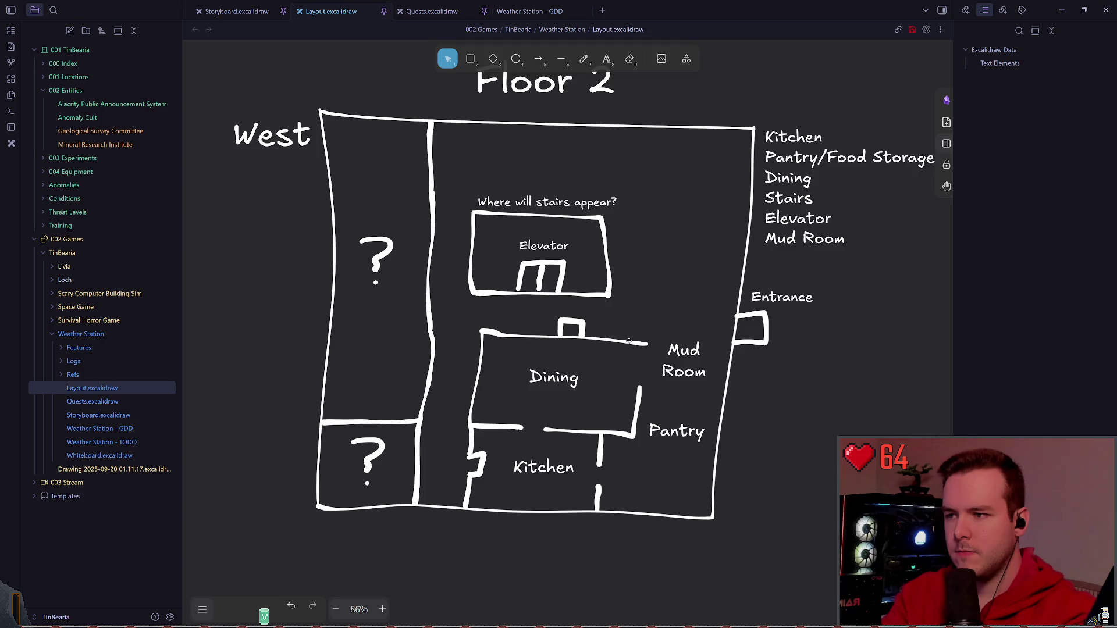
pyautogui.moveTo(463, 307); pyautogui.dragTo(753, 558)
pyautogui.press('Delete')
pyautogui.moveTo(808, 432); pyautogui.dragTo(675, 291)
pyautogui.press('Delete')
# - Delete the question-mark rooms, corridor walls and leftover wall segments from Floor 2
pyautogui.moveTo(850, 332); pyautogui.dragTo(706, 281)
pyautogui.press('Delete')
pyautogui.moveTo(538, 541); pyautogui.dragTo(336, 425)
pyautogui.press('Delete')
pyautogui.moveTo(485, 502); pyautogui.dragTo(313, 133)
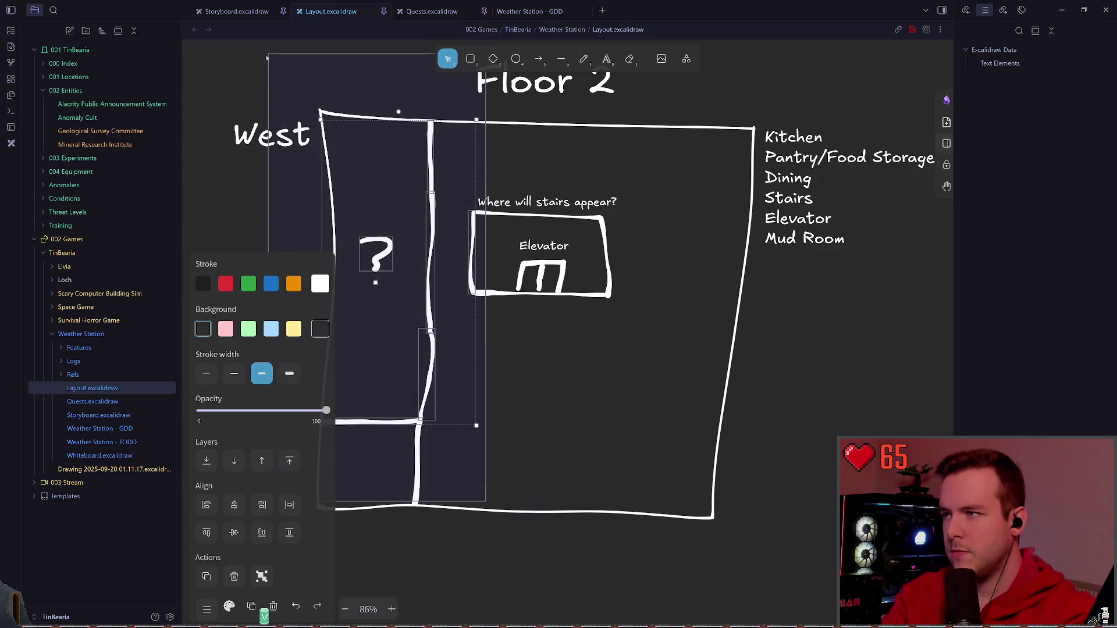
pyautogui.press('Delete')
pyautogui.click(418, 454)
pyautogui.press('Delete')
# - Deselect and briefly switch to freehand drawing, then back to selection
pyautogui.click(477, 294)
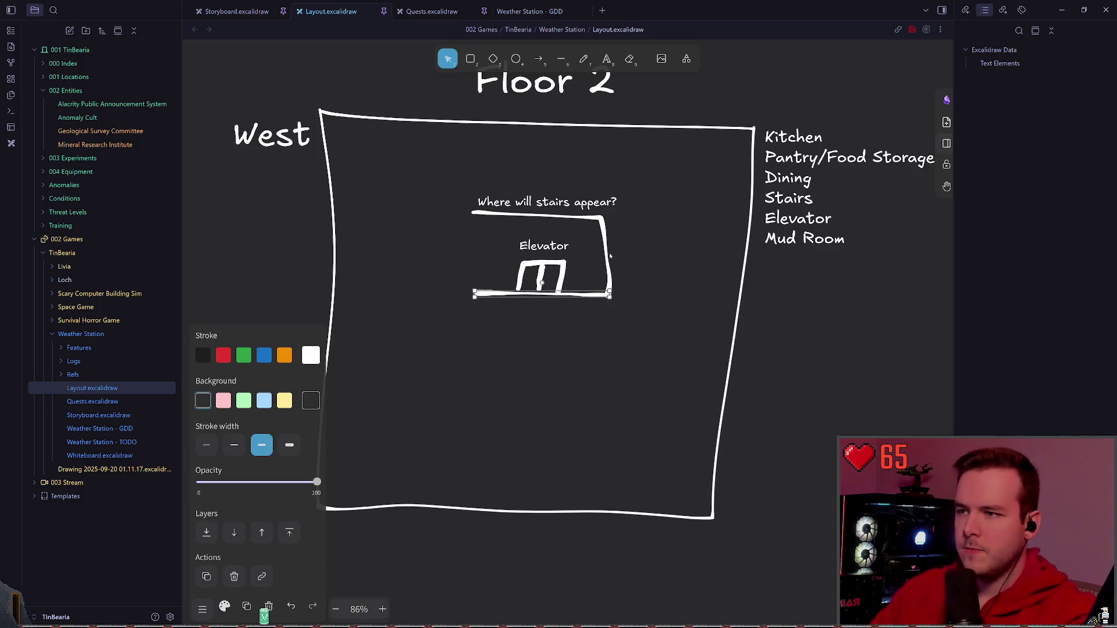
pyautogui.click(488, 317)
pyautogui.click(583, 59)
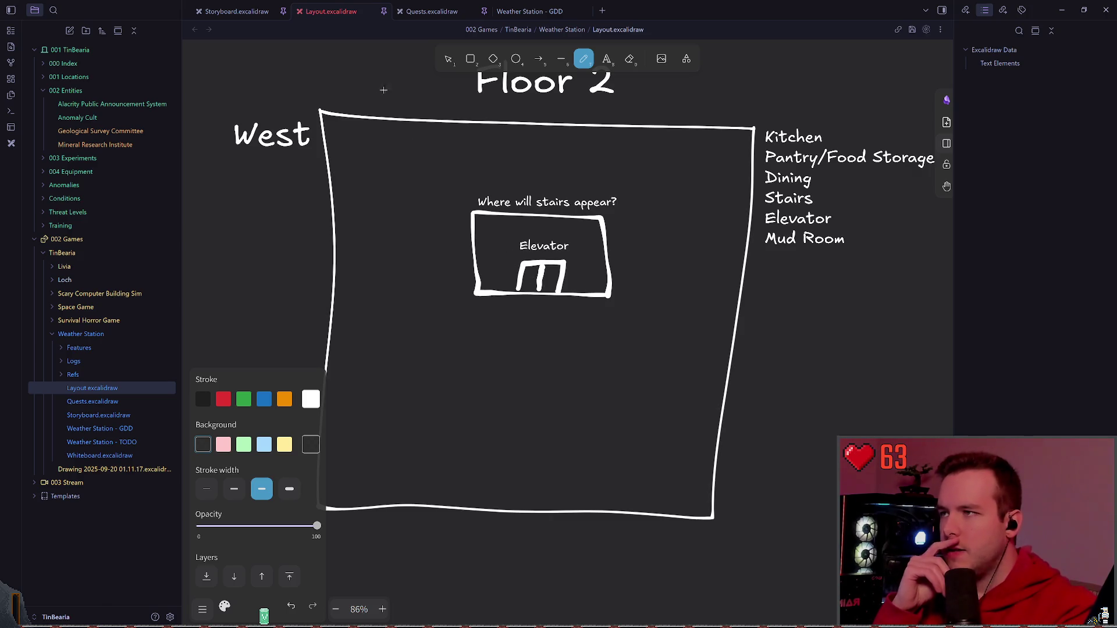
pyautogui.click(447, 59)
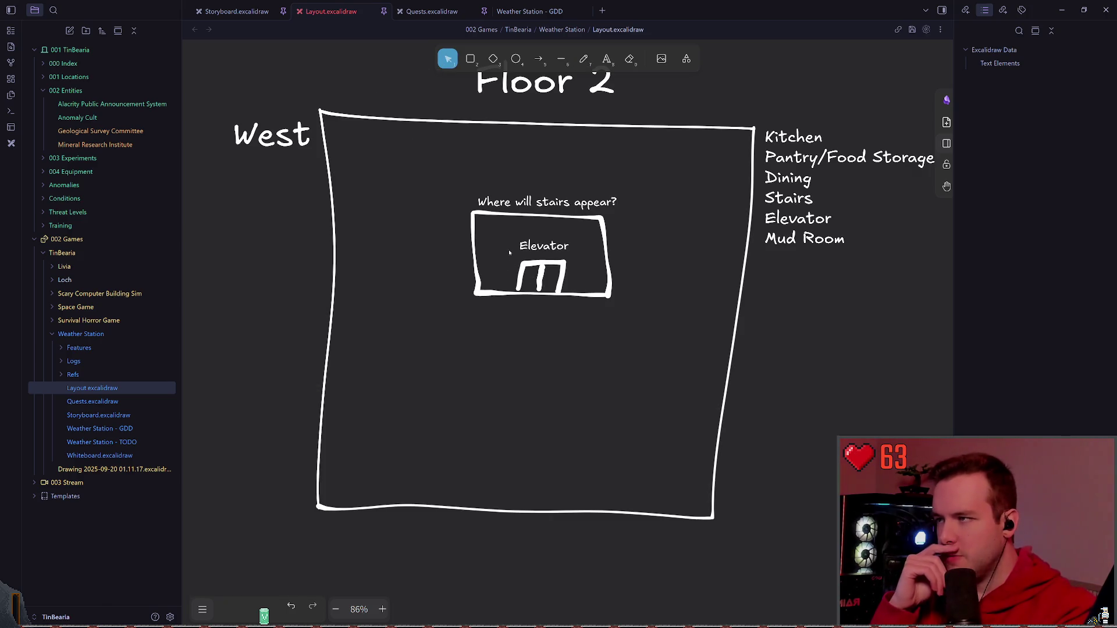
pyautogui.scroll(4, 509, 253)
pyautogui.scroll(4, 509, 253)
pyautogui.scroll(4, 524, 306)
pyautogui.scroll(4, 612, 366)
pyautogui.scroll(3, 524, 306)
pyautogui.scroll(-6, 523, 306)
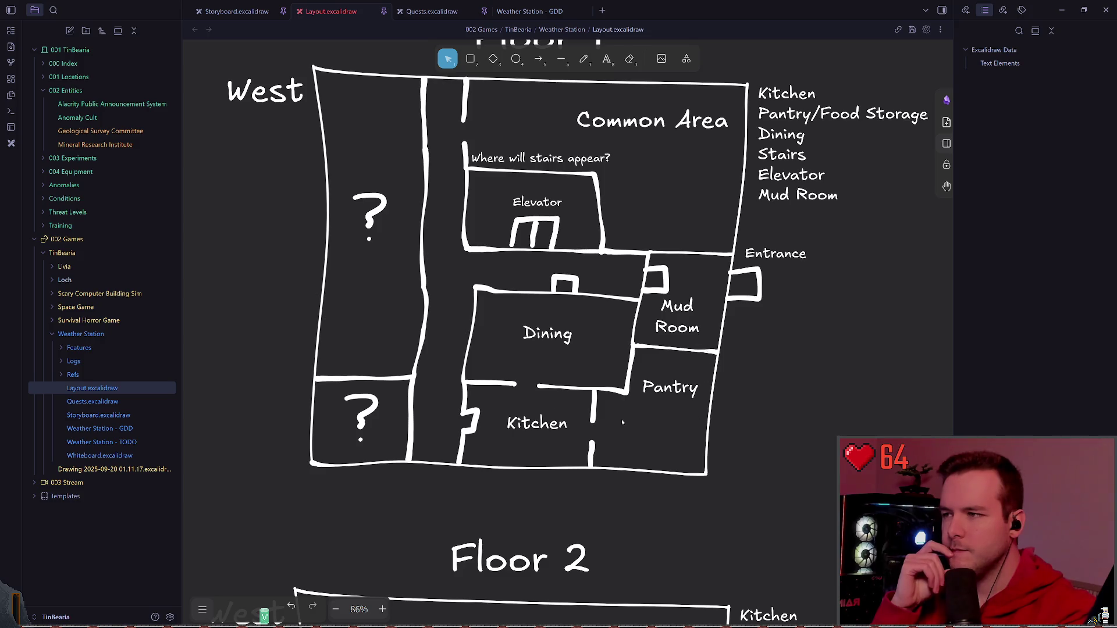
pyautogui.scroll(-2, 621, 419)
pyautogui.scroll(-3, 548, 395)
pyautogui.scroll(4, 549, 394)
pyautogui.scroll(-5, 523, 349)
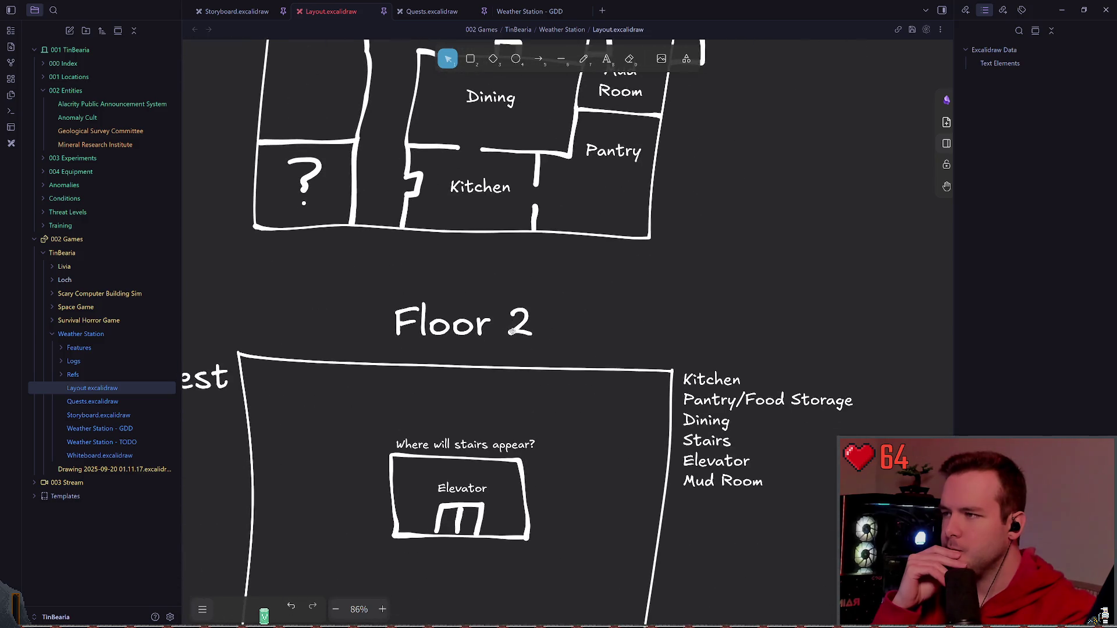
pyautogui.scroll(-3, 590, 410)
pyautogui.scroll(-5, 559, 350)
pyautogui.scroll(-2, 524, 306)
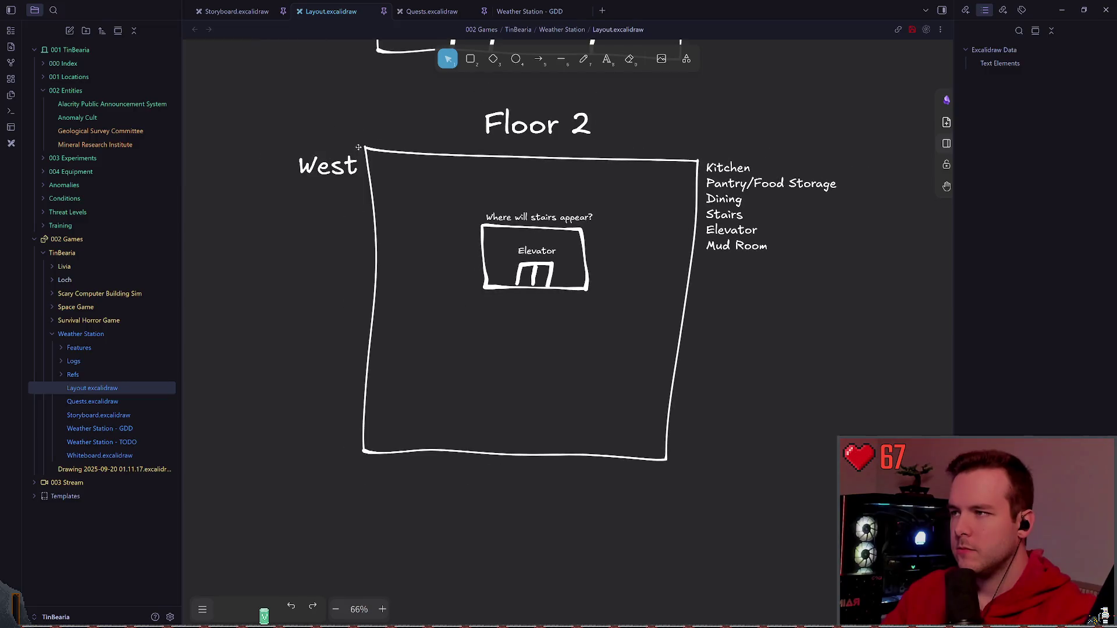
# - Move the elevator group aside and shrink the Floor 2 outline to a smaller box
pyautogui.moveTo(536, 263); pyautogui.dragTo(317, 288)
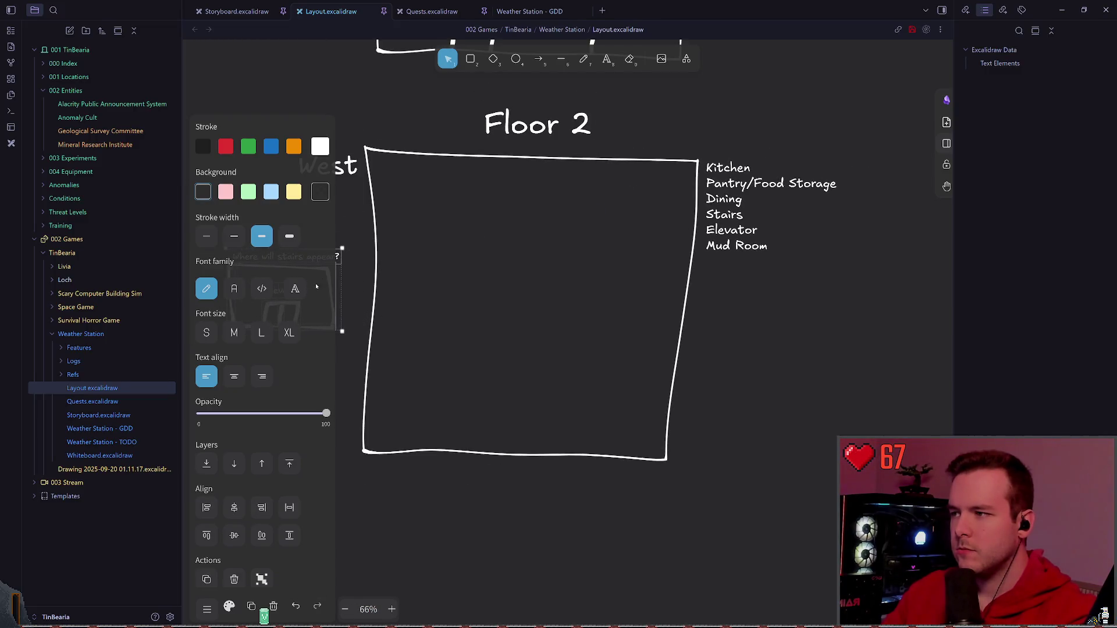
pyautogui.moveTo(350, 118); pyautogui.dragTo(650, 410)
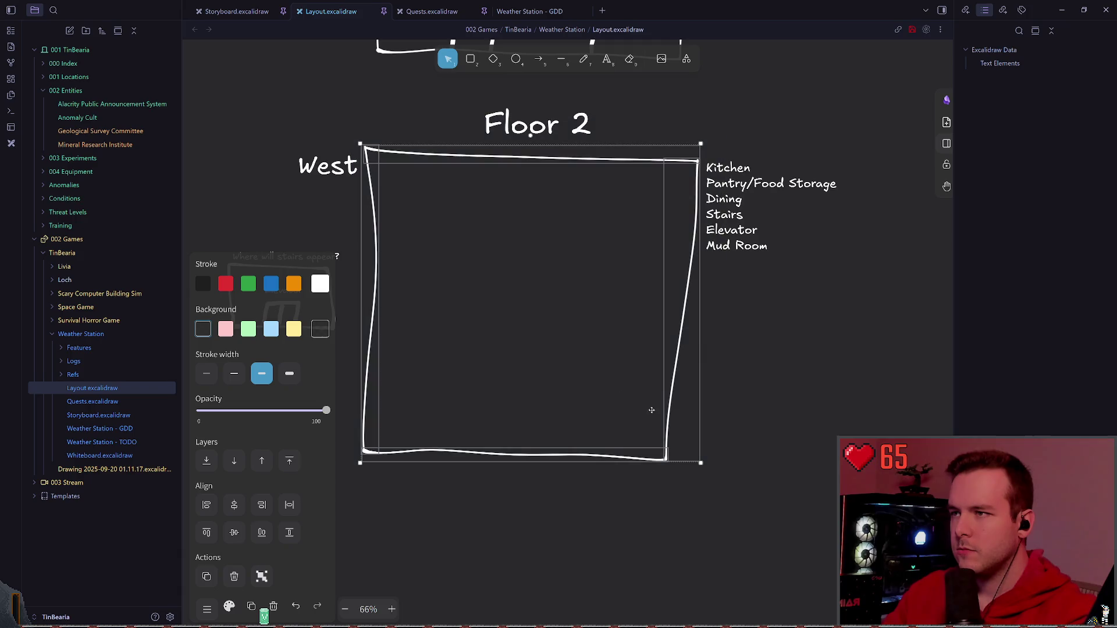
pyautogui.moveTo(701, 463); pyautogui.dragTo(611, 376)
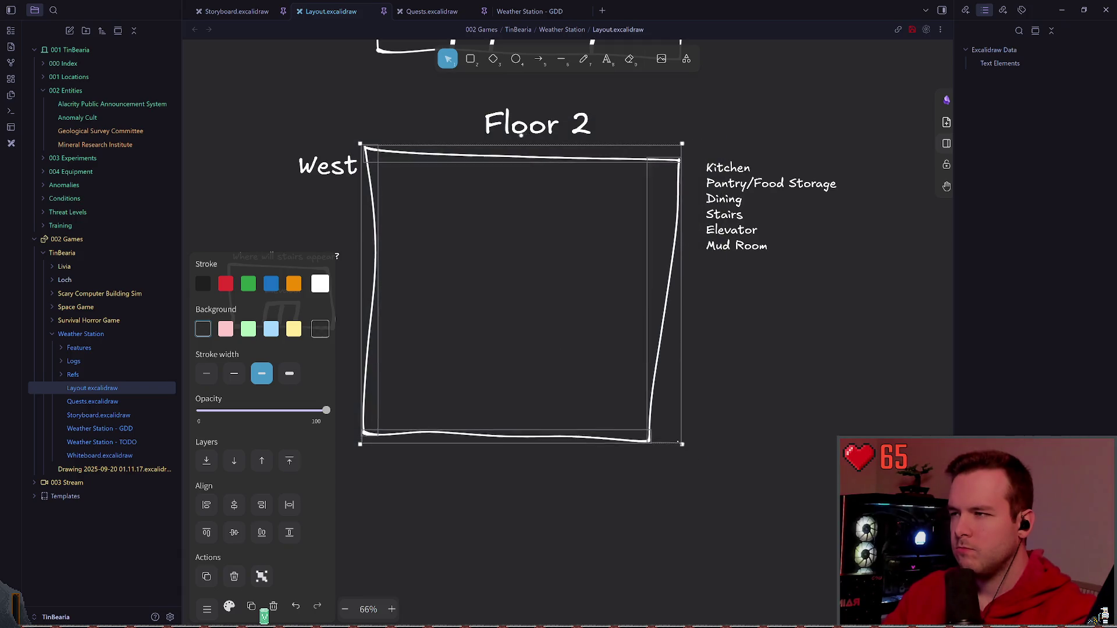
pyautogui.moveTo(498, 305); pyautogui.dragTo(541, 306)
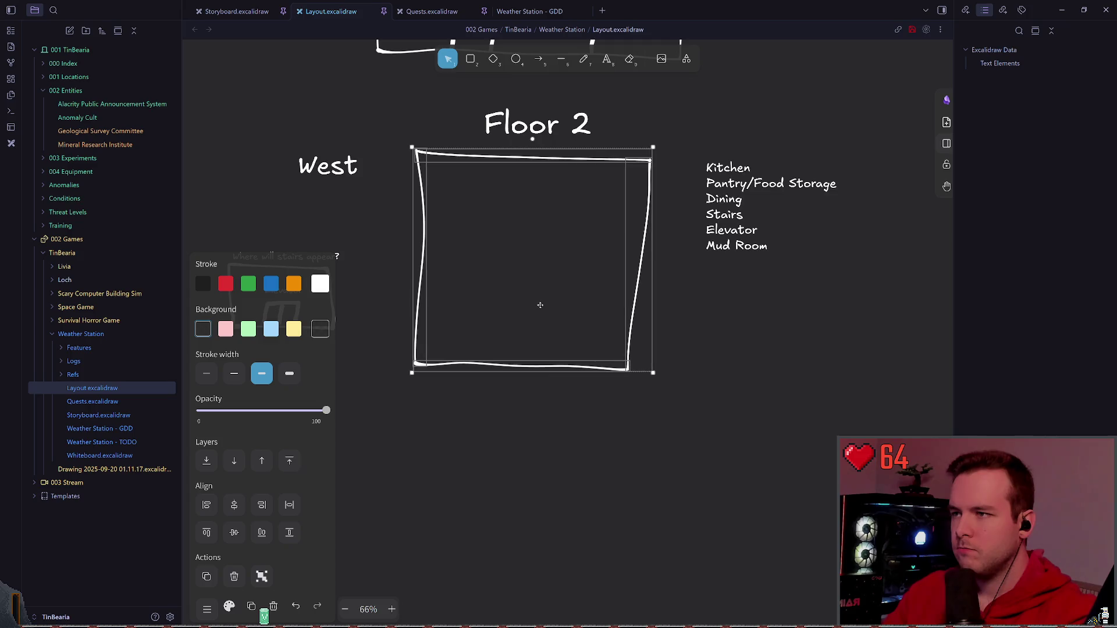
pyautogui.moveTo(653, 377); pyautogui.dragTo(658, 382)
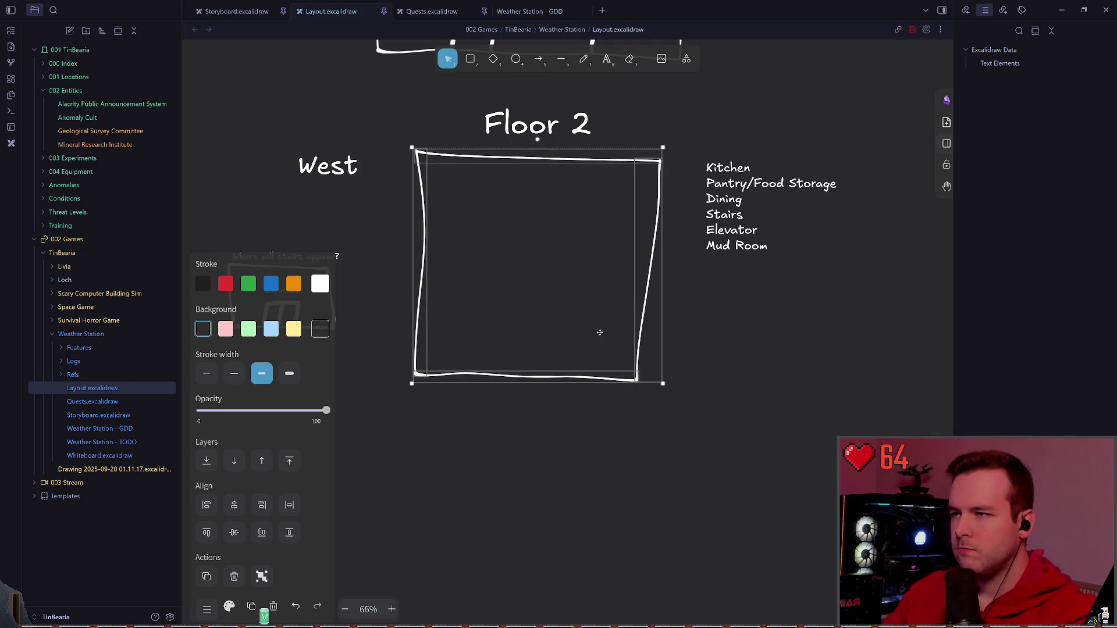
pyautogui.click(268, 355)
# - Move the elevator group back inside the smaller Floor 2 outline
pyautogui.moveTo(185, 356); pyautogui.dragTo(370, 223)
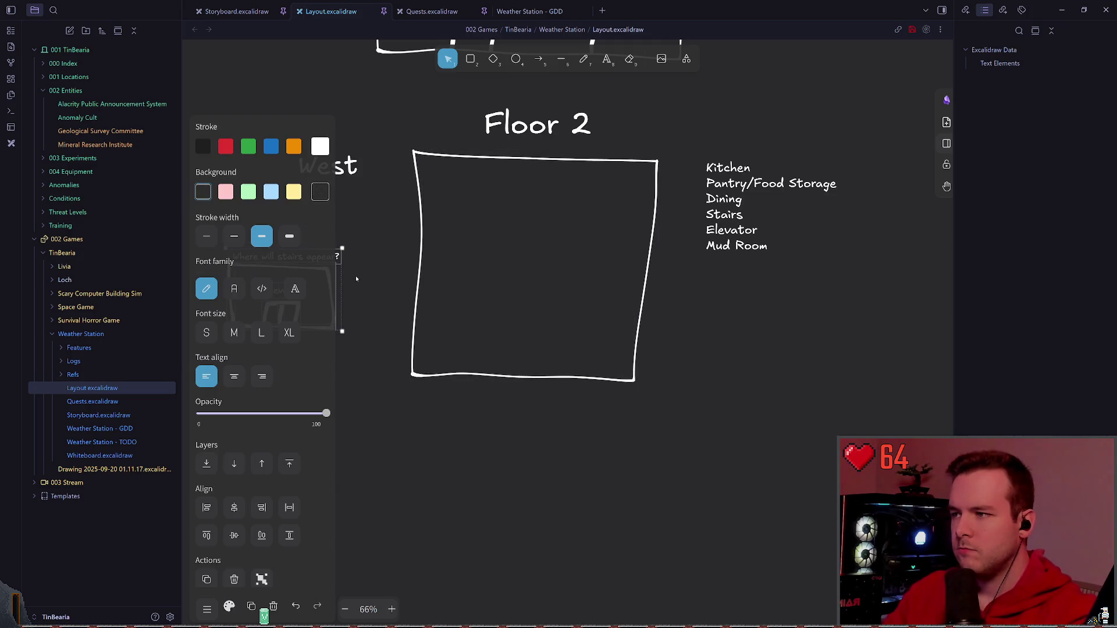
pyautogui.moveTo(335, 282); pyautogui.dragTo(586, 238)
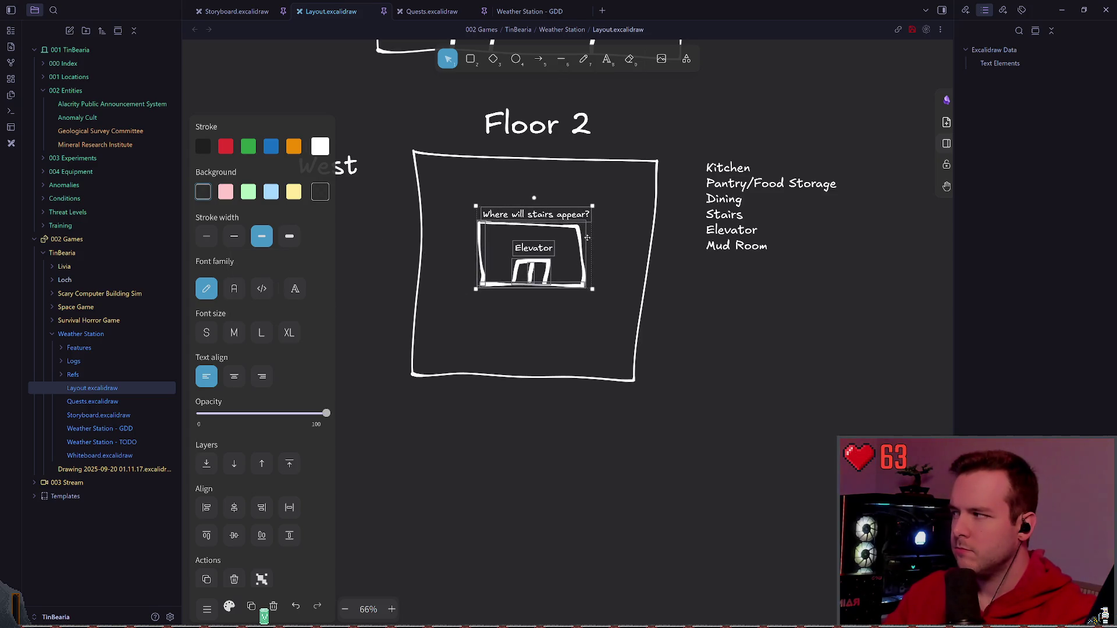
pyautogui.click(625, 258)
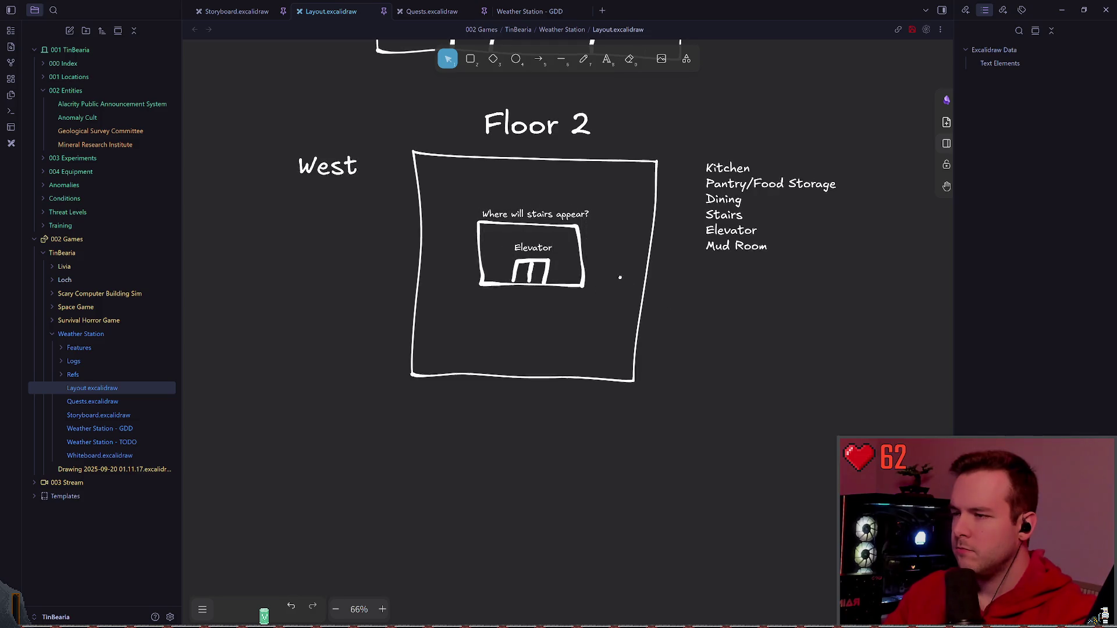
pyautogui.moveTo(625, 257); pyautogui.dragTo(615, 284)
pyautogui.scroll(-3, 622, 207)
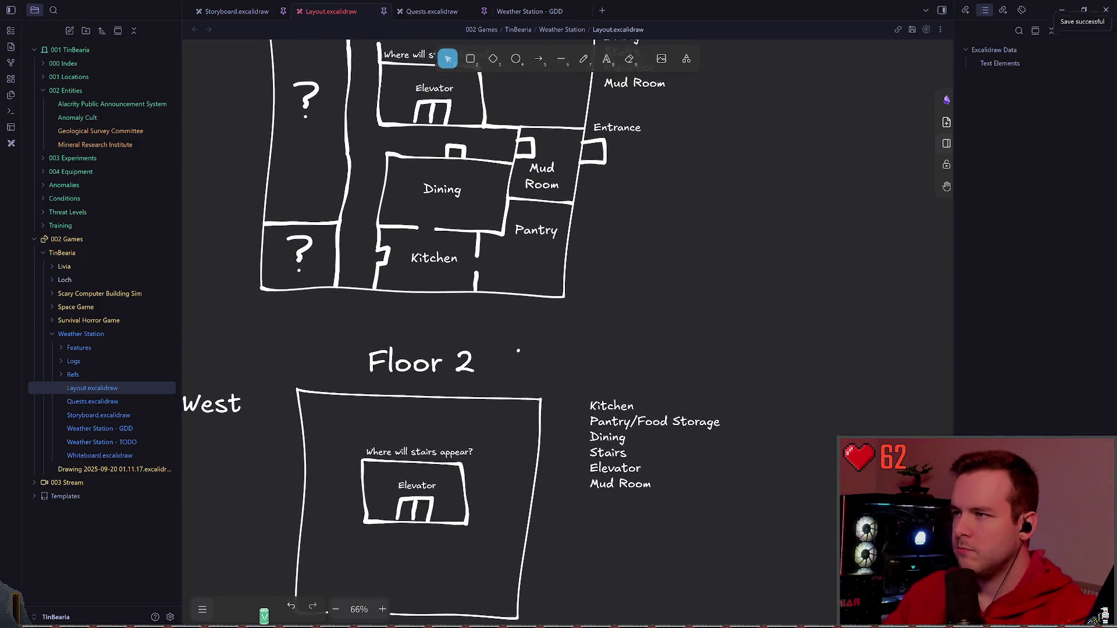
pyautogui.scroll(3, 573, 135)
pyautogui.scroll(-2, 573, 135)
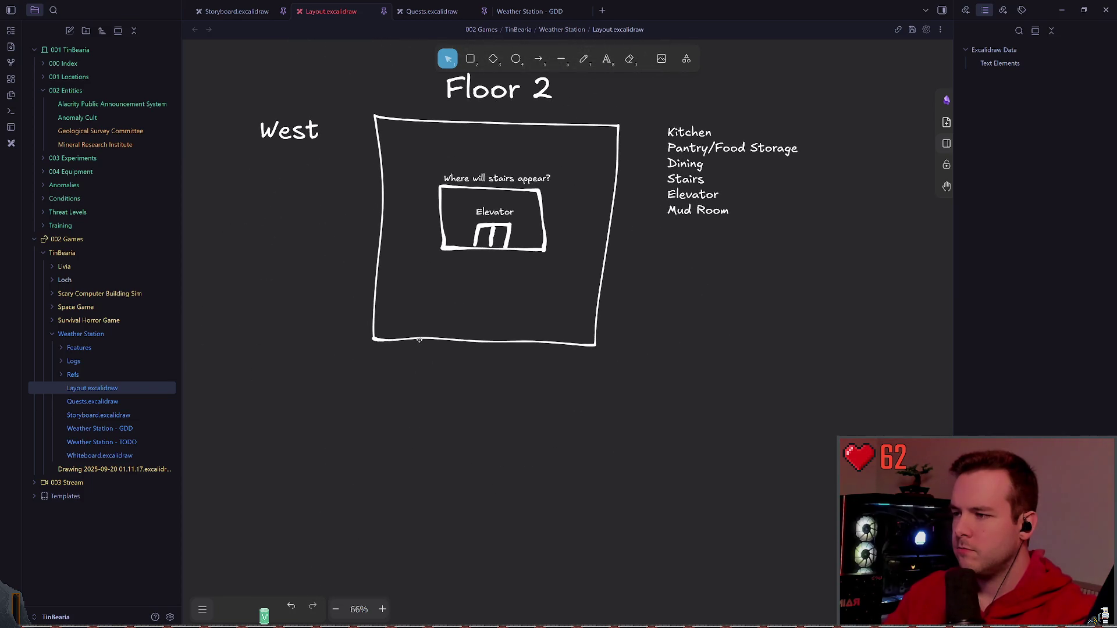
# - Undo the accidental outline edge move and the elevator group's last move
pyautogui.moveTo(418, 340); pyautogui.dragTo(419, 360)
pyautogui.hotkey('ctrl', 'z')
pyautogui.click(480, 401)
pyautogui.scroll(2, 480, 375)
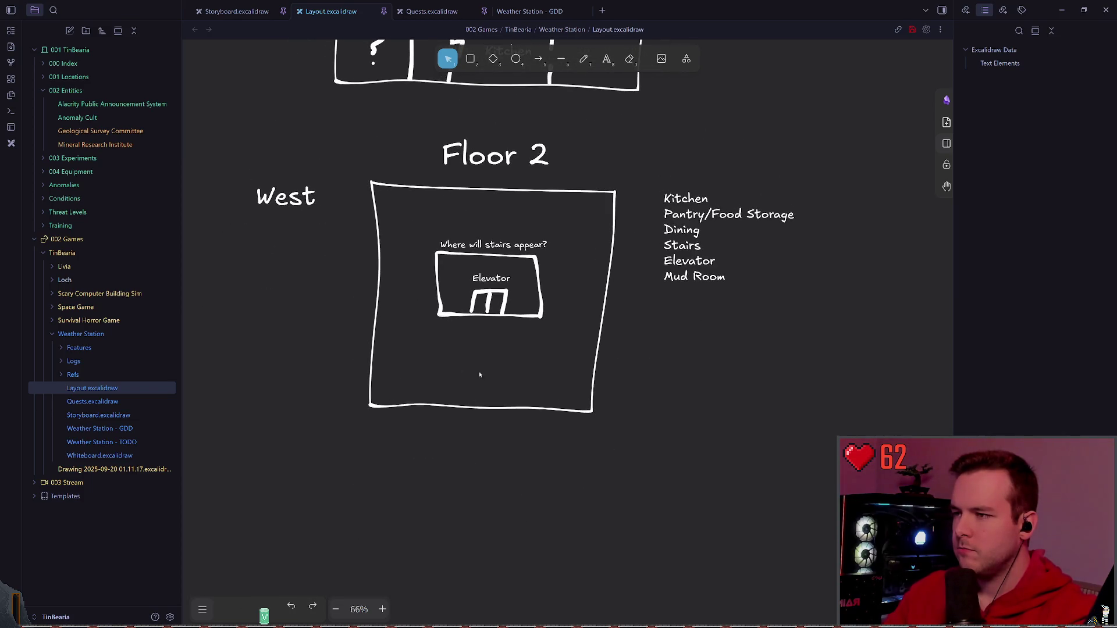
pyautogui.scroll(2, 480, 375)
pyautogui.scroll(3, 480, 375)
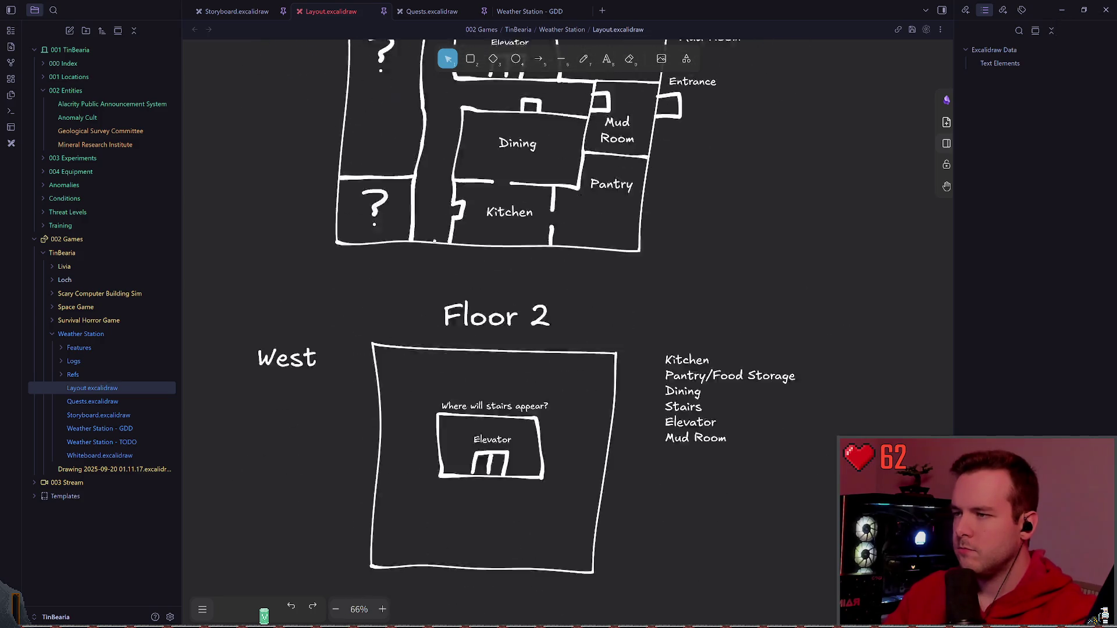
pyautogui.scroll(-5, 480, 262)
pyautogui.hotkey('ctrl', 'z')
pyautogui.hotkey('ctrl', 'z')
pyautogui.hotkey('ctrl', 'z')
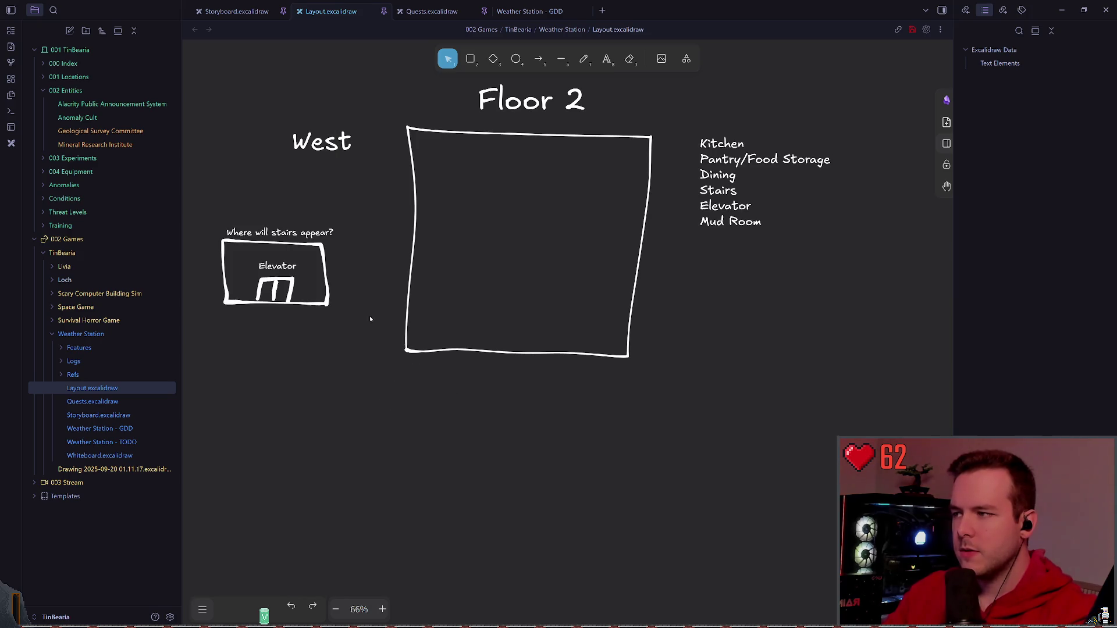
# - Move the elevator group up against Floor 2's top wall
pyautogui.click(245, 307)
pyautogui.scroll(2, 376, 357)
pyautogui.moveTo(346, 350); pyautogui.dragTo(600, 241)
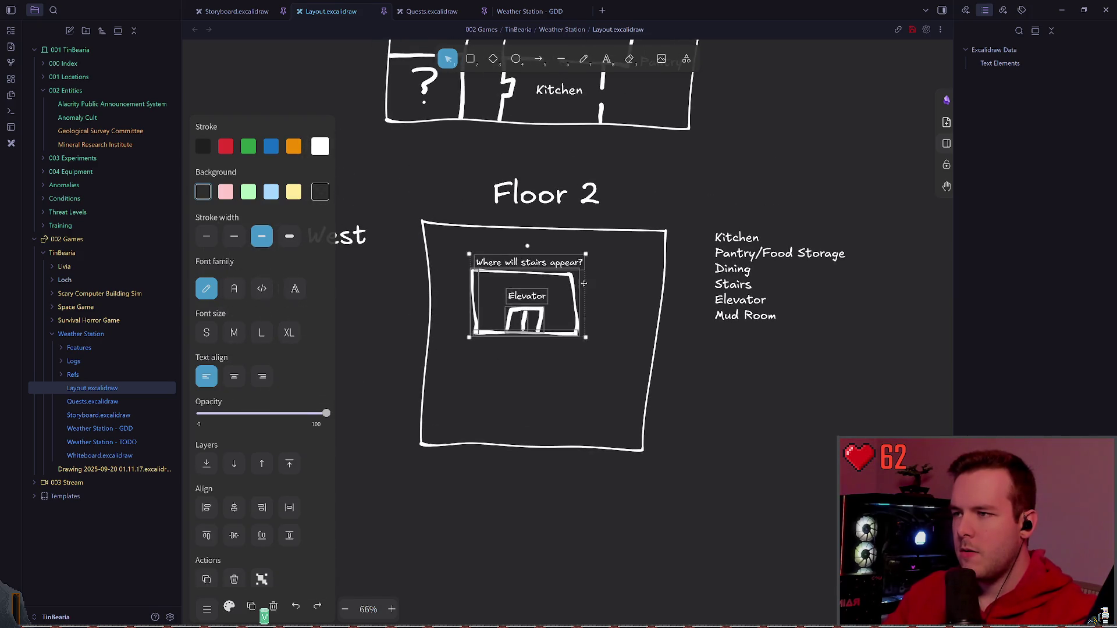
pyautogui.click(618, 232)
pyautogui.scroll(2, 617, 233)
pyautogui.scroll(4, 647, 220)
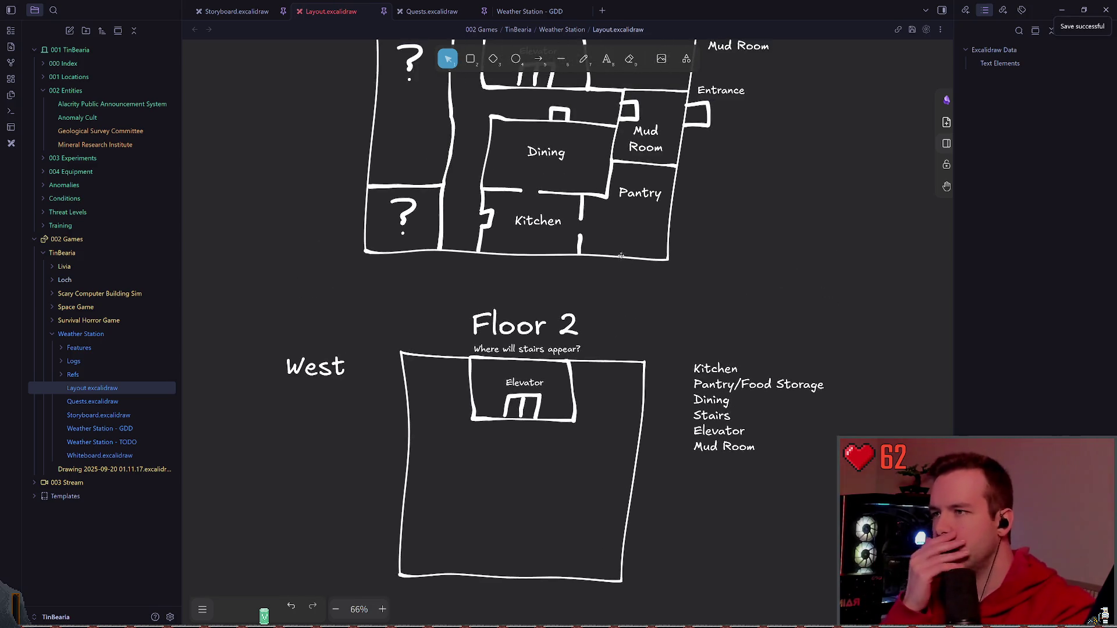
pyautogui.scroll(3, 621, 256)
pyautogui.scroll(2, 568, 218)
pyautogui.scroll(1, 541, 193)
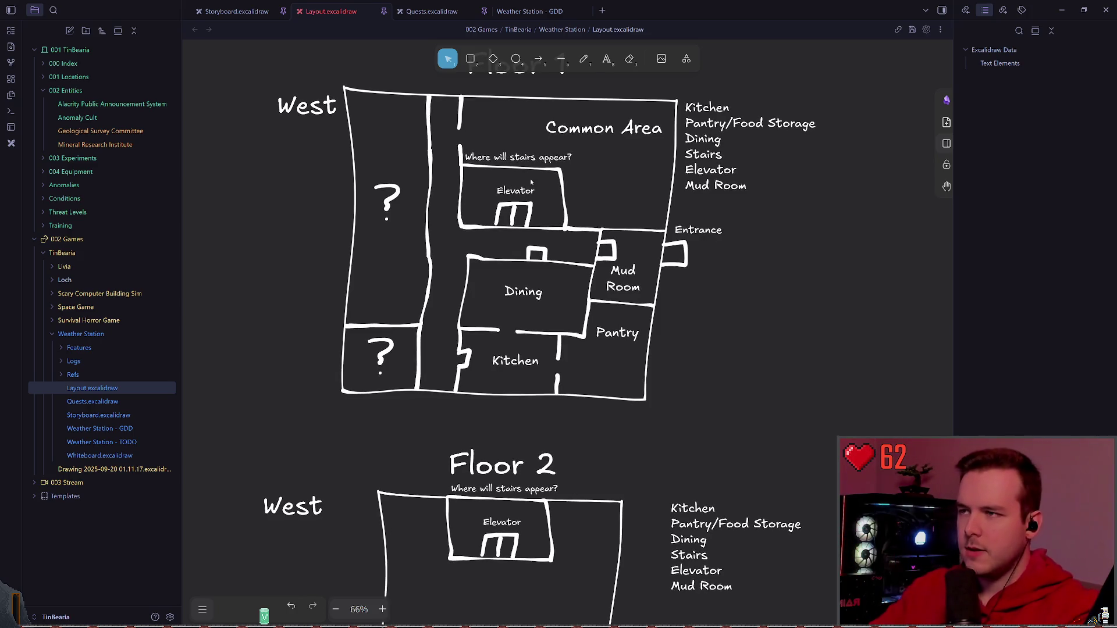
pyautogui.press('p')
pyautogui.scroll(1, 585, 151)
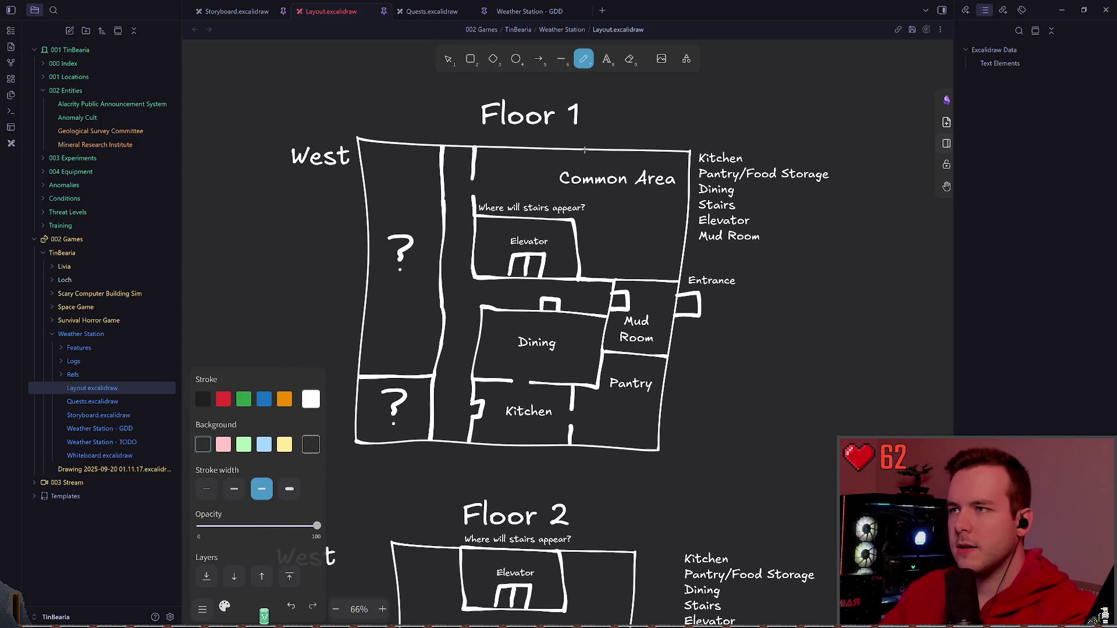
pyautogui.scroll(-5, 585, 51)
pyautogui.scroll(-2, 585, 51)
pyautogui.scroll(5, 584, 51)
pyautogui.scroll(3, 585, 51)
pyautogui.scroll(-6, 557, 219)
pyautogui.hscroll(8, 557, 219)
pyautogui.hscroll(4, 557, 218)
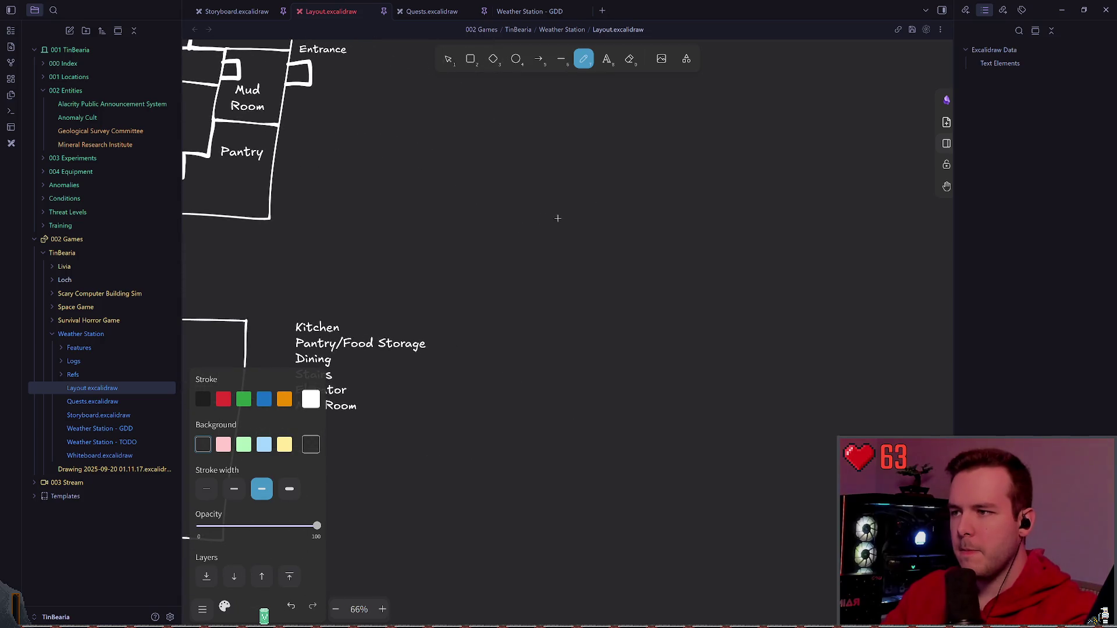
pyautogui.scroll(4, 533, 240)
pyautogui.scroll(2, 527, 278)
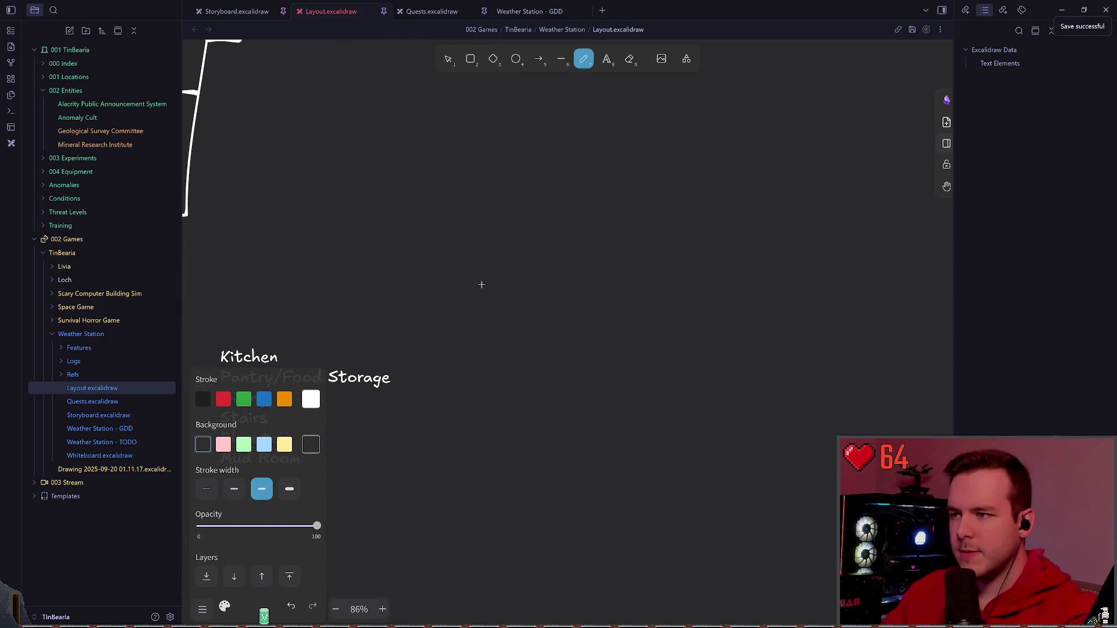
# - Draw the building sketch's top edge and slanted side after discarding a stray stroke
pyautogui.hotkey('ctrl', 'z')
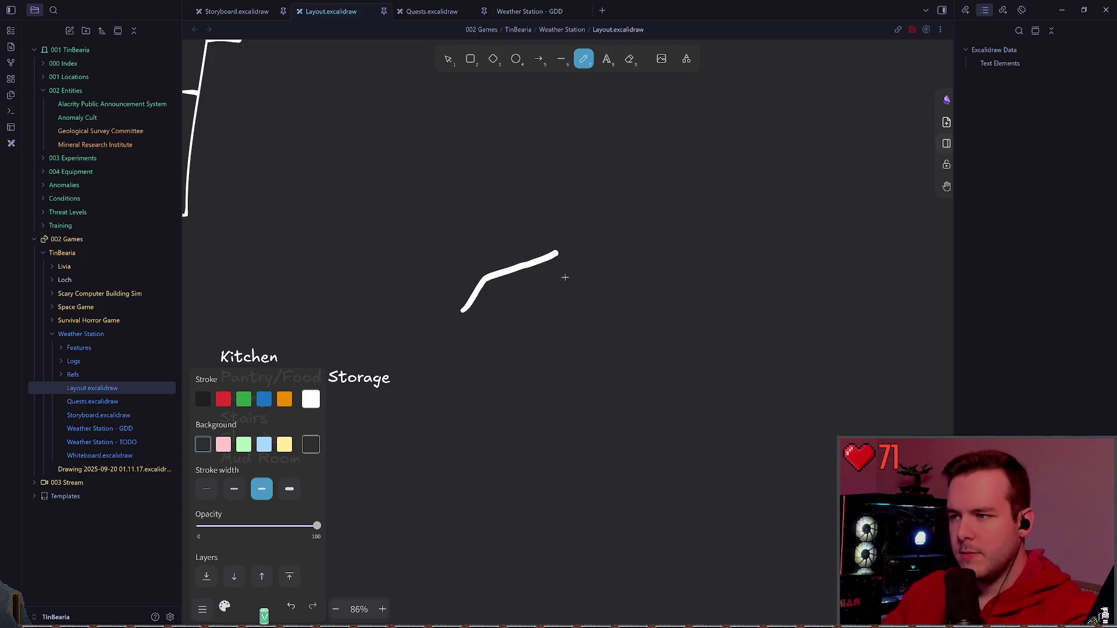
pyautogui.moveTo(639, 256); pyautogui.dragTo(557, 256)
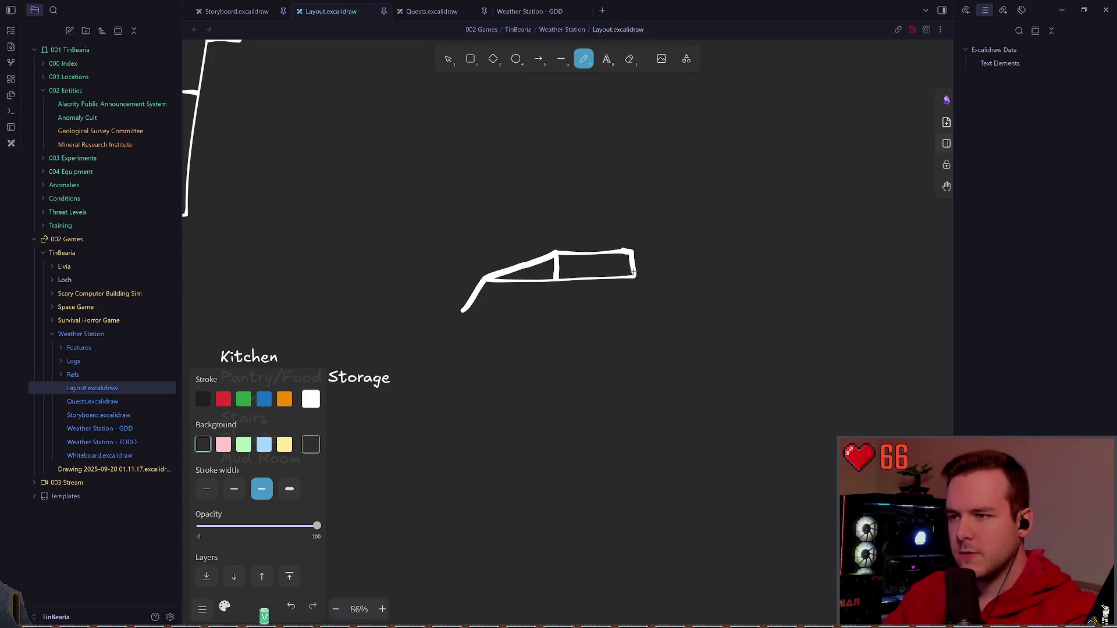
pyautogui.moveTo(634, 253); pyautogui.dragTo(648, 295)
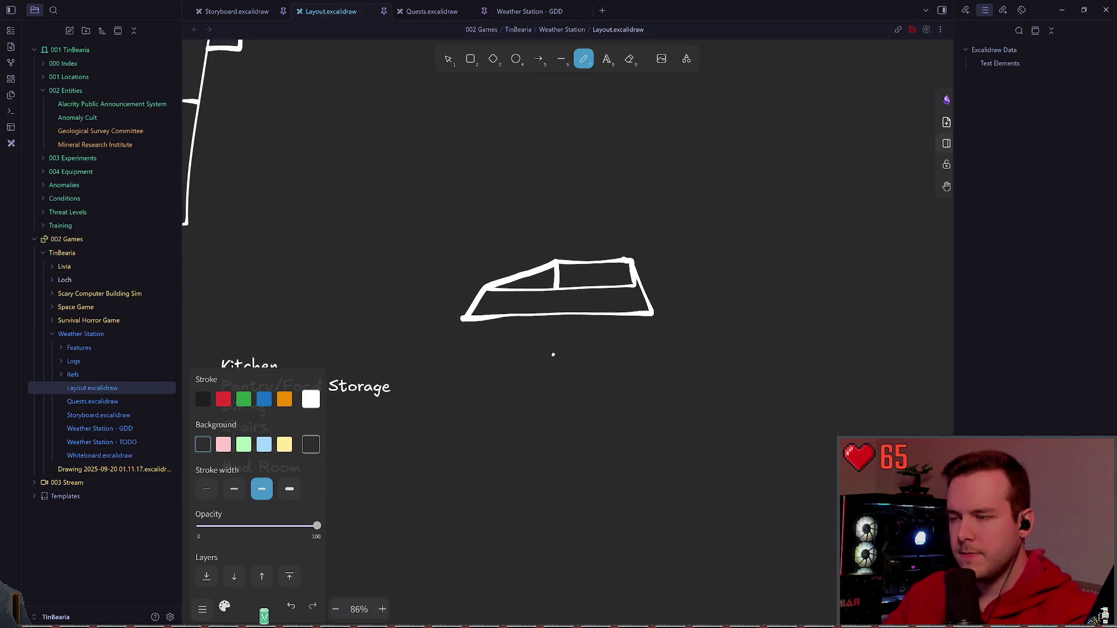
pyautogui.hscroll(-2, 592, 345)
pyautogui.hscroll(-5, 611, 345)
pyautogui.scroll(-3, 623, 348)
pyautogui.hscroll(5, 524, 332)
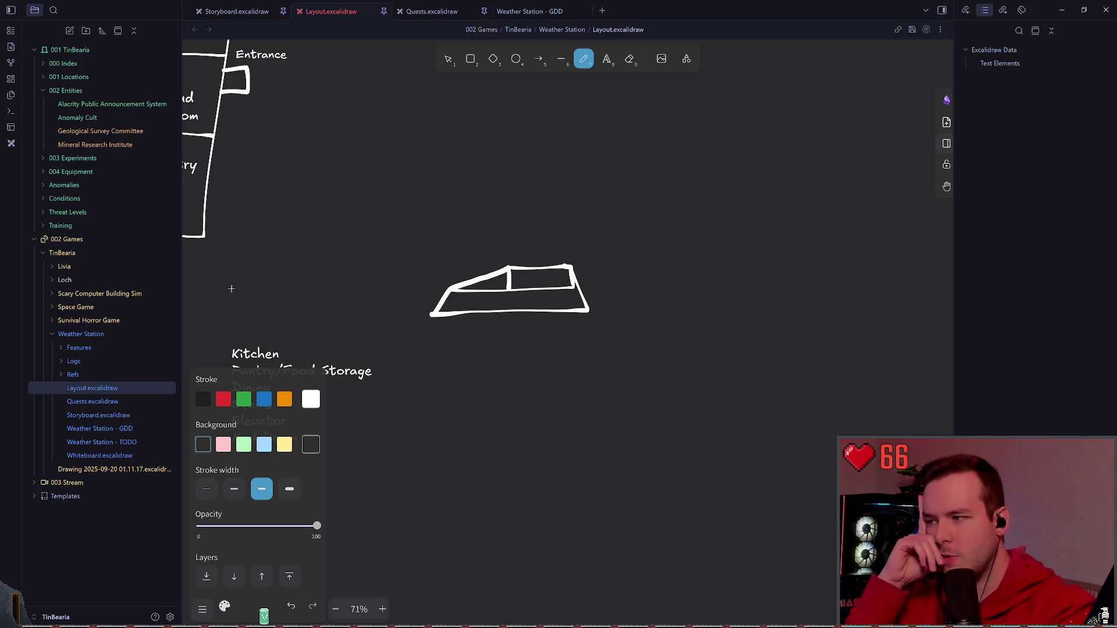
pyautogui.hscroll(-6, 499, 336)
pyautogui.scroll(3, 465, 280)
pyautogui.moveTo(526, 292); pyautogui.dragTo(557, 349)
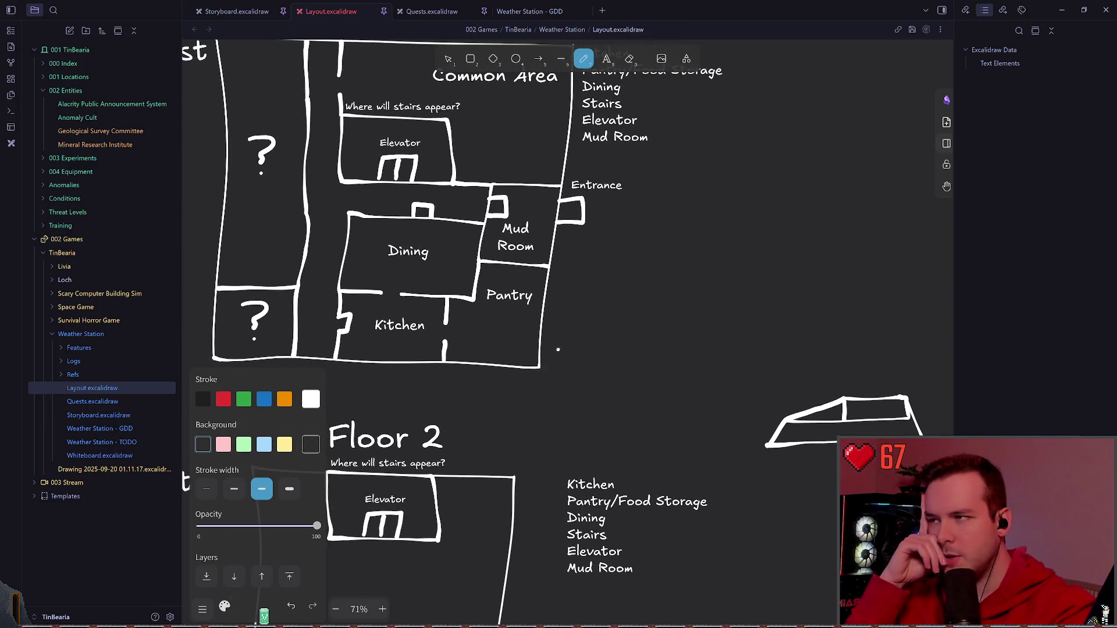
pyautogui.moveTo(545, 197); pyautogui.dragTo(573, 233)
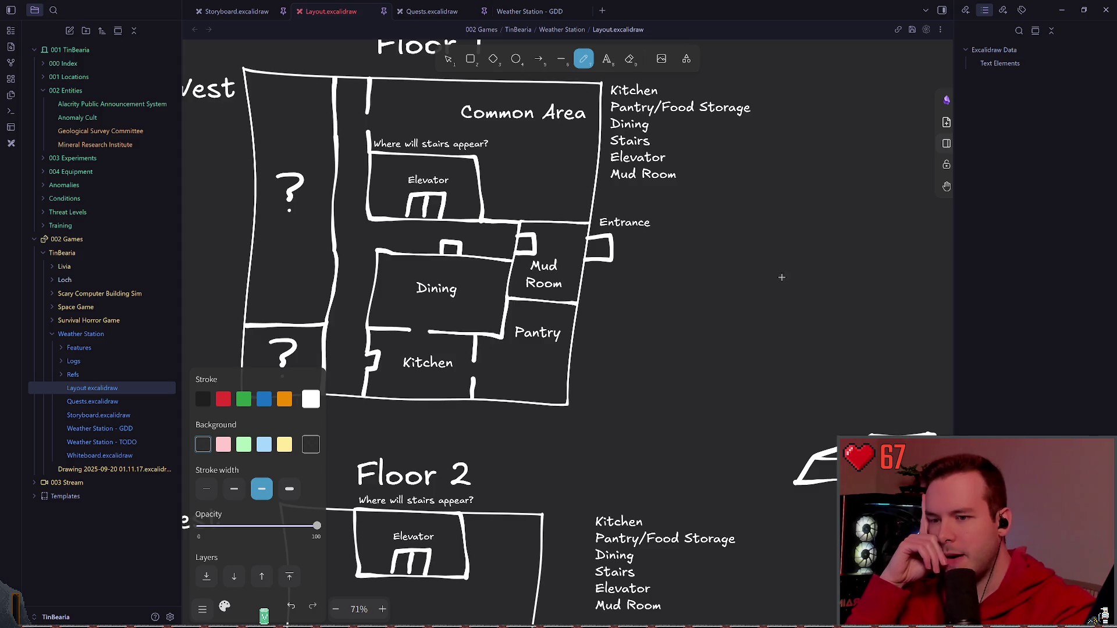
pyautogui.scroll(2, 781, 278)
pyautogui.scroll(2, 664, 244)
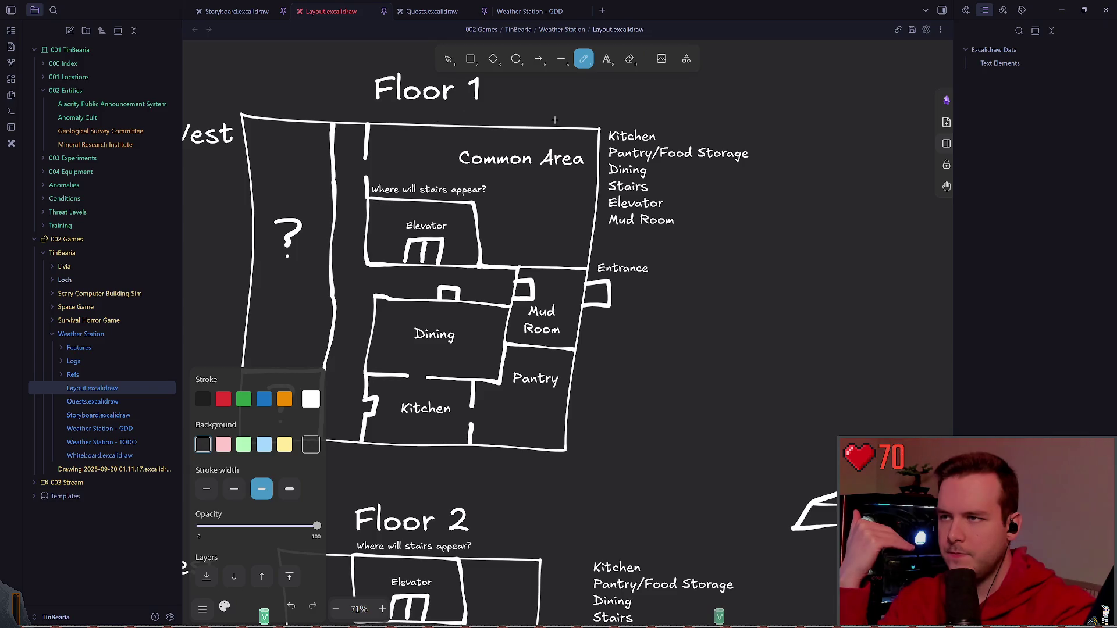
pyautogui.scroll(-3, 602, 171)
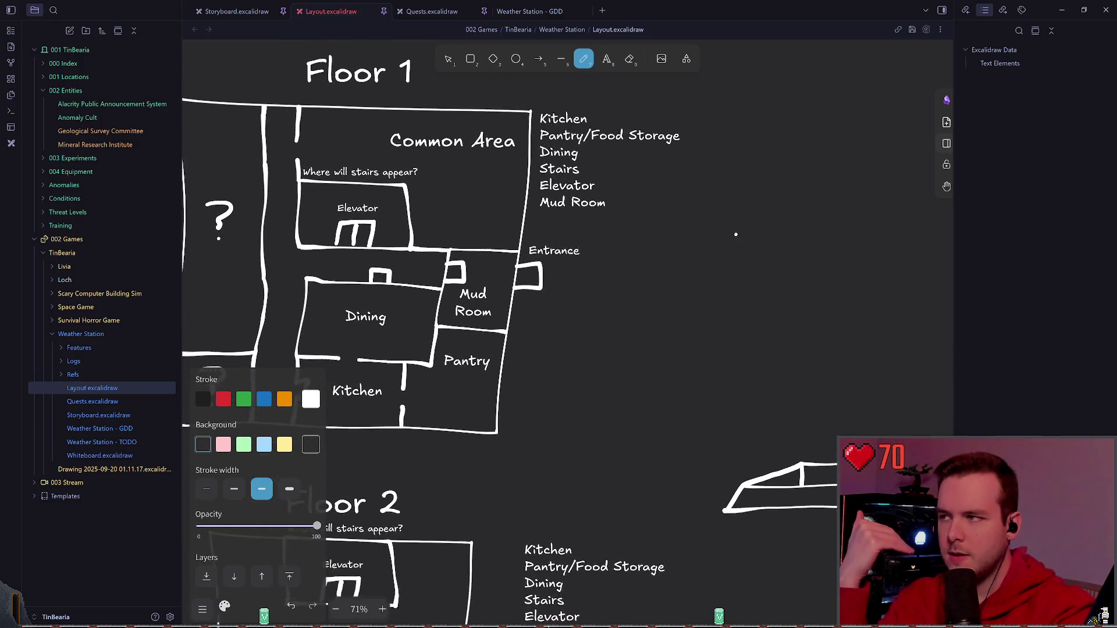
pyautogui.moveTo(419, 109)
pyautogui.mouseDown()
pyautogui.moveTo(406, 97)
pyautogui.moveTo(375, 140)
pyautogui.mouseUp()
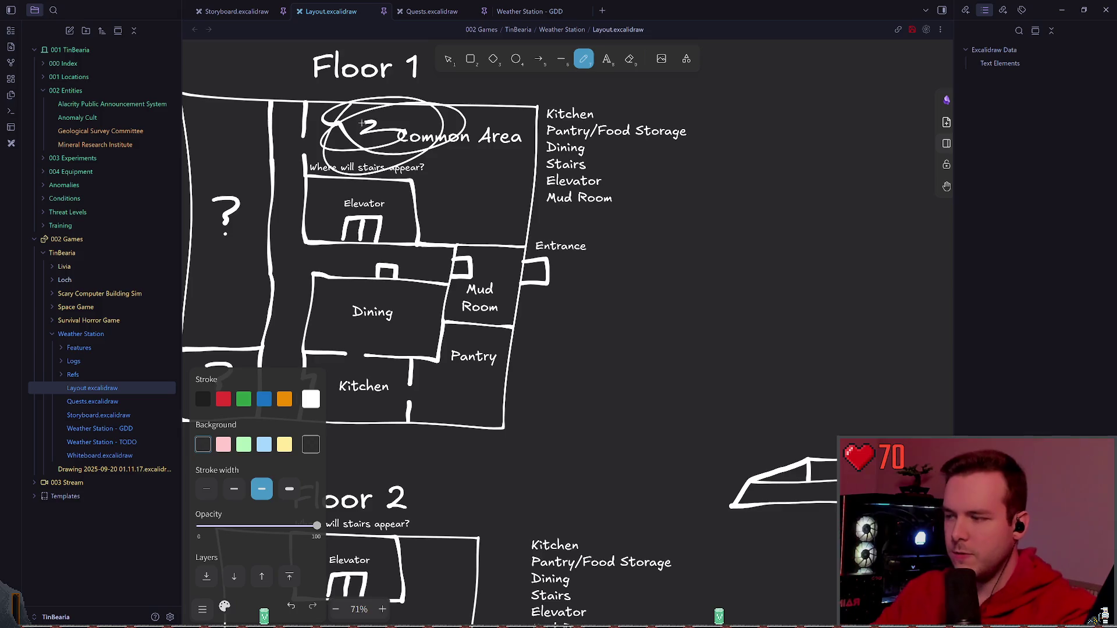
pyautogui.scroll(-3, 675, 363)
pyautogui.moveTo(674, 375); pyautogui.dragTo(689, 384)
pyautogui.hotkey('ctrl', 'z')
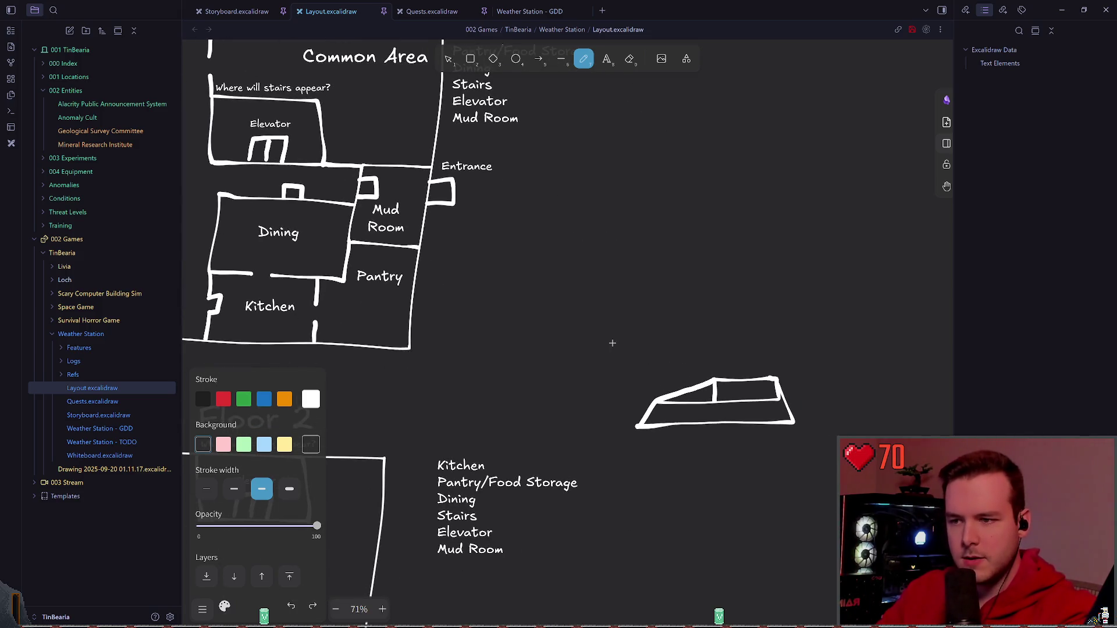
pyautogui.scroll(-1, 664, 350)
pyautogui.scroll(2, 656, 336)
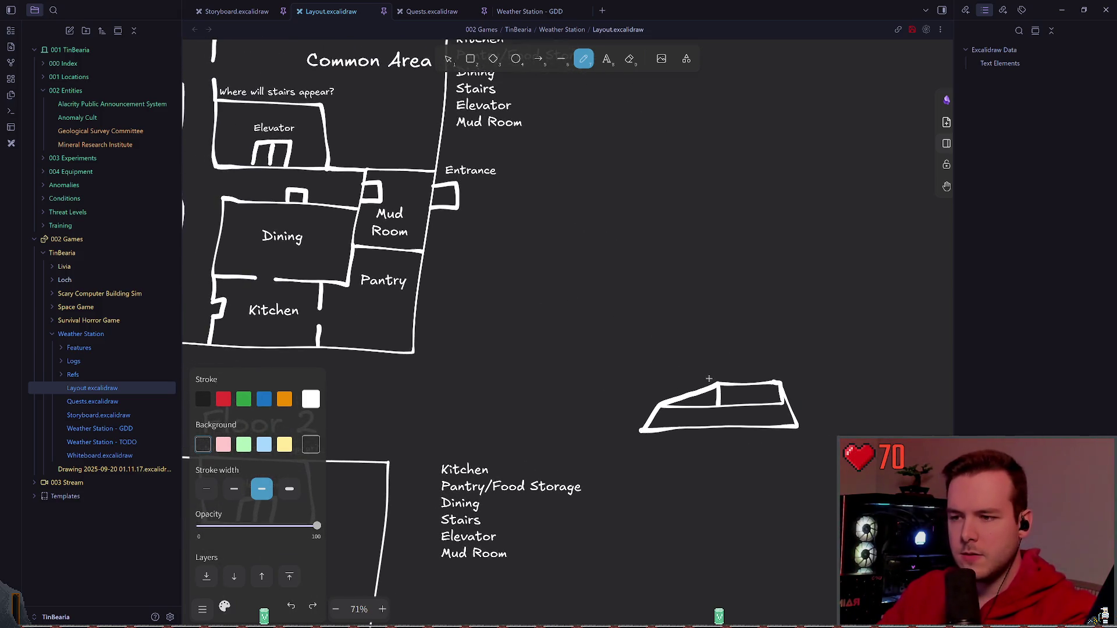
pyautogui.hotkey('ctrl', 'z')
pyautogui.hscroll(3, 672, 372)
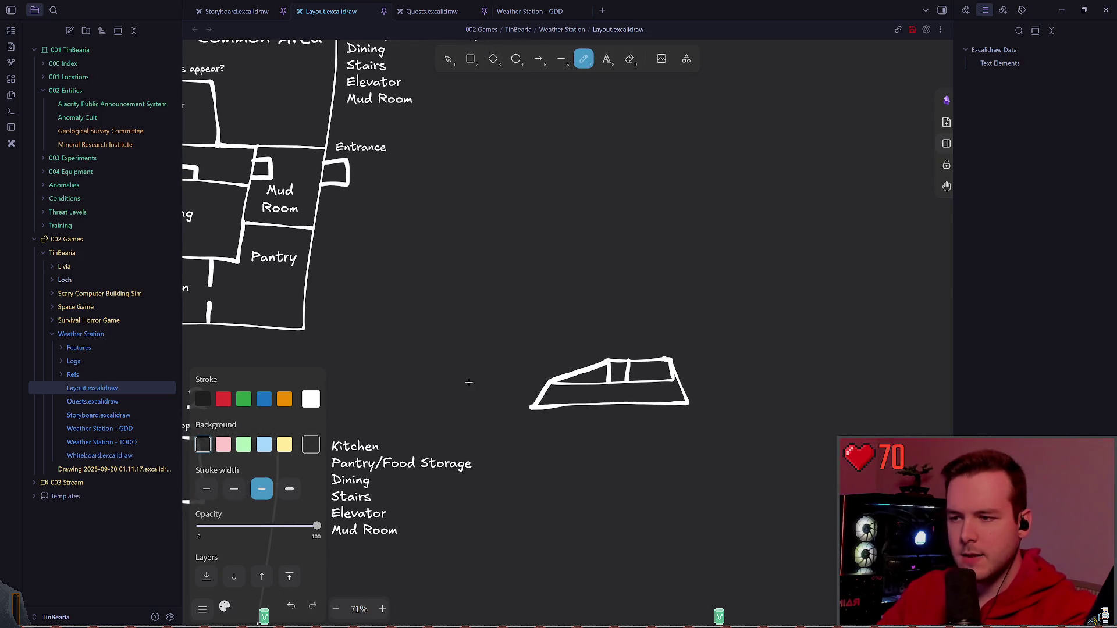
pyautogui.hscroll(-3, 469, 383)
pyautogui.scroll(3, 524, 349)
pyautogui.hscroll(-3, 428, 304)
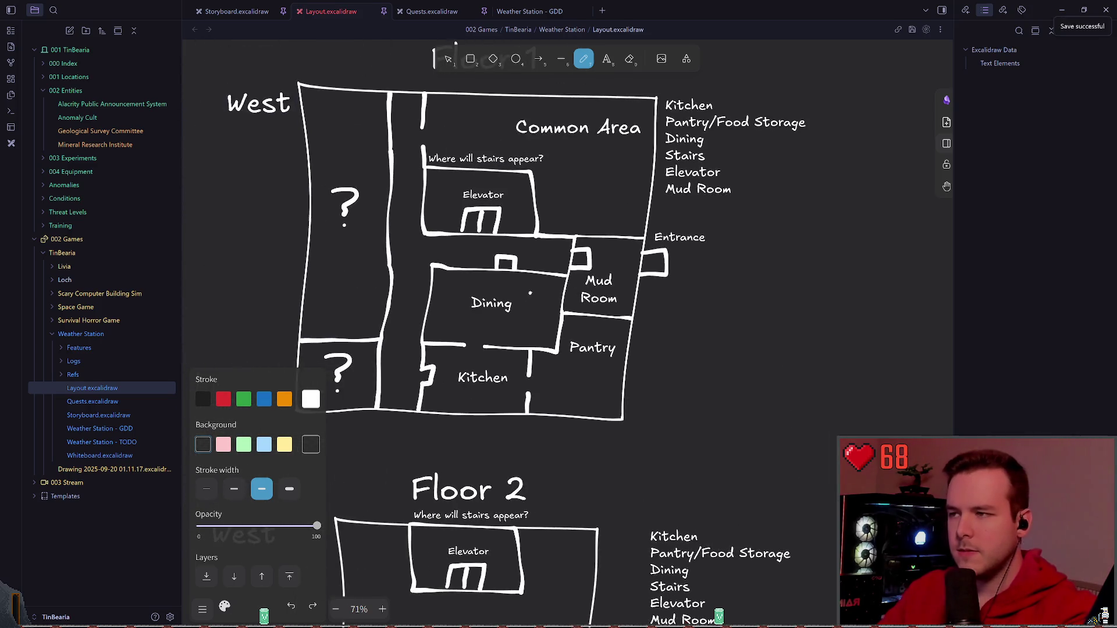
pyautogui.scroll(-5, 488, 261)
pyautogui.scroll(-3, 548, 218)
pyautogui.scroll(5, 548, 171)
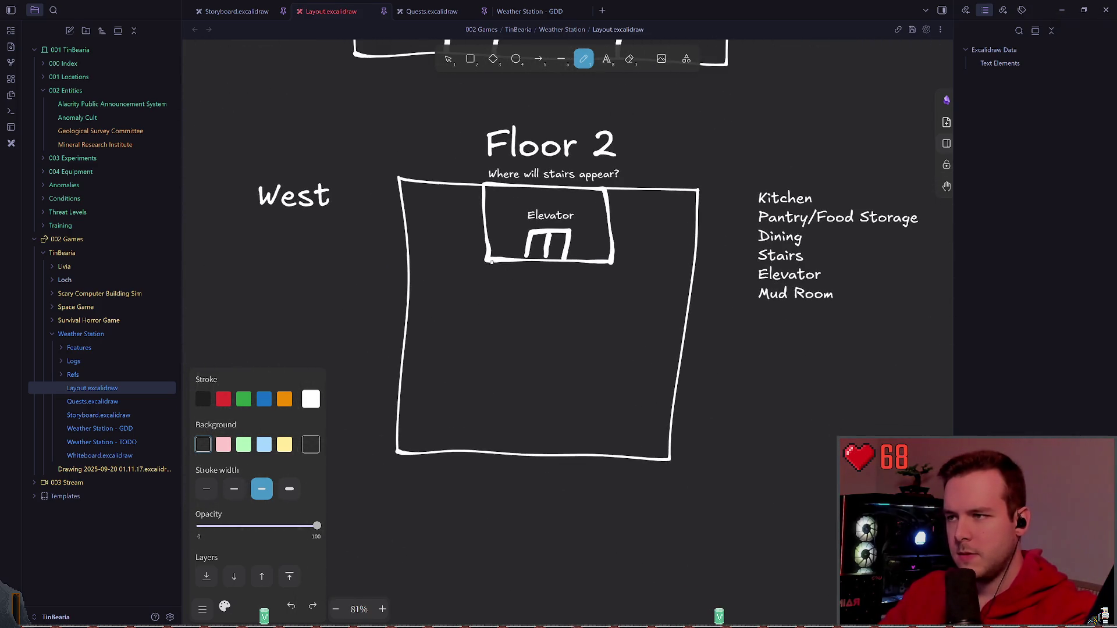
pyautogui.scroll(3, 532, 171)
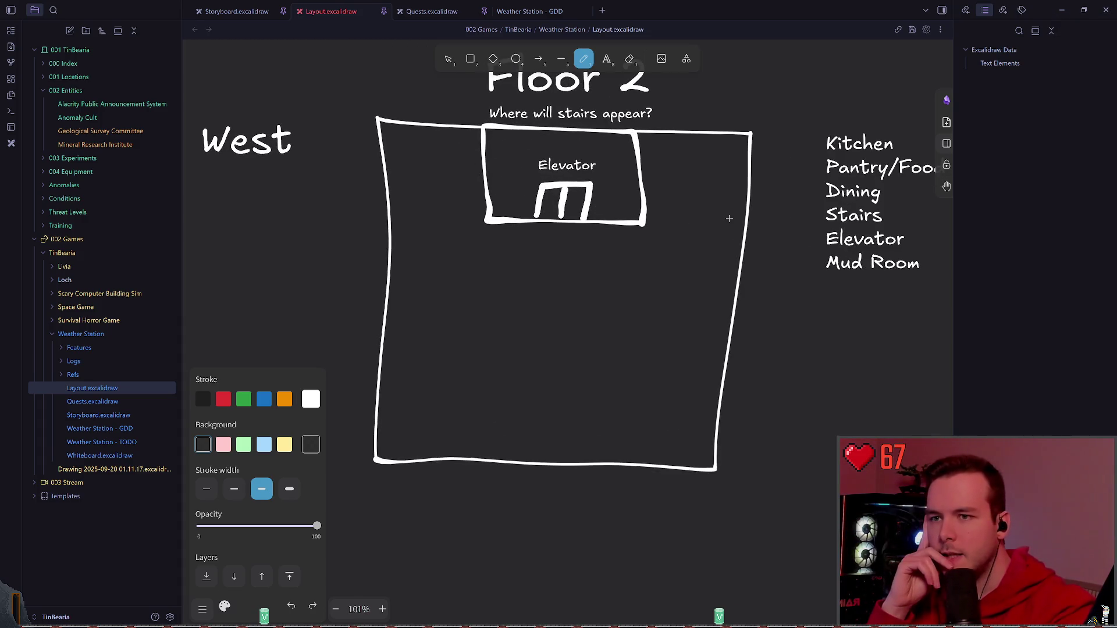
pyautogui.hscroll(3, 576, 143)
pyautogui.scroll(-3, 567, 194)
pyautogui.keyDown('ctrl'); pyautogui.scroll(-5, 522, 174); pyautogui.keyUp('ctrl')
pyautogui.scroll(-3, 522, 174)
pyautogui.scroll(4, 560, 362)
pyautogui.scroll(4, 559, 361)
pyautogui.scroll(-2, 559, 361)
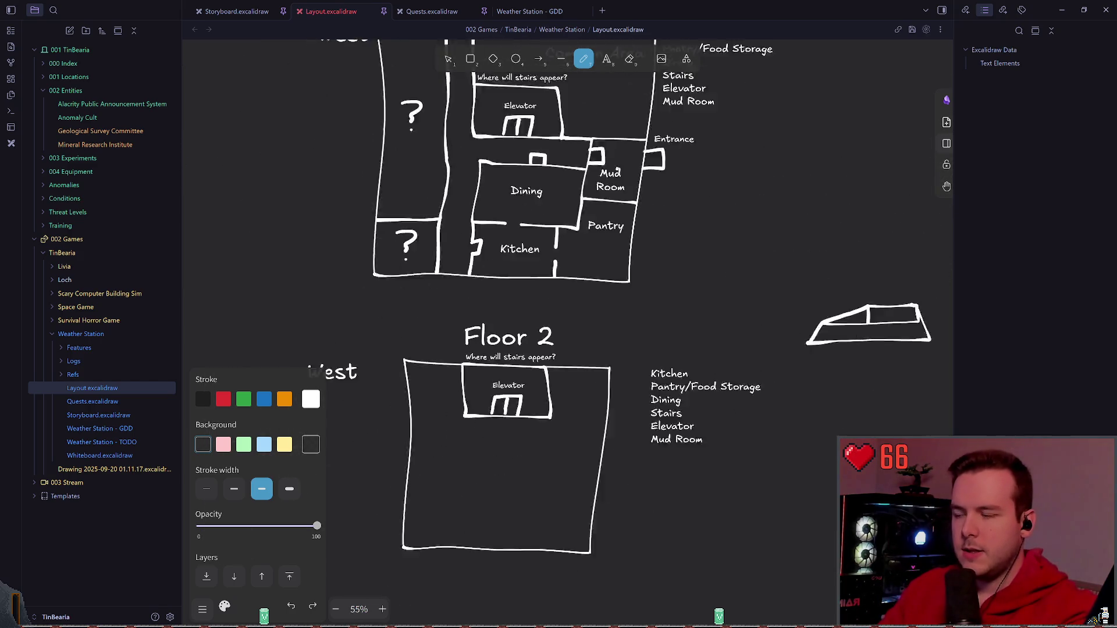
pyautogui.keyDown('ctrl'); pyautogui.scroll(3, 523, 349); pyautogui.keyUp('ctrl')
pyautogui.keyDown('ctrl'); pyautogui.scroll(2, 524, 349); pyautogui.keyUp('ctrl')
pyautogui.scroll(3, 482, 387)
pyautogui.scroll(2, 482, 387)
pyautogui.scroll(2, 518, 361)
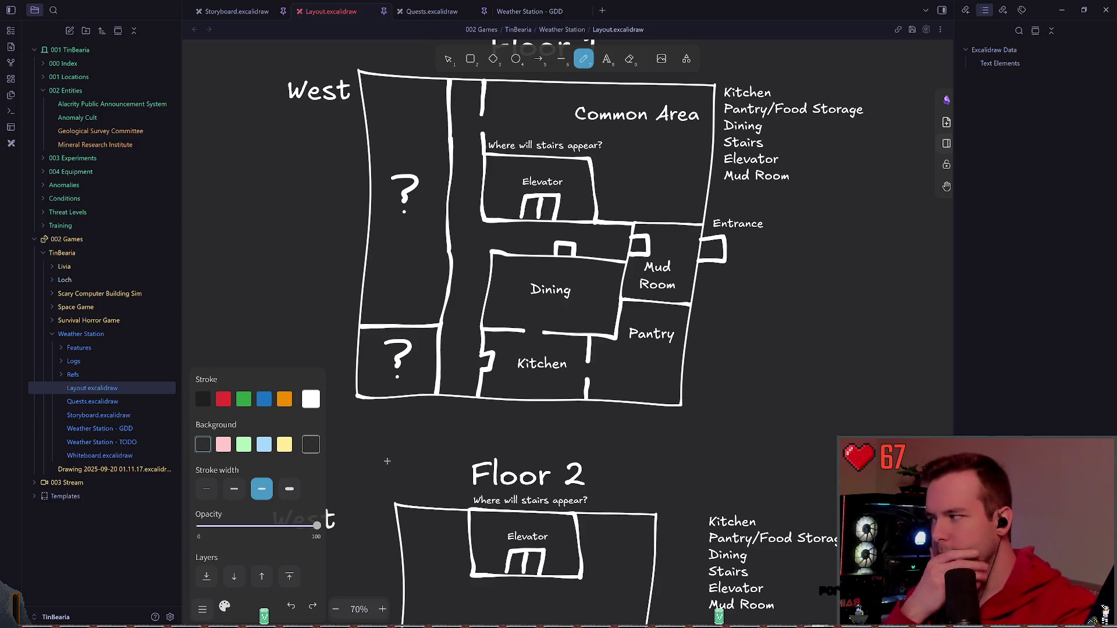
pyautogui.scroll(-1, 566, 397)
pyautogui.scroll(-5, 566, 396)
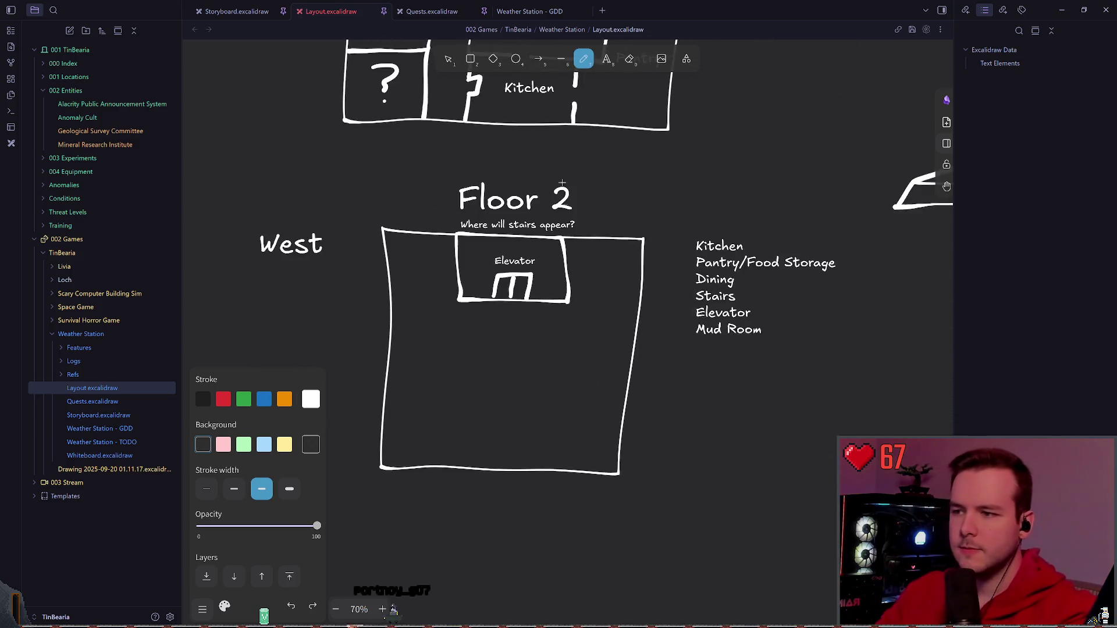
pyautogui.scroll(5, 671, 353)
pyautogui.scroll(15, 671, 353)
pyautogui.scroll(-5, 552, 377)
pyautogui.scroll(-8, 552, 377)
pyautogui.scroll(3, 698, 437)
pyautogui.scroll(3, 722, 474)
pyautogui.scroll(-4, 722, 474)
pyautogui.scroll(-2, 681, 393)
pyautogui.scroll(-1, 645, 349)
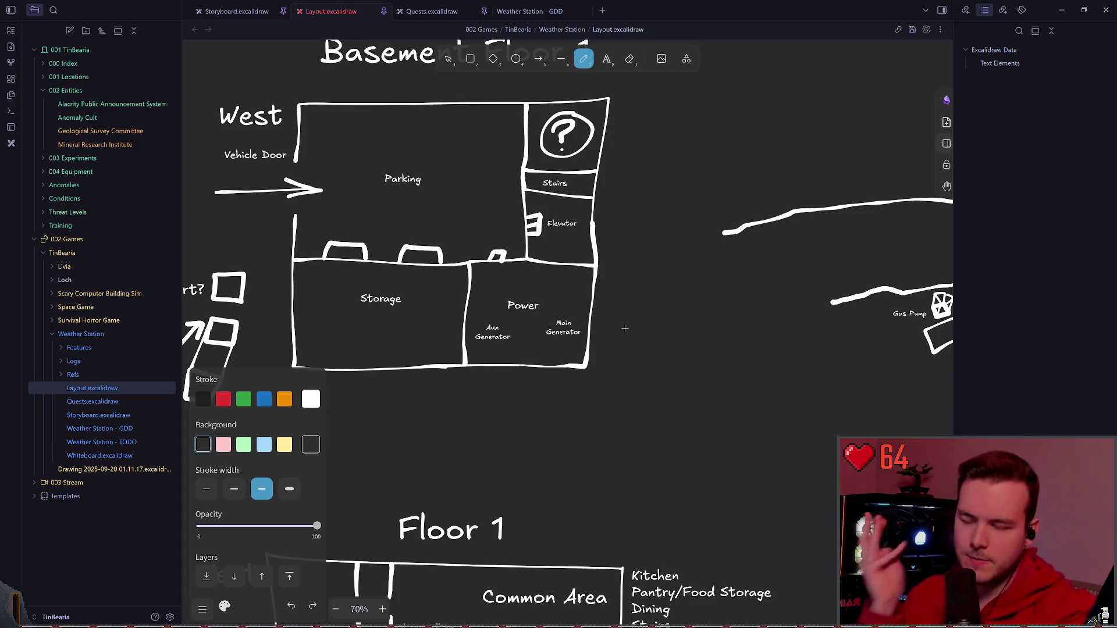
pyautogui.scroll(3, 622, 332)
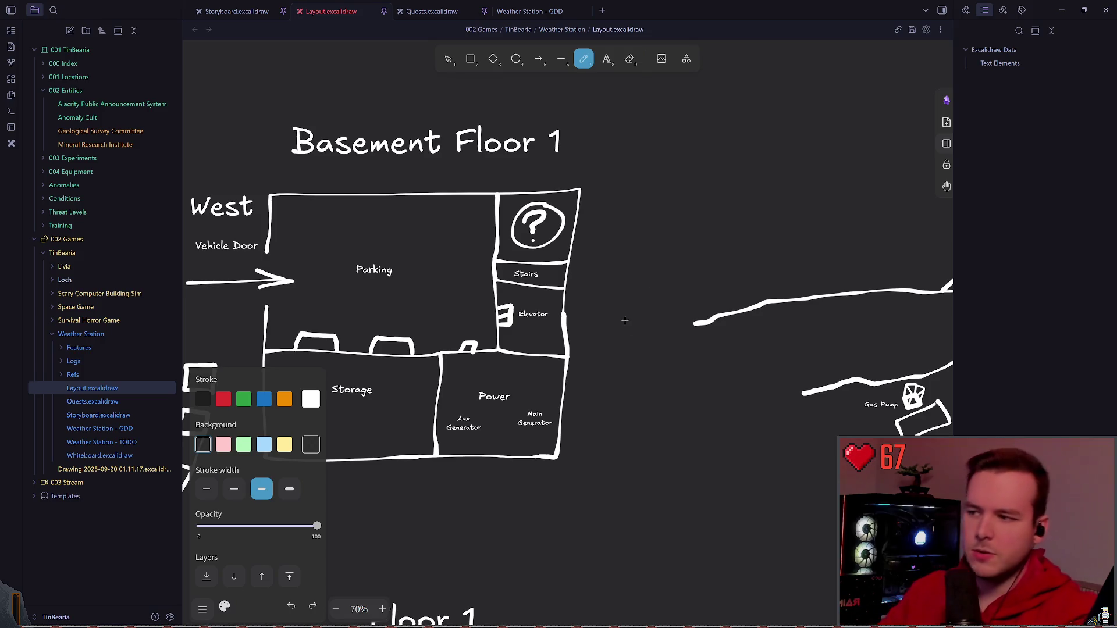
pyautogui.scroll(-3, 625, 321)
pyautogui.scroll(-3, 697, 289)
pyautogui.moveTo(742, 258); pyautogui.dragTo(433, 529)
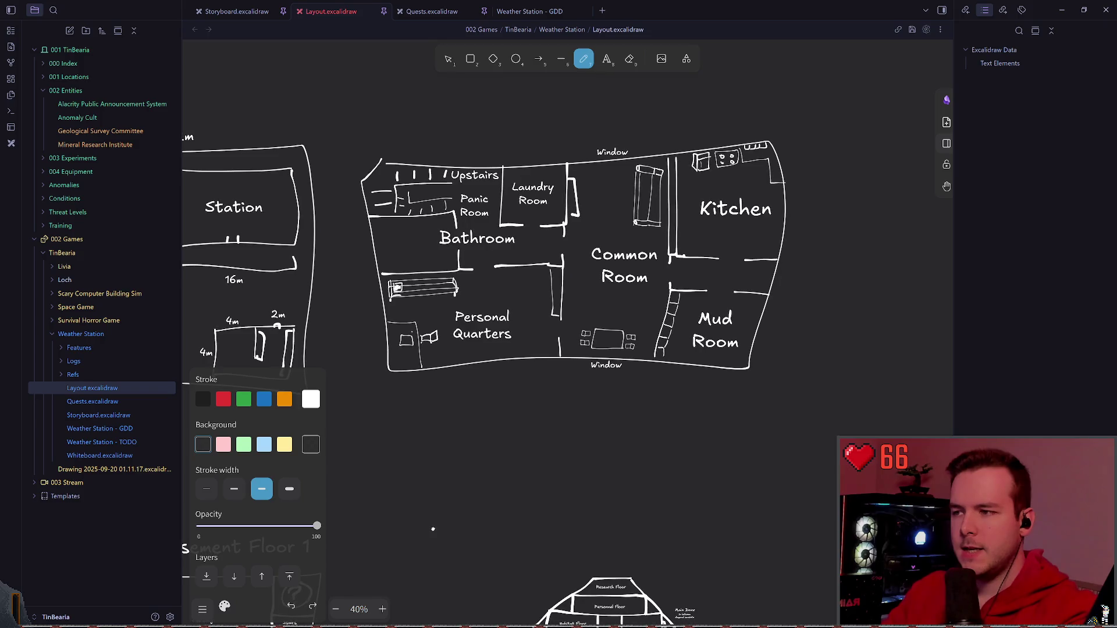
pyautogui.moveTo(433, 530)
pyautogui.mouseDown()
pyautogui.moveTo(433, 393)
pyautogui.moveTo(456, 524)
pyautogui.moveTo(611, 489)
pyautogui.moveTo(392, 489)
pyautogui.moveTo(524, 349)
pyautogui.moveTo(675, 245)
pyautogui.mouseUp()
pyautogui.scroll(2, 611, 349)
pyautogui.scroll(2, 602, 393)
pyautogui.scroll(2, 594, 419)
pyautogui.scroll(2, 591, 420)
pyautogui.scroll(2, 559, 384)
pyautogui.scroll(1, 516, 350)
pyautogui.scroll(1, 517, 350)
pyautogui.scroll(1, 516, 384)
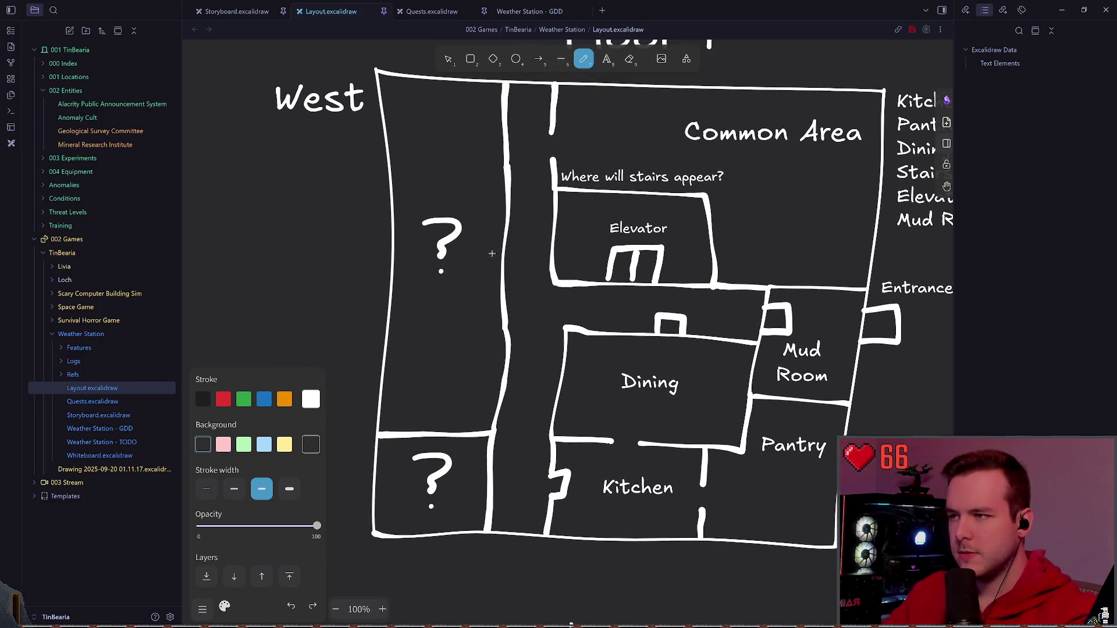
pyautogui.scroll(2, 504, 359)
# - Draw four dividing lines across the West column to split it into small rooms
pyautogui.hotkey('ctrl', 'z')
pyautogui.moveTo(499, 199); pyautogui.dragTo(388, 201)
pyautogui.moveTo(500, 250); pyautogui.dragTo(389, 253)
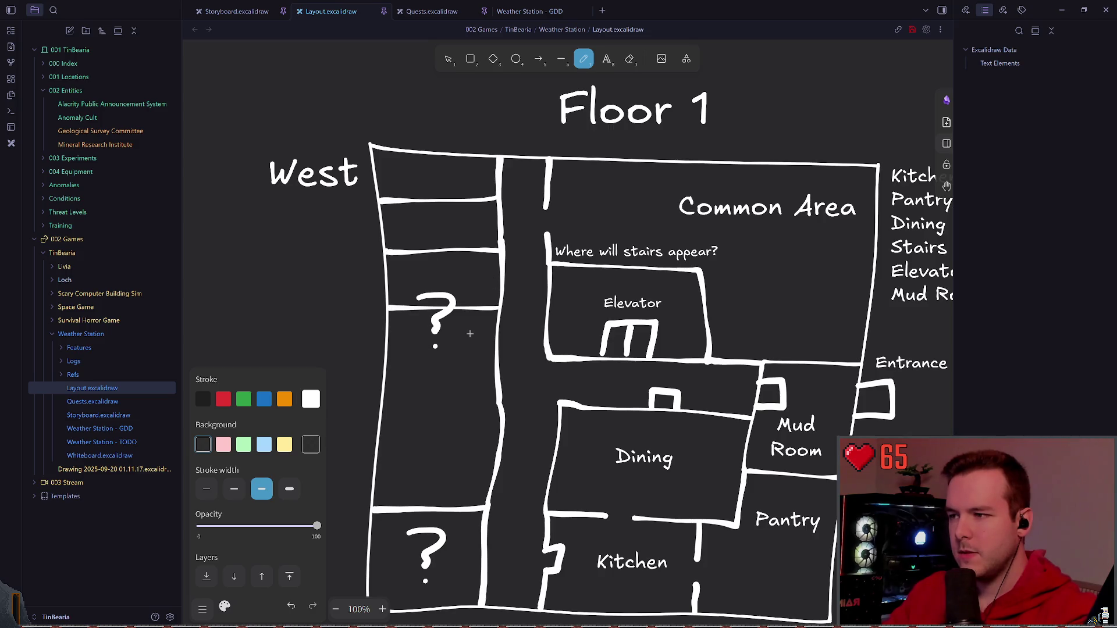
pyautogui.moveTo(501, 401); pyautogui.dragTo(384, 410)
pyautogui.moveTo(497, 453); pyautogui.dragTo(385, 453)
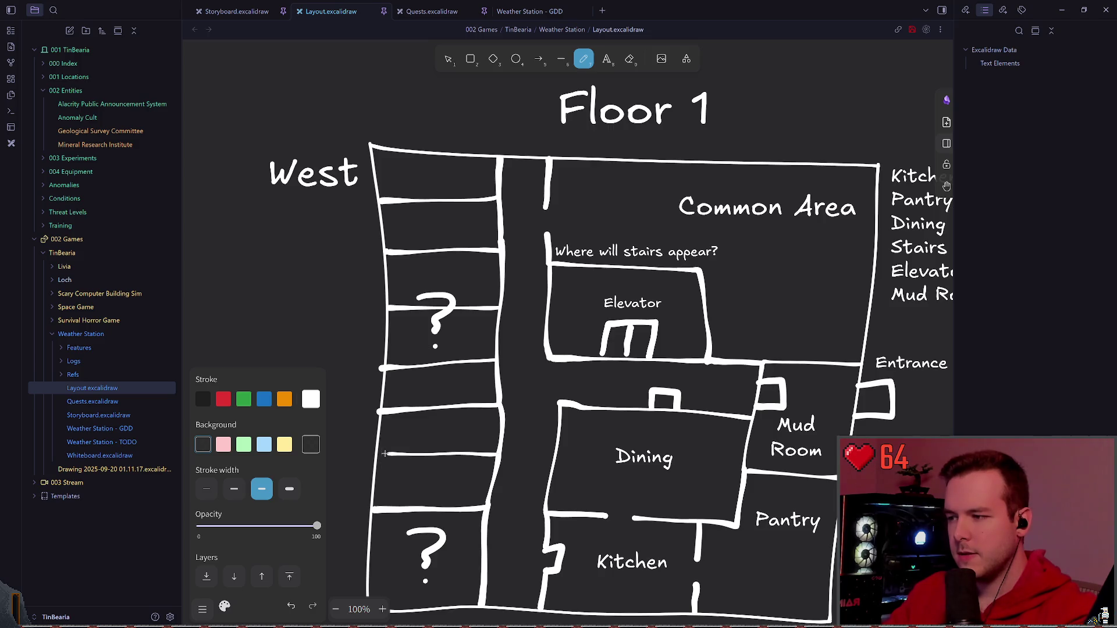
pyautogui.scroll(-2, 437, 301)
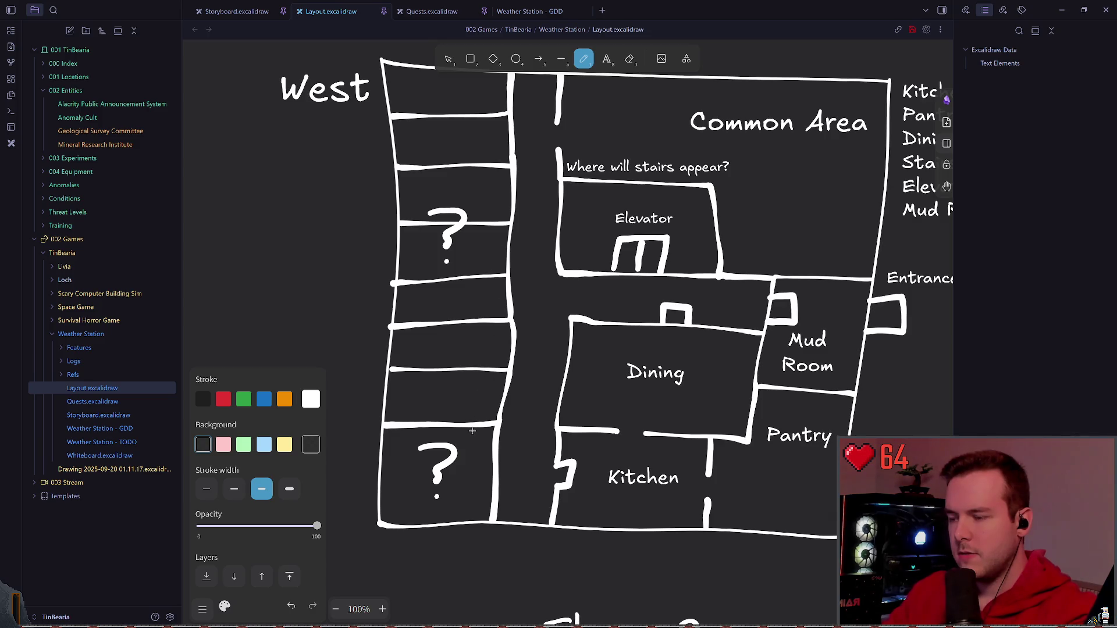
pyautogui.scroll(-1, 472, 431)
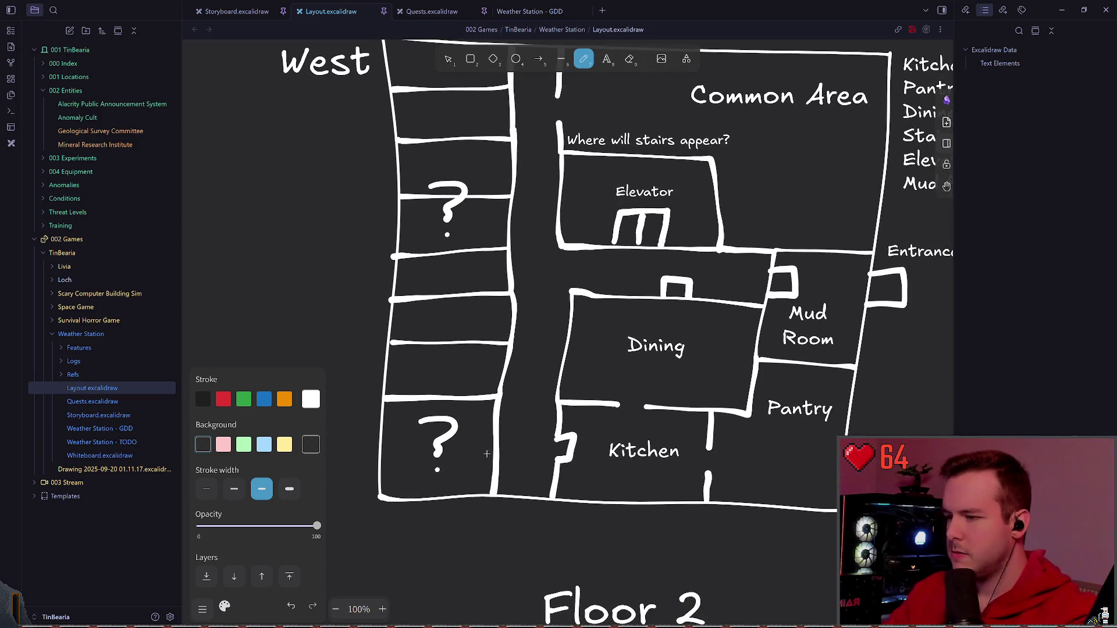
pyautogui.scroll(2, 381, 382)
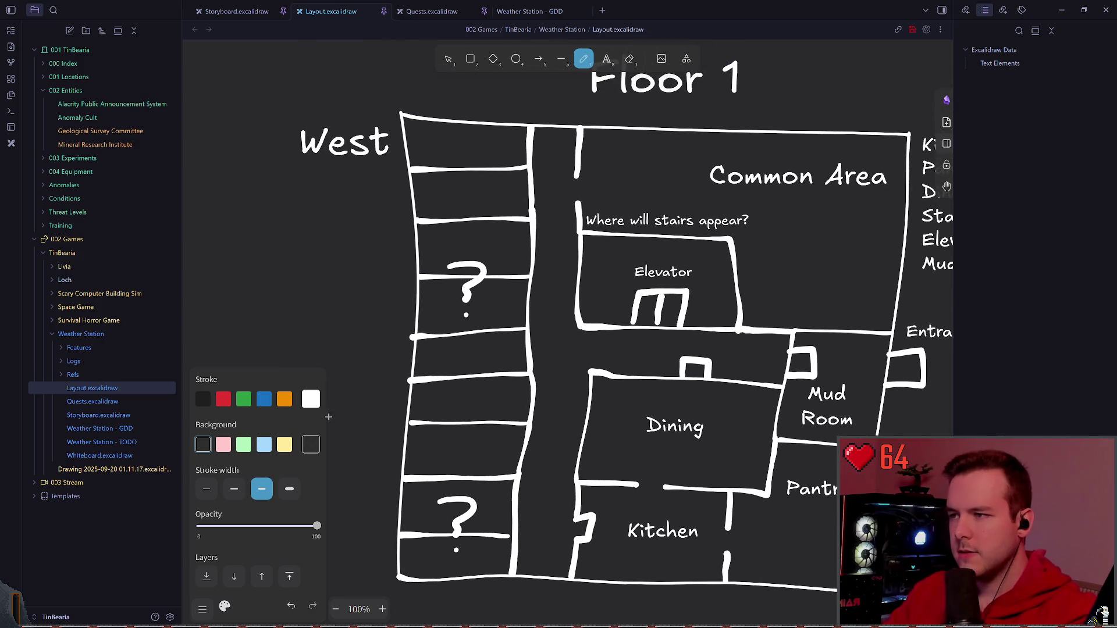
pyautogui.scroll(1, 382, 381)
pyautogui.hscroll(-2, 381, 381)
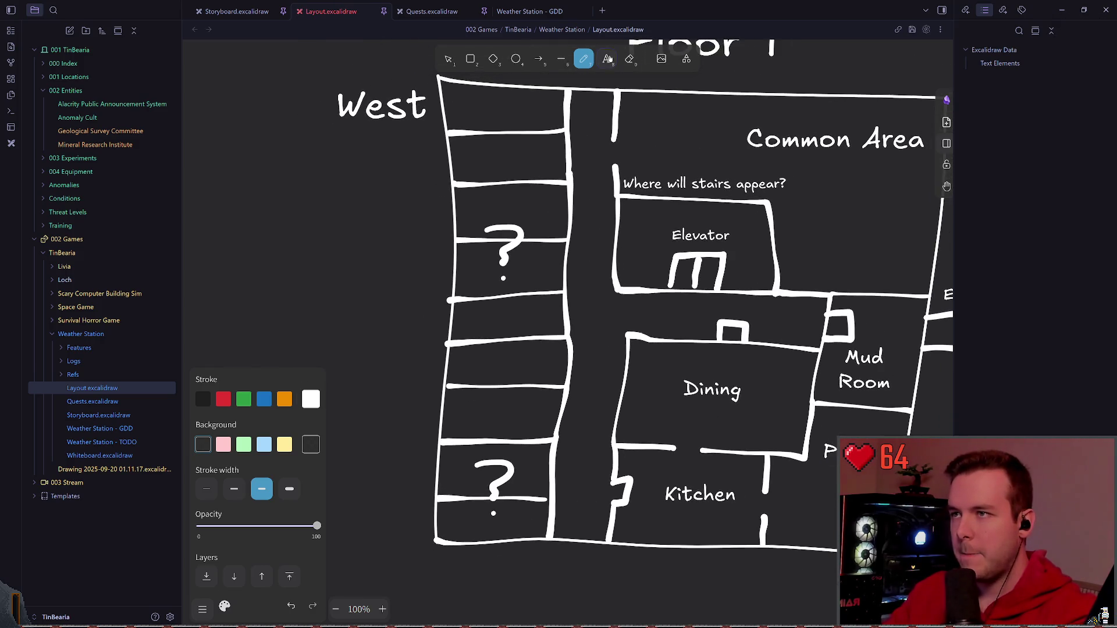
pyautogui.press('t')
pyautogui.scroll(-1, 366, 281)
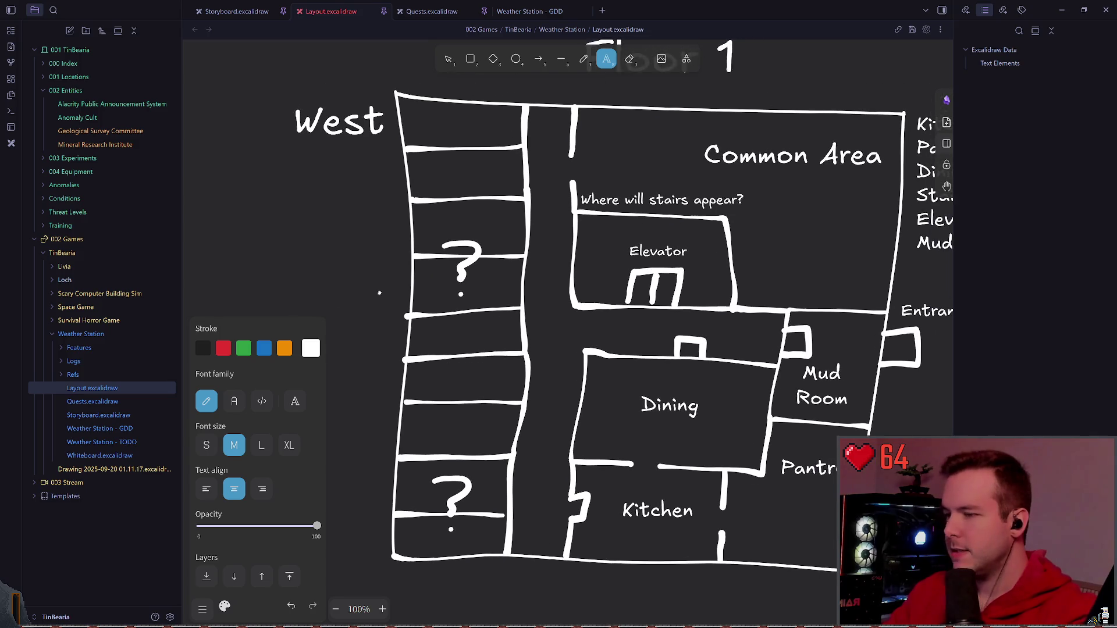
pyautogui.scroll(-2, 367, 281)
pyautogui.scroll(-2, 367, 280)
pyautogui.scroll(-1, 366, 281)
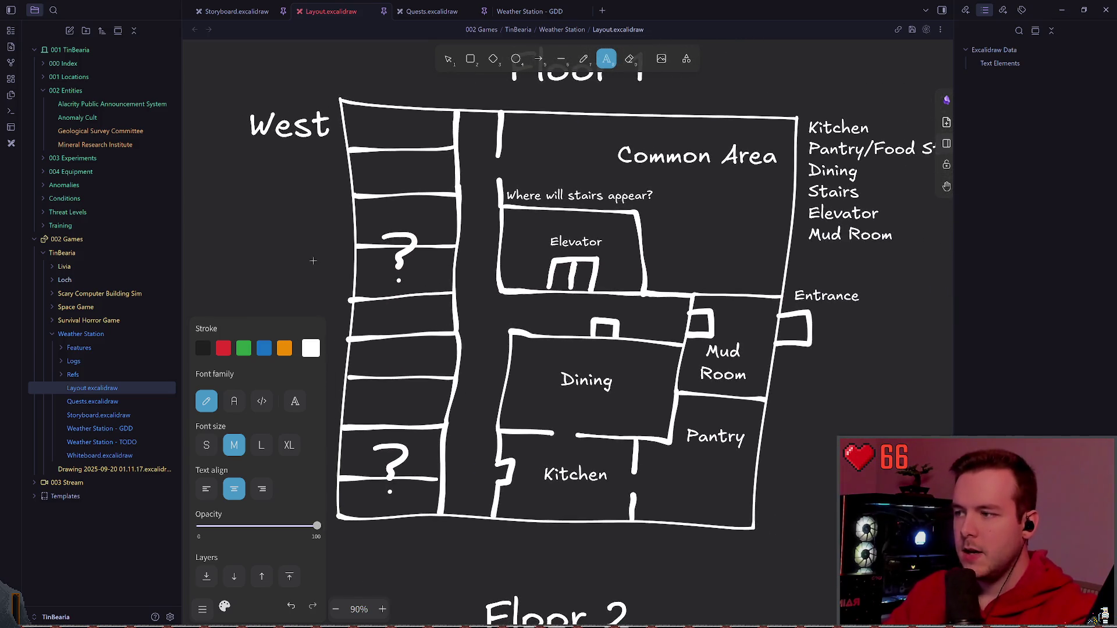
pyautogui.hscroll(-1, 381, 281)
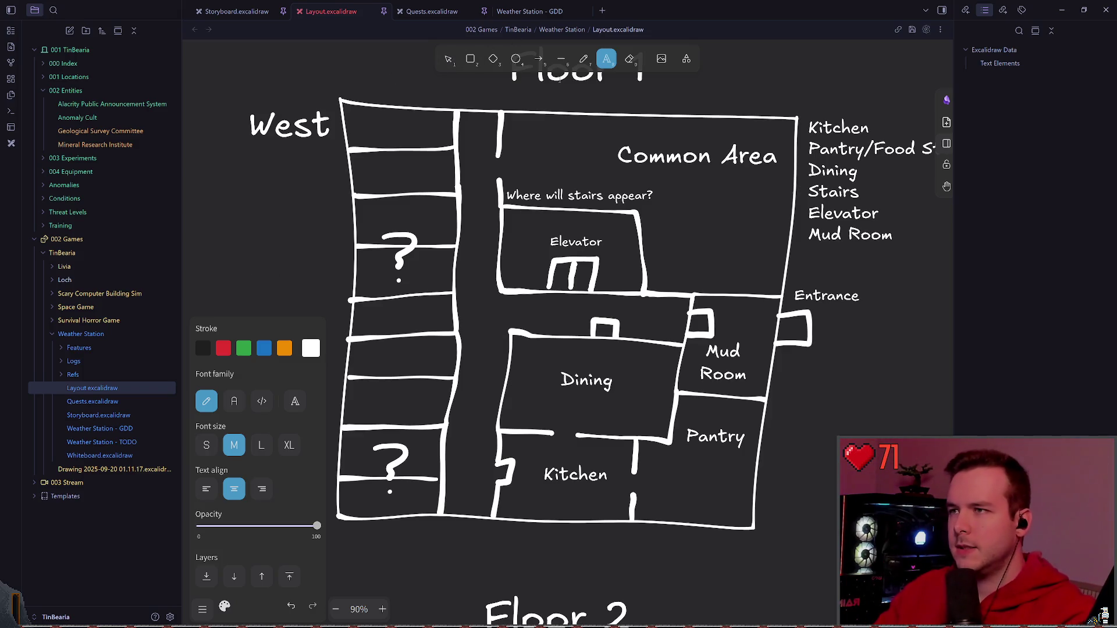
# - Bring the west wing column into view and return to the Selection tool
pyautogui.moveTo(417, 63); pyautogui.dragTo(548, 32)
pyautogui.moveTo(446, 265); pyautogui.dragTo(405, 285)
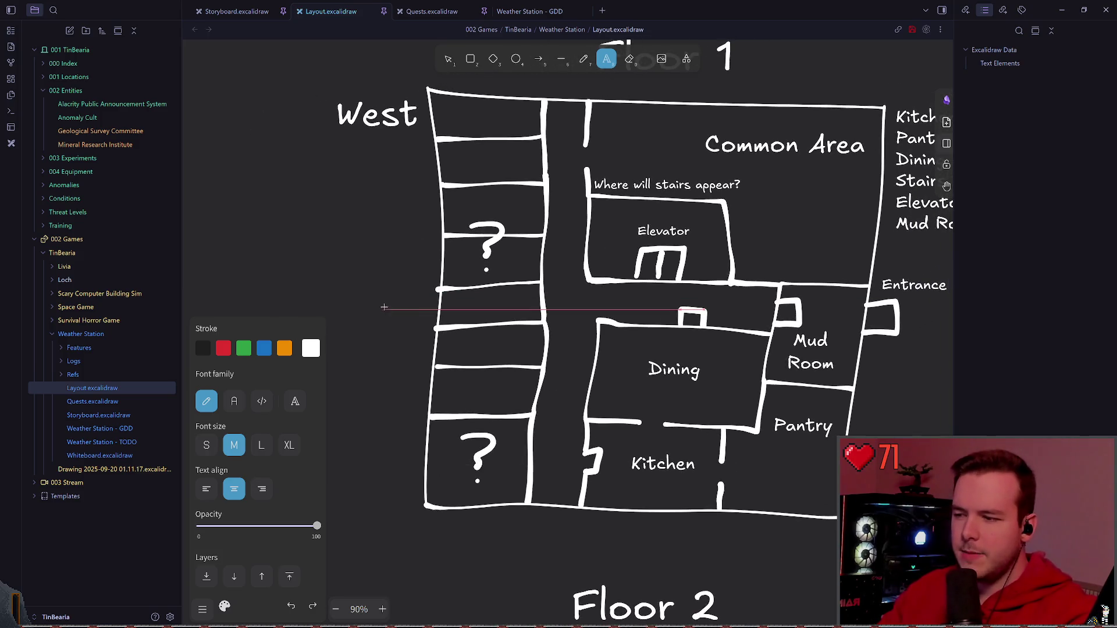
pyautogui.moveTo(368, 380); pyautogui.dragTo(336, 313)
pyautogui.press('Escape')
pyautogui.moveTo(471, 130)
pyautogui.mouseDown()
pyautogui.moveTo(460, 174)
pyautogui.moveTo(468, 146)
pyautogui.mouseUp()
# - Raise the west wing divider lines one by one to respace the stacked rooms
pyautogui.moveTo(477, 193); pyautogui.dragTo(476, 180)
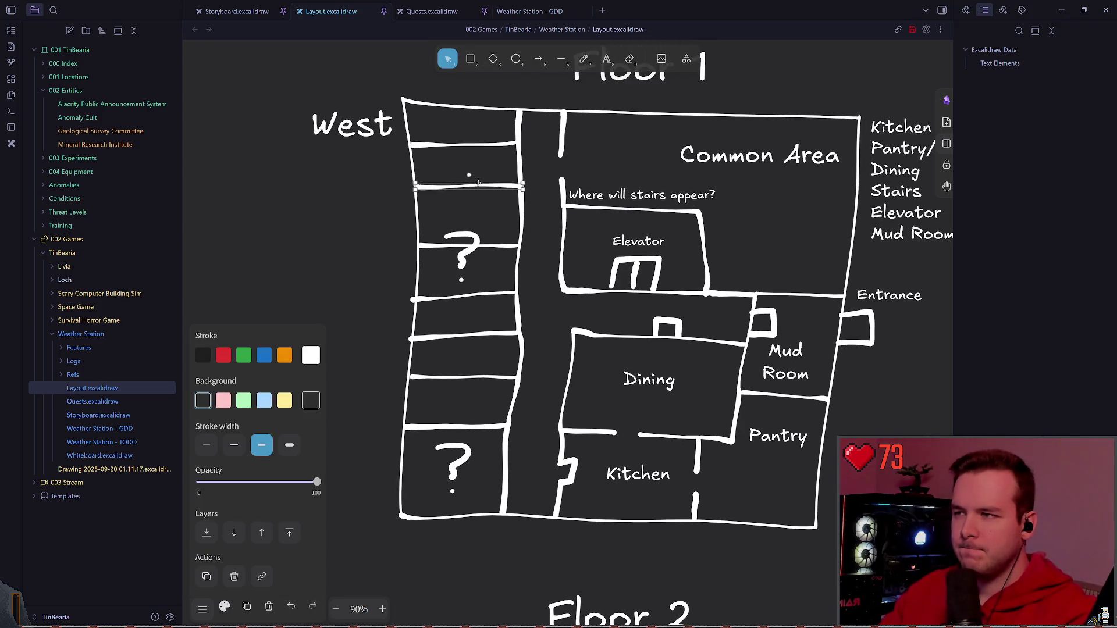
pyautogui.moveTo(490, 246); pyautogui.dragTo(489, 223)
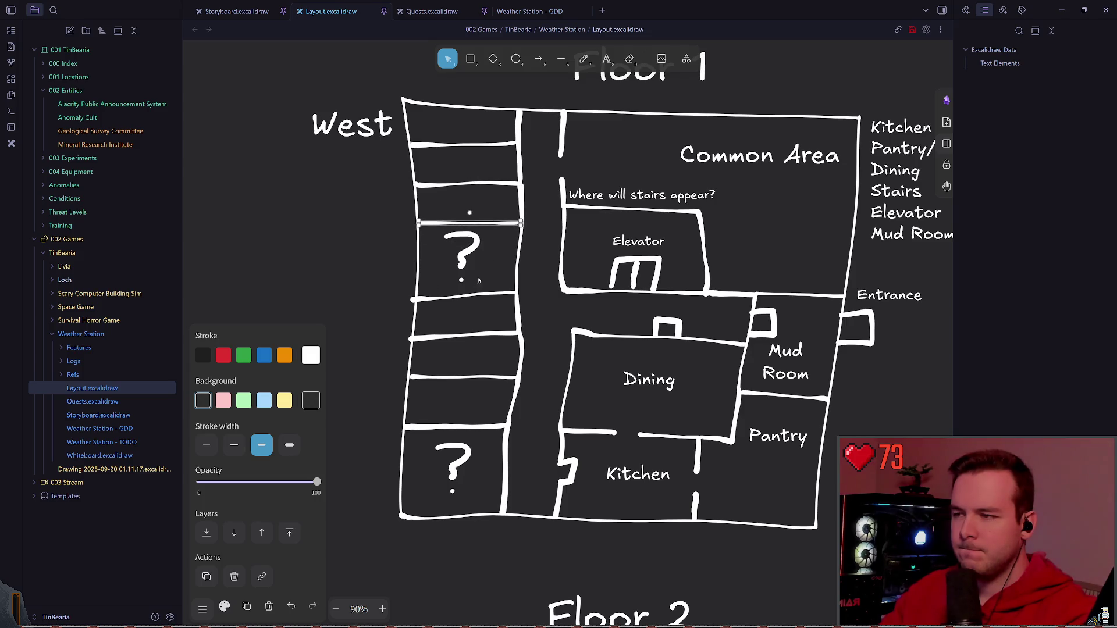
pyautogui.moveTo(476, 297); pyautogui.dragTo(479, 267)
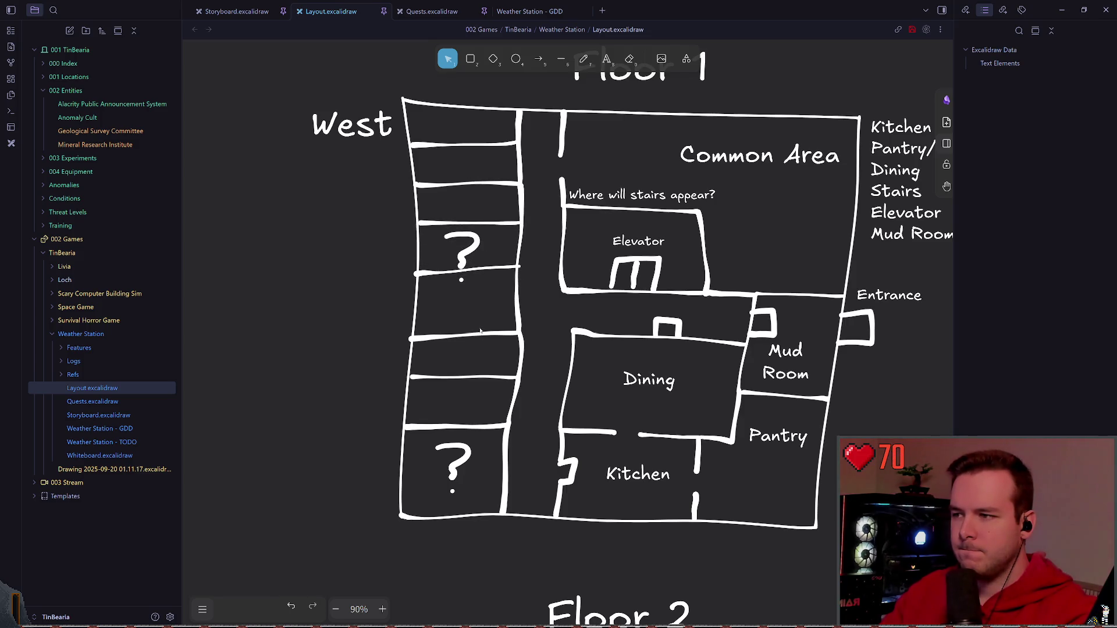
pyautogui.moveTo(481, 335); pyautogui.dragTo(480, 309)
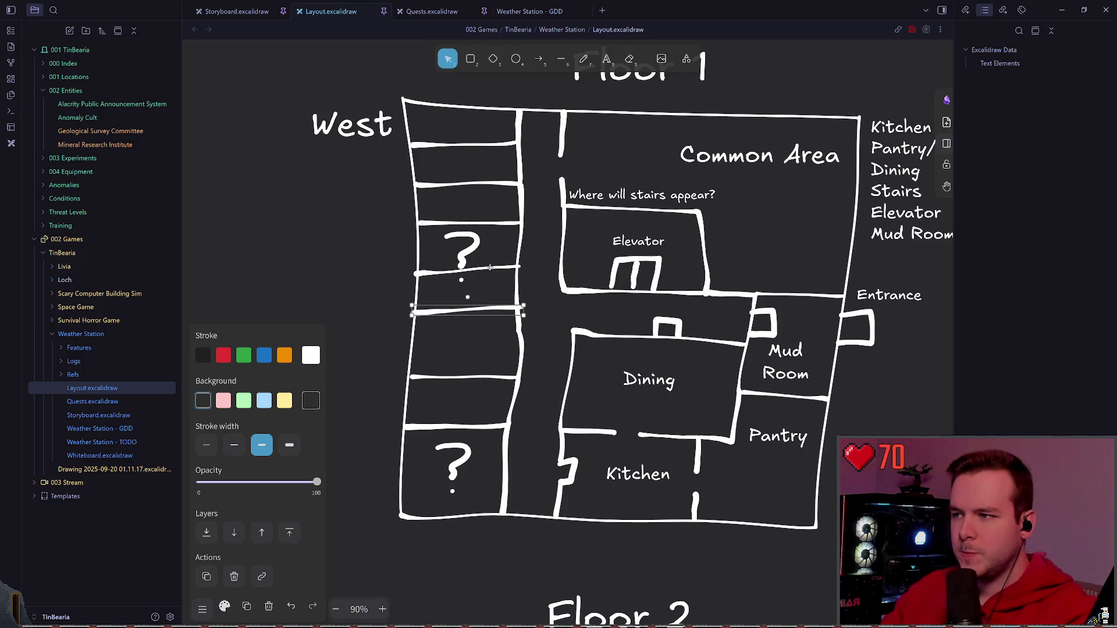
pyautogui.moveTo(490, 270); pyautogui.dragTo(489, 265)
pyautogui.moveTo(472, 374); pyautogui.dragTo(472, 353)
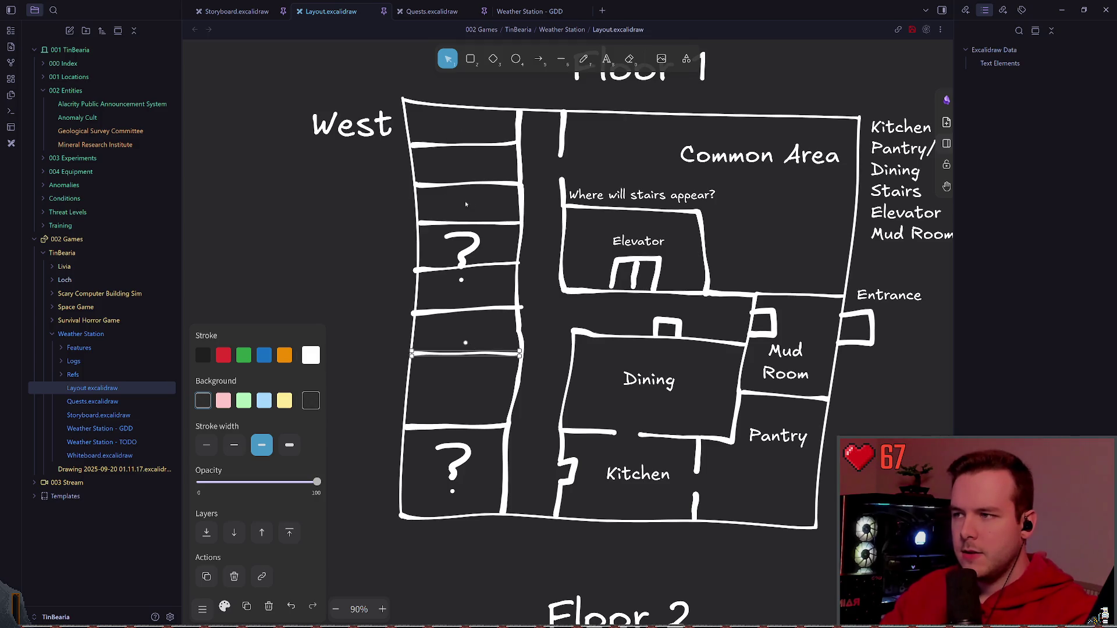
# - Duplicate the lowest divider to add a ninth room, then save the layout
pyautogui.keyDown('alt'); pyautogui.moveTo(471, 353); pyautogui.dragTo(462, 388); pyautogui.keyUp('alt')
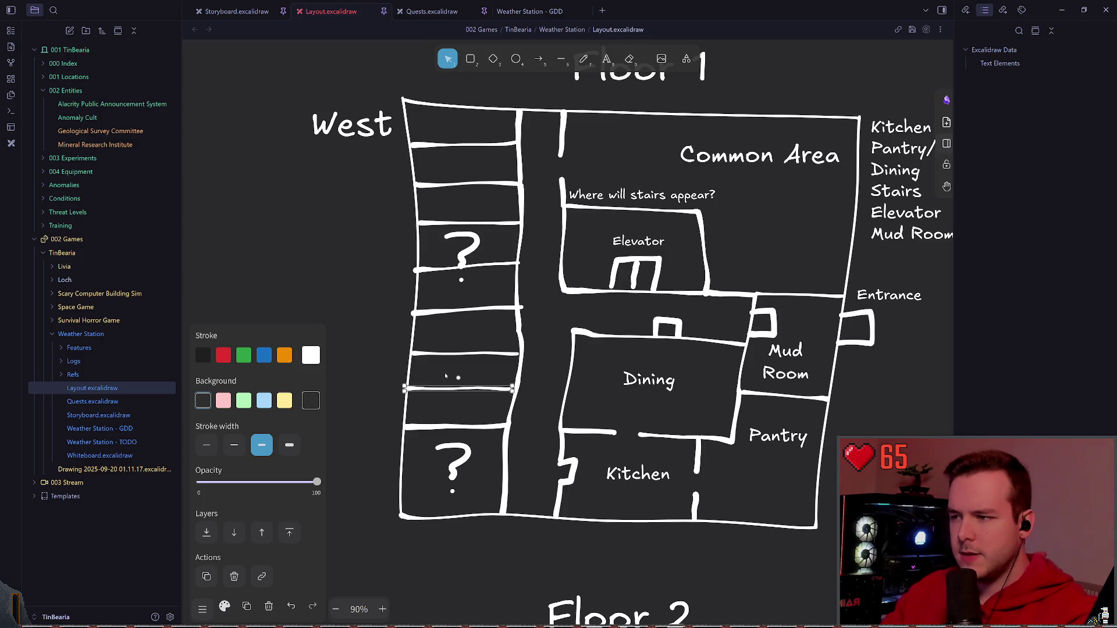
pyautogui.hotkey('ctrl', 's')
# - Add a 'Personnel Rooms' text label to the left of the west wing column
pyautogui.click(381, 394)
pyautogui.scroll(-1, 465, 349)
pyautogui.click(464, 332)
pyautogui.click(383, 300)
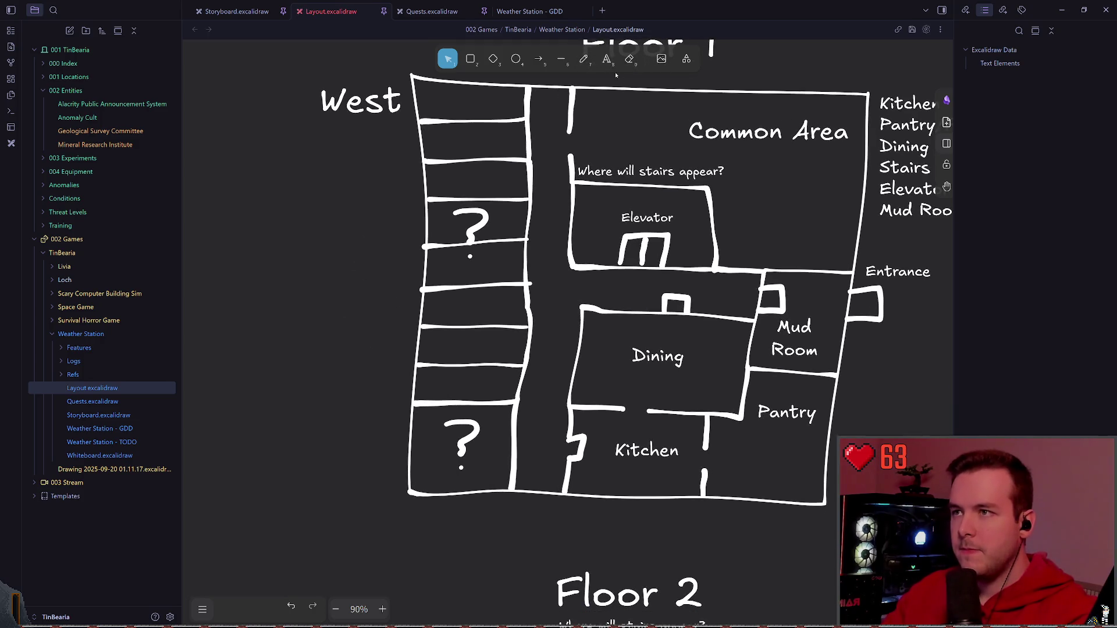
pyautogui.doubleClick(352, 228)
pyautogui.write('Pesrona')
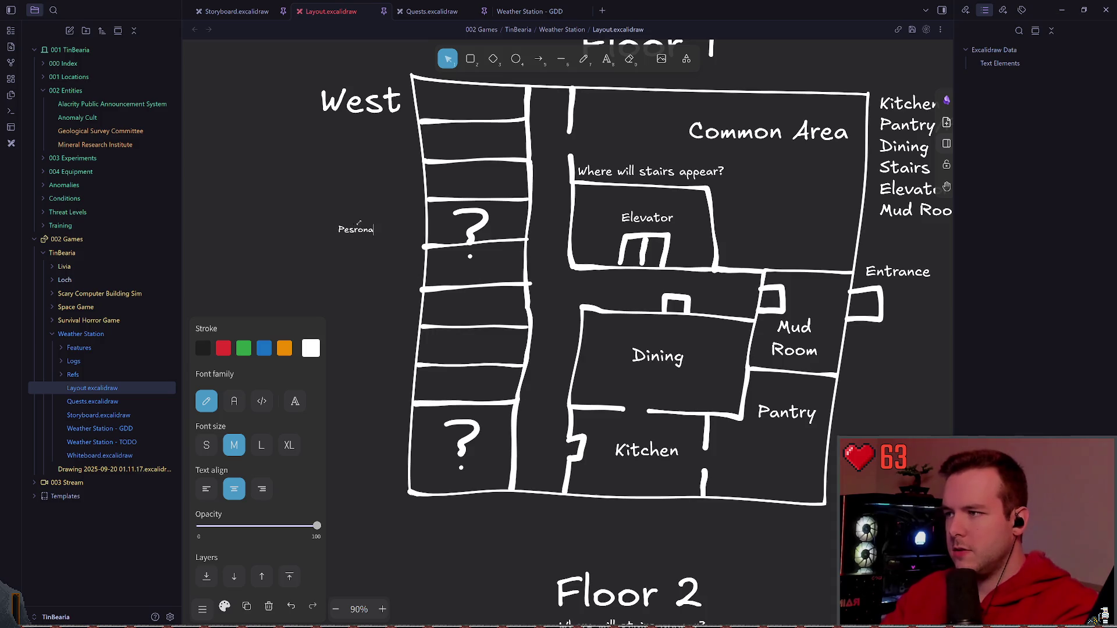
pyautogui.write('Rooms')
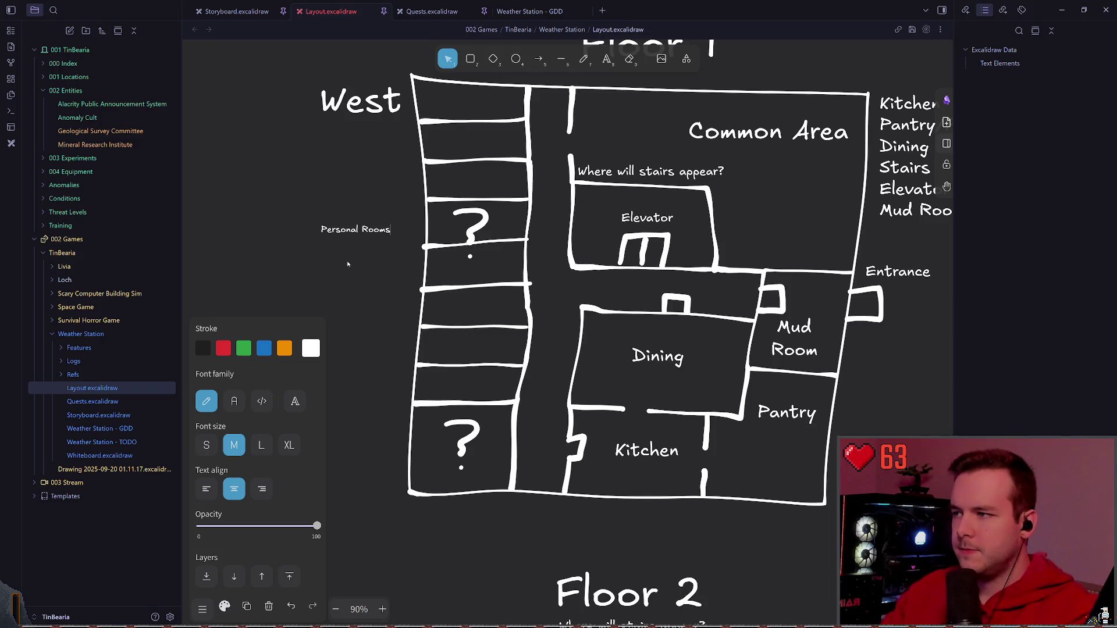
pyautogui.write('P')
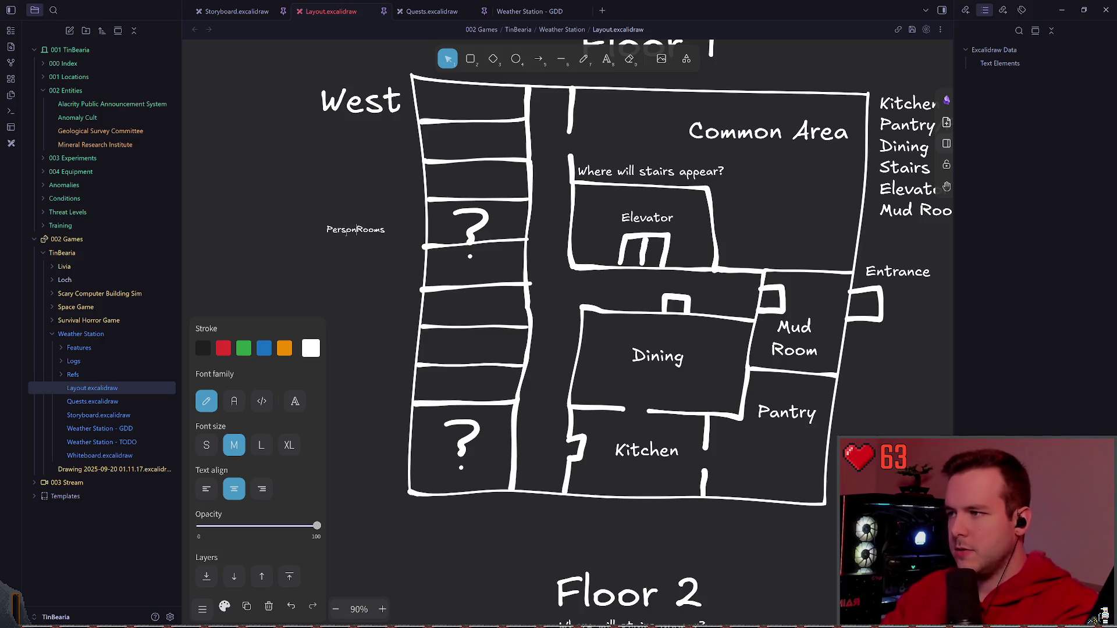
pyautogui.write('nel')
pyautogui.press('Escape')
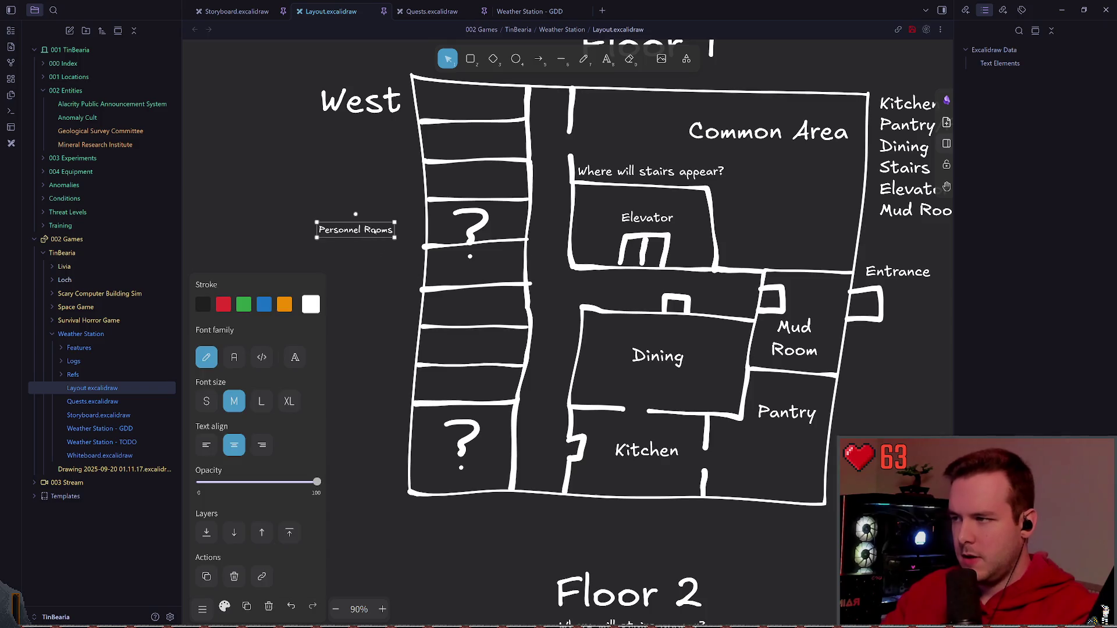
# - Enlarge the Personnel Rooms label to match the plan's lettering and save
pyautogui.doubleClick(366, 235)
pyautogui.click(353, 305)
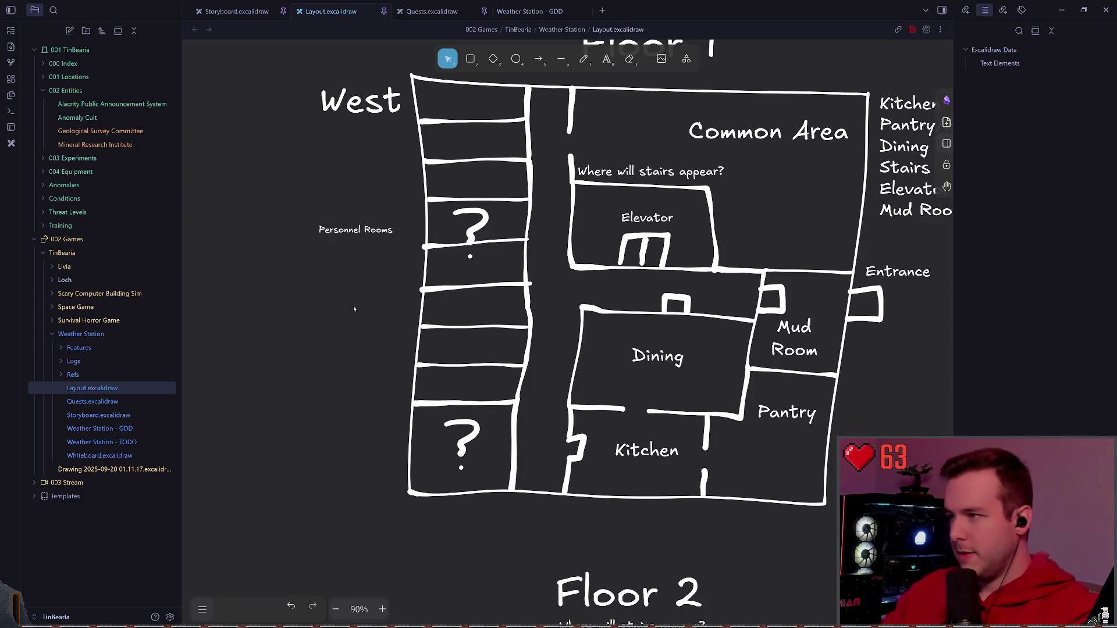
pyautogui.click(363, 232)
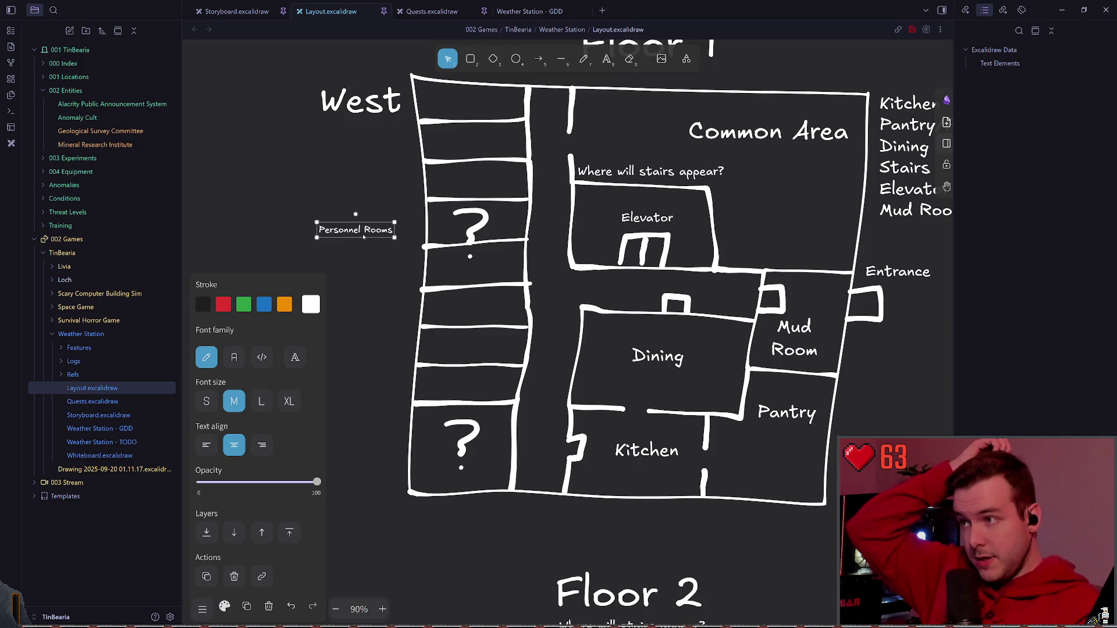
pyautogui.moveTo(394, 236); pyautogui.dragTo(417, 253)
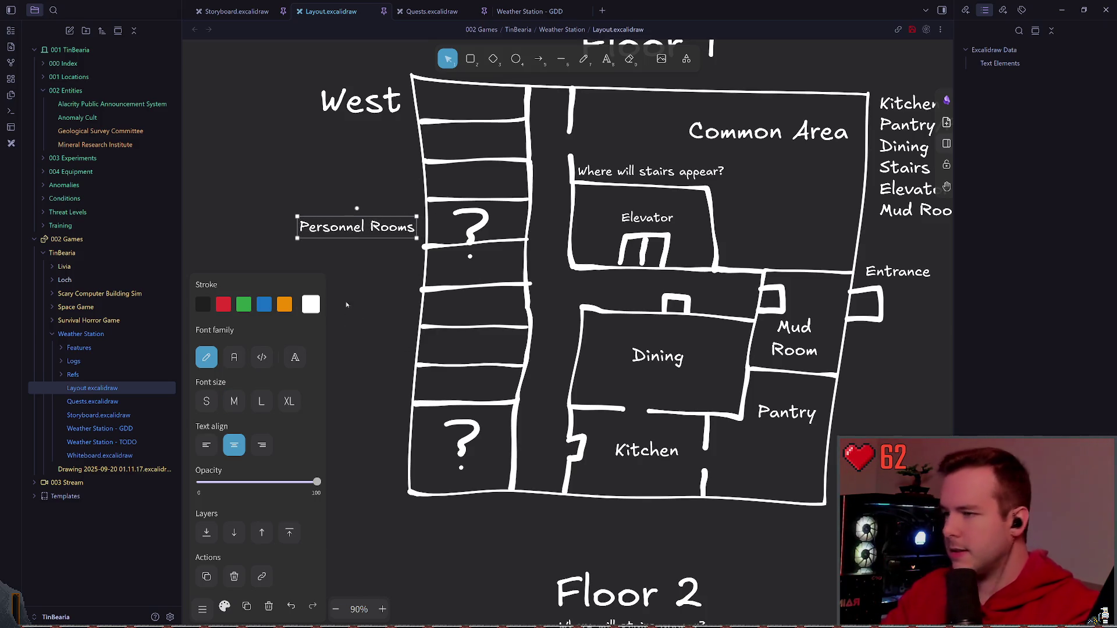
pyautogui.hotkey('ctrl', 's')
pyautogui.scroll(3, 583, 262)
pyautogui.scroll(3, 583, 262)
pyautogui.click(582, 58)
pyautogui.scroll(5, 514, 210)
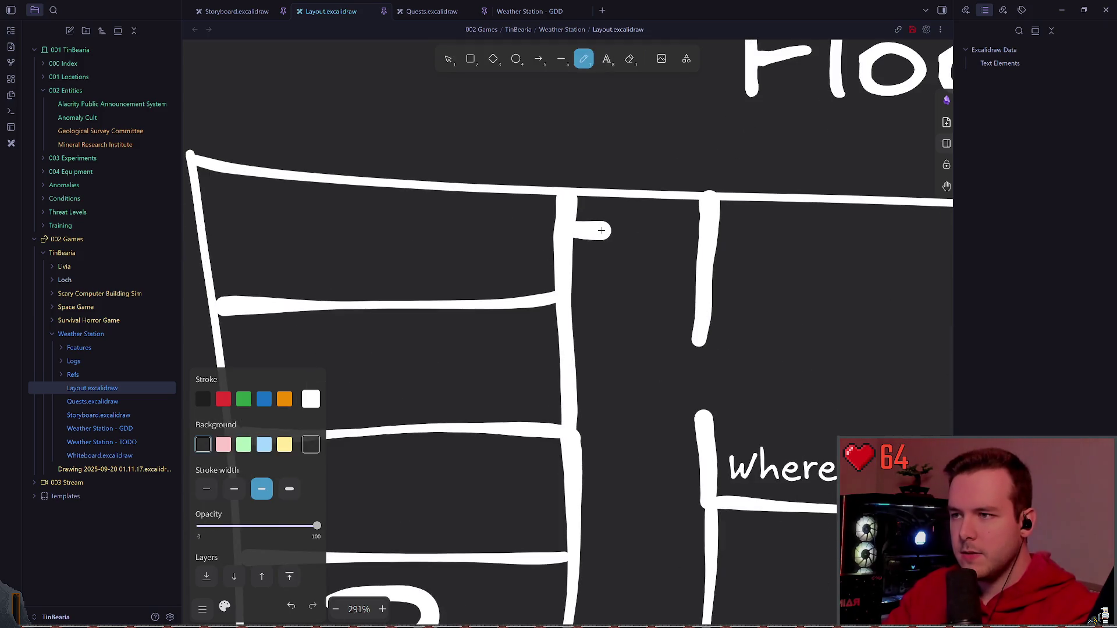
pyautogui.moveTo(577, 227); pyautogui.dragTo(576, 273)
pyautogui.moveTo(626, 393); pyautogui.dragTo(615, 264)
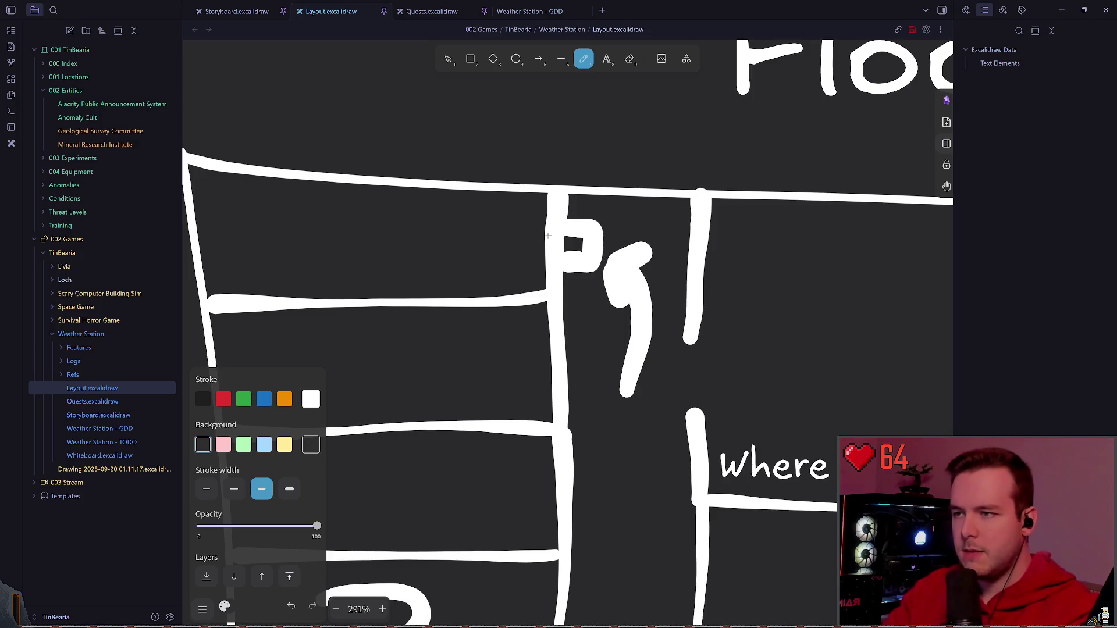
pyautogui.hscroll(-3, 572, 251)
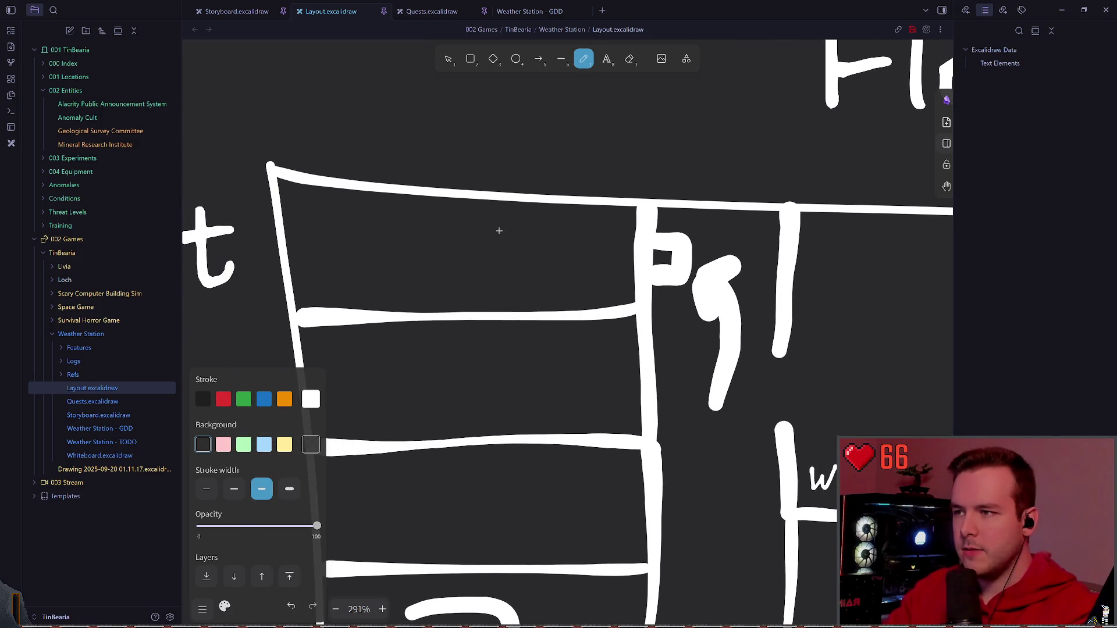
pyautogui.moveTo(504, 203); pyautogui.dragTo(611, 198)
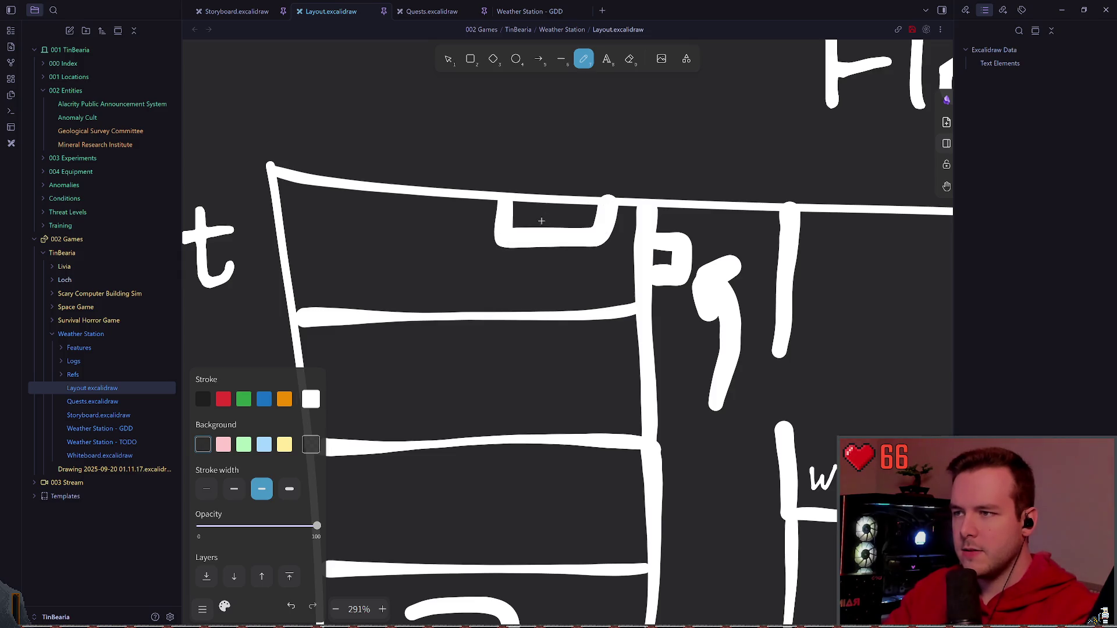
pyautogui.hscroll(-2, 540, 221)
pyautogui.moveTo(339, 226); pyautogui.dragTo(524, 196)
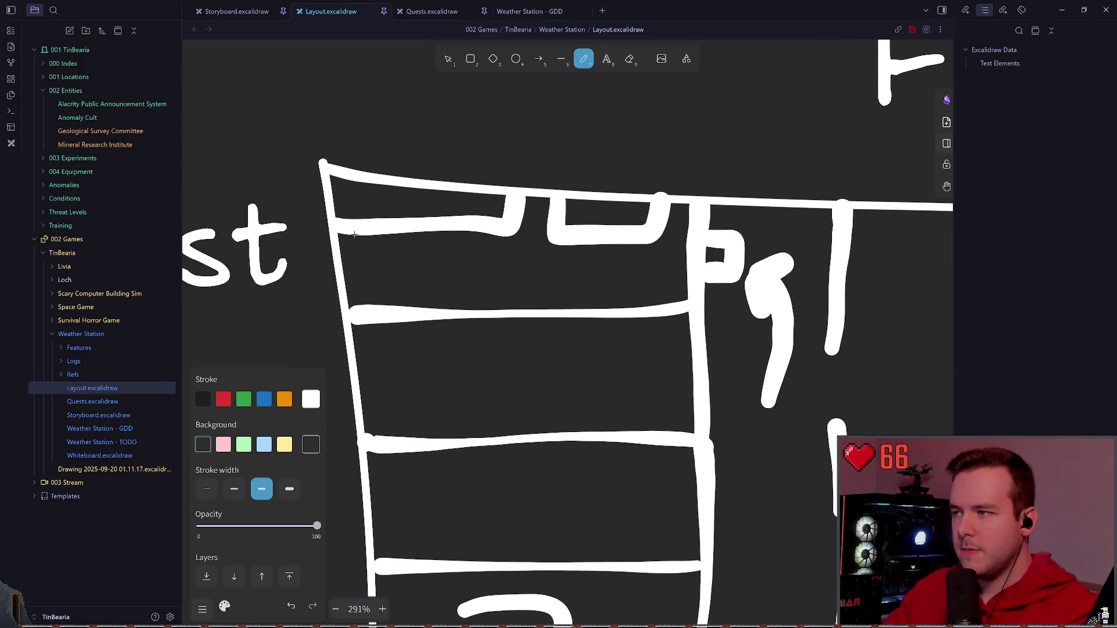
pyautogui.scroll(-1, 491, 265)
pyautogui.moveTo(385, 261)
pyautogui.mouseDown()
pyautogui.moveTo(531, 287)
pyautogui.moveTo(702, 281)
pyautogui.mouseUp()
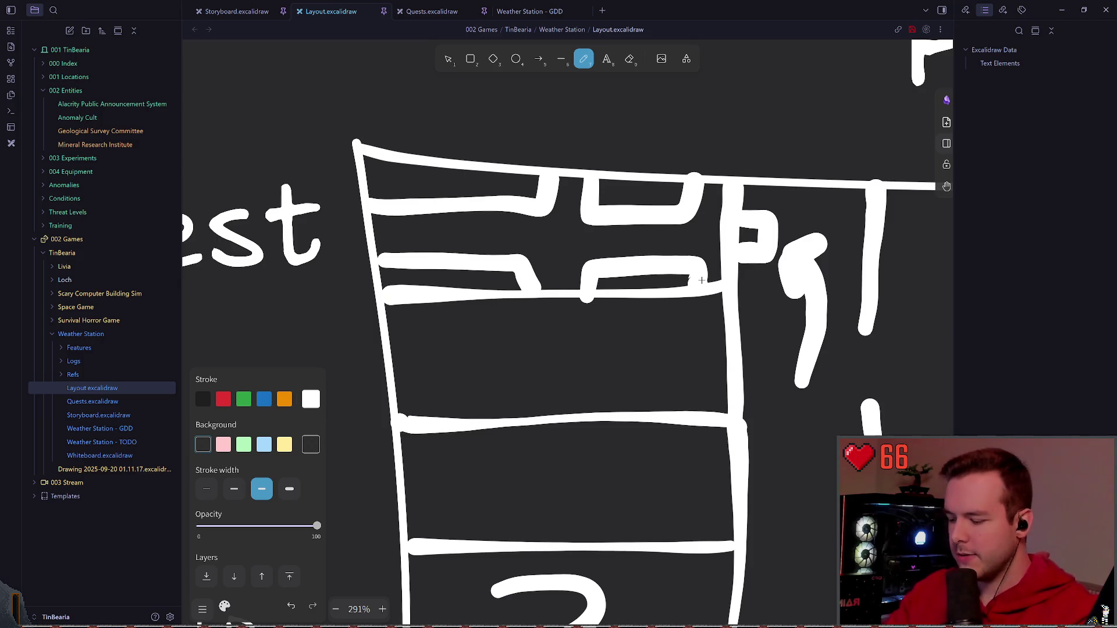
pyautogui.hotkey('ctrl', 'z')
pyautogui.hotkey('ctrl', 'z')
pyautogui.hotkey('ctrl', 'z')
pyautogui.hotkey('ctrl', 'z')
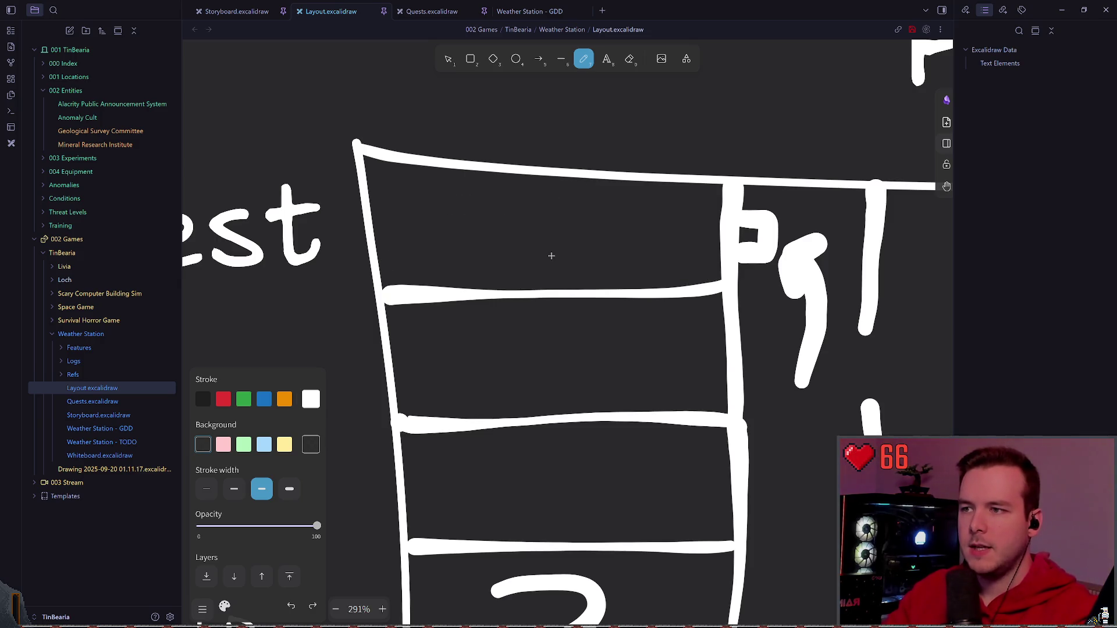
pyautogui.moveTo(374, 210); pyautogui.dragTo(366, 258)
pyautogui.hotkey('ctrl', 'z')
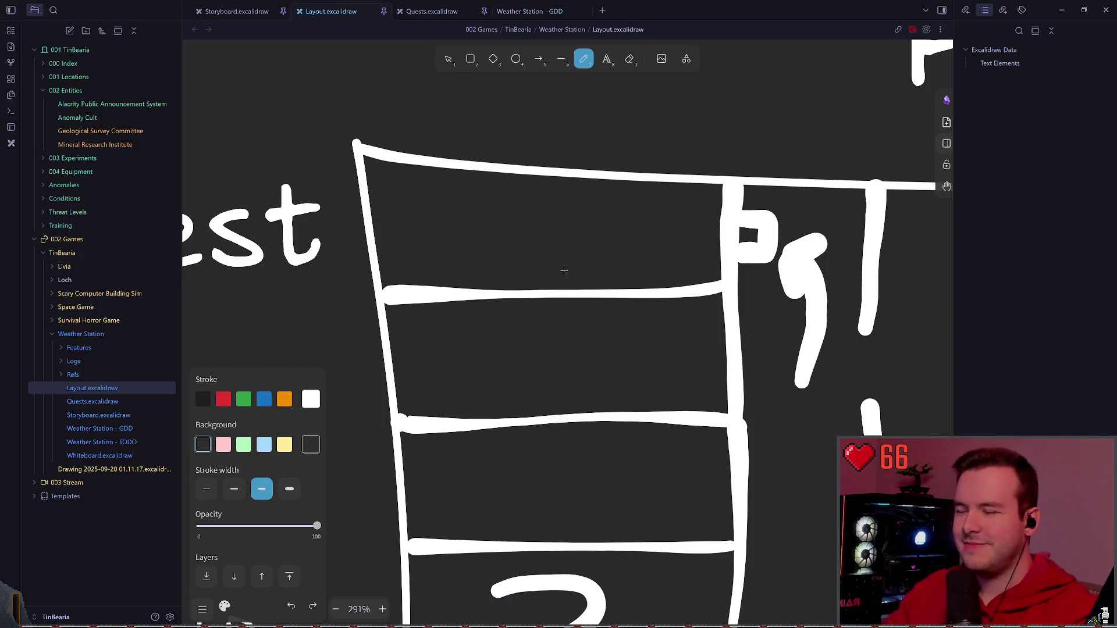
pyautogui.hotkey('ctrl', 'z')
pyautogui.hotkey('ctrl', 'z')
pyautogui.scroll(-5, 451, 247)
pyautogui.scroll(-5, 463, 263)
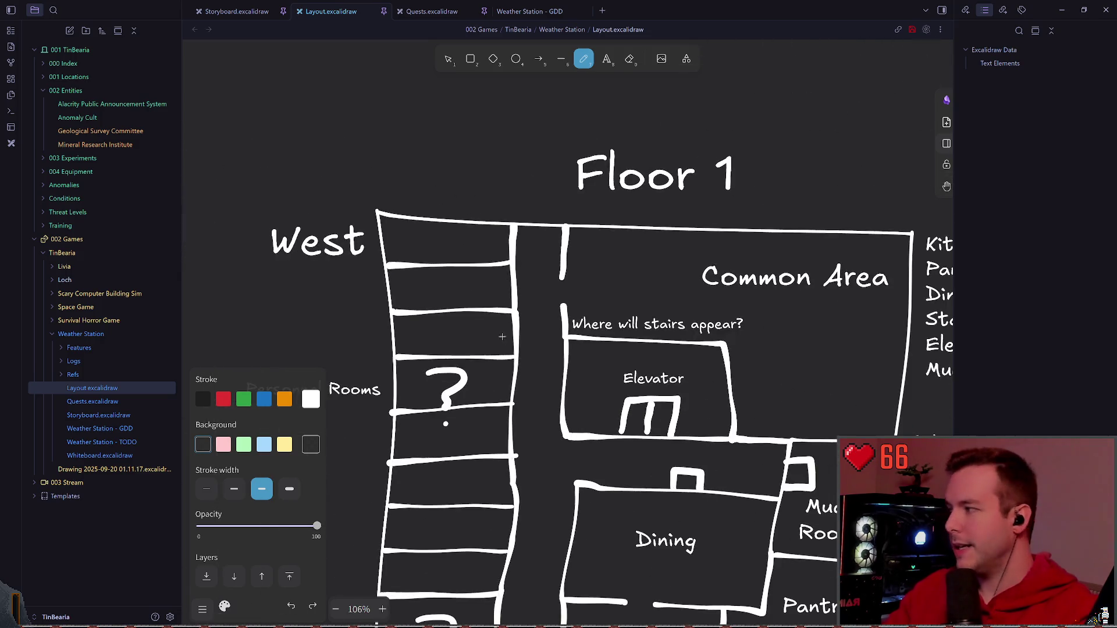
pyautogui.scroll(-3, 468, 280)
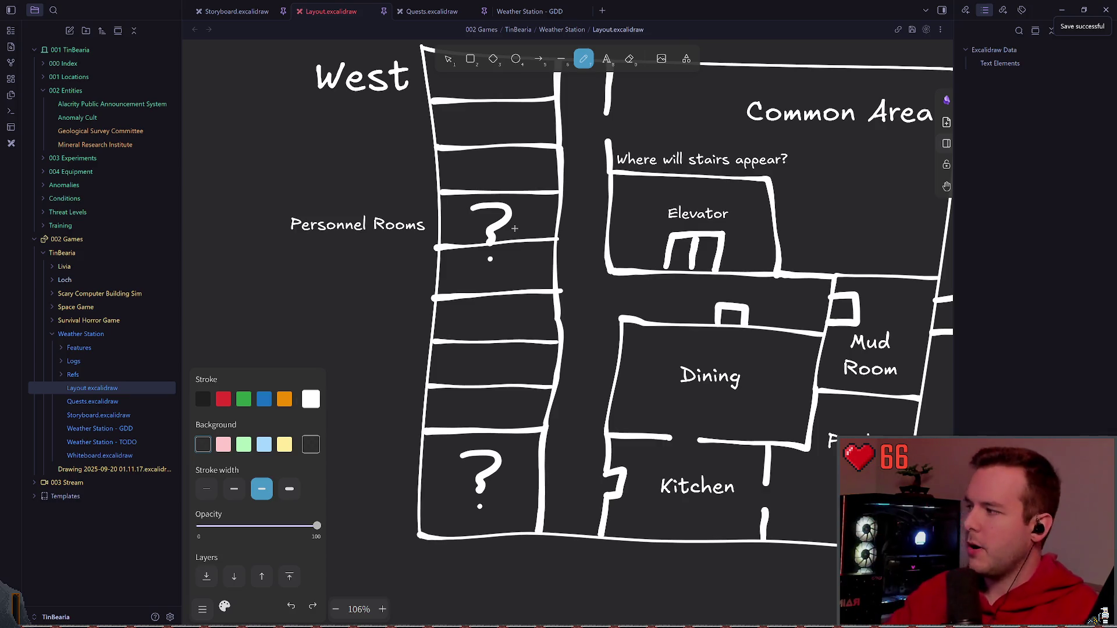
pyautogui.scroll(-1, 575, 161)
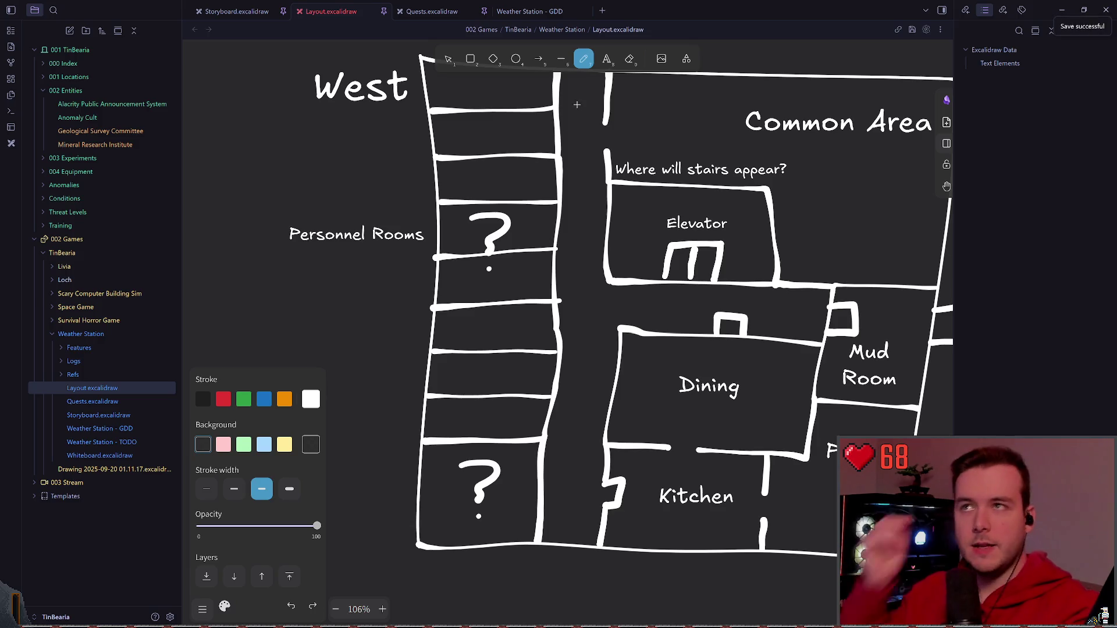
pyautogui.scroll(-2, 508, 199)
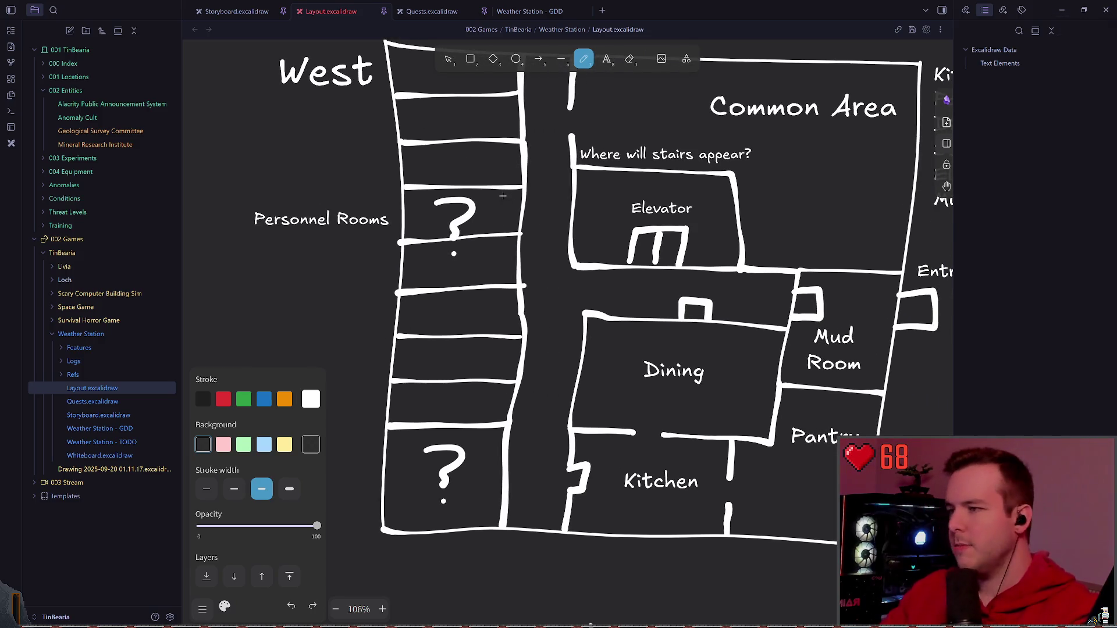
pyautogui.scroll(-2, 489, 192)
# - Start a note below Personnel Rooms asking bunk beds or one room per person, fixing typos
pyautogui.hotkey('ctrl', 's')
pyautogui.scroll(4, 441, 186)
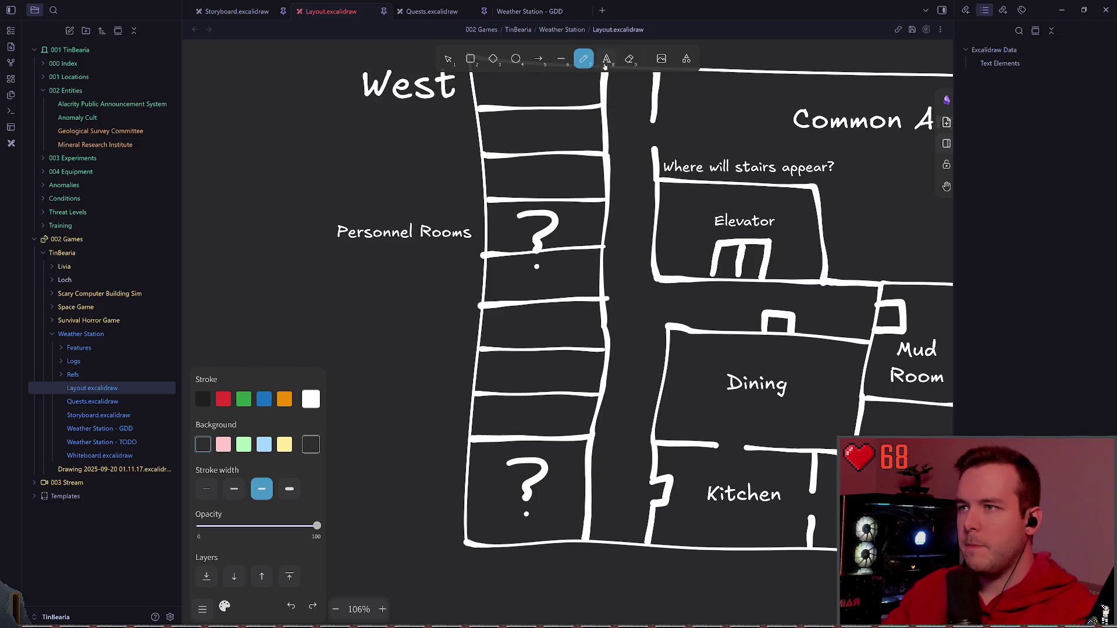
pyautogui.click(606, 59)
pyautogui.scroll(-2, 540, 262)
pyautogui.click(481, 233)
pyautogui.write('Bunk Bed')
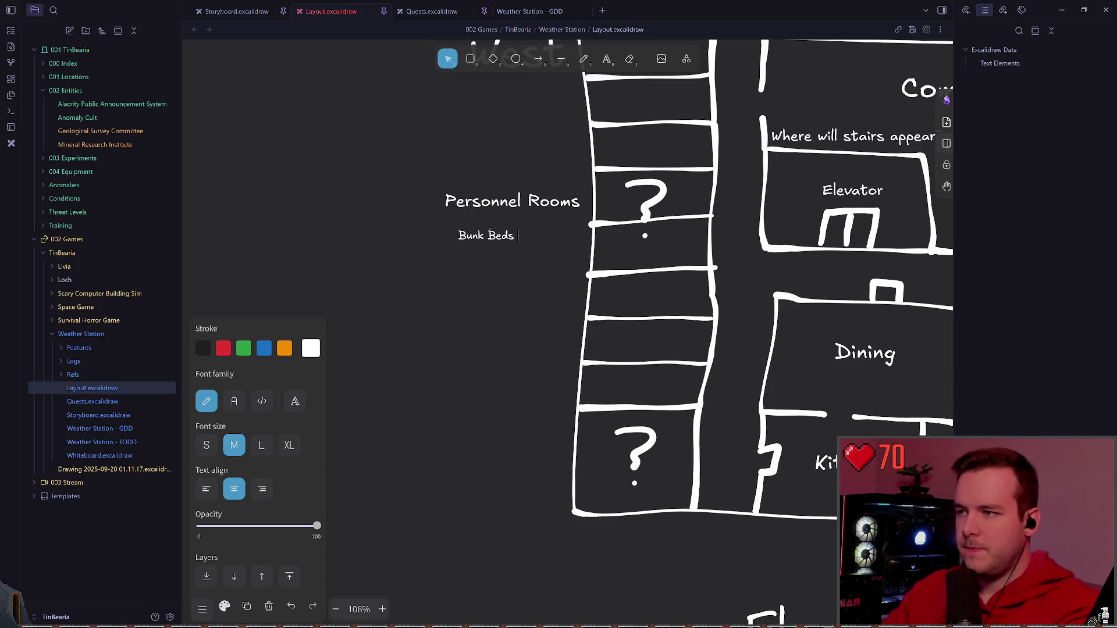
pyautogui.write('singl')
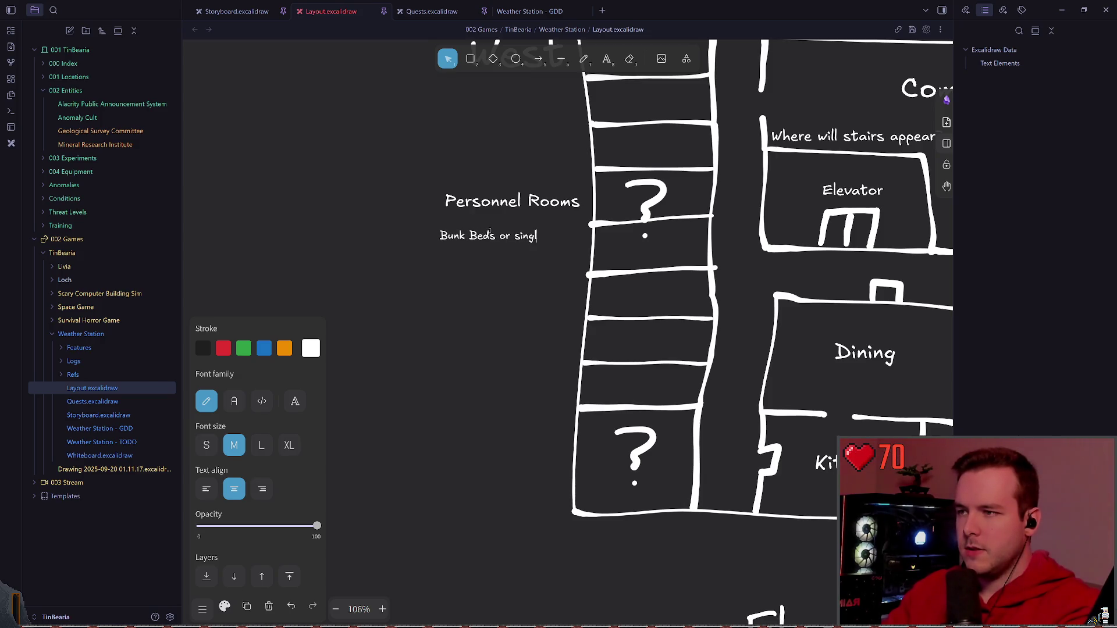
pyautogui.press('BackSpace')
pyautogui.press('BackSpace')
pyautogui.press('BackSpace')
pyautogui.press('BackSpace')
pyautogui.press('BackSpace')
pyautogui.press('BackSpace')
pyautogui.press('BackSpace')
pyautogui.press('BackSpace')
pyautogui.press('BackSpace')
pyautogui.write('r single bed')
pyautogui.press('BackSpace')
pyautogui.press('BackSpace')
pyautogui.press('BackSpace')
pyautogui.press('BackSpace')
pyautogui.press('BackSpace')
pyautogui.press('BackSpace')
pyautogui.press('BackSpace')
pyautogui.press('BackSpace')
pyautogui.write('oine')
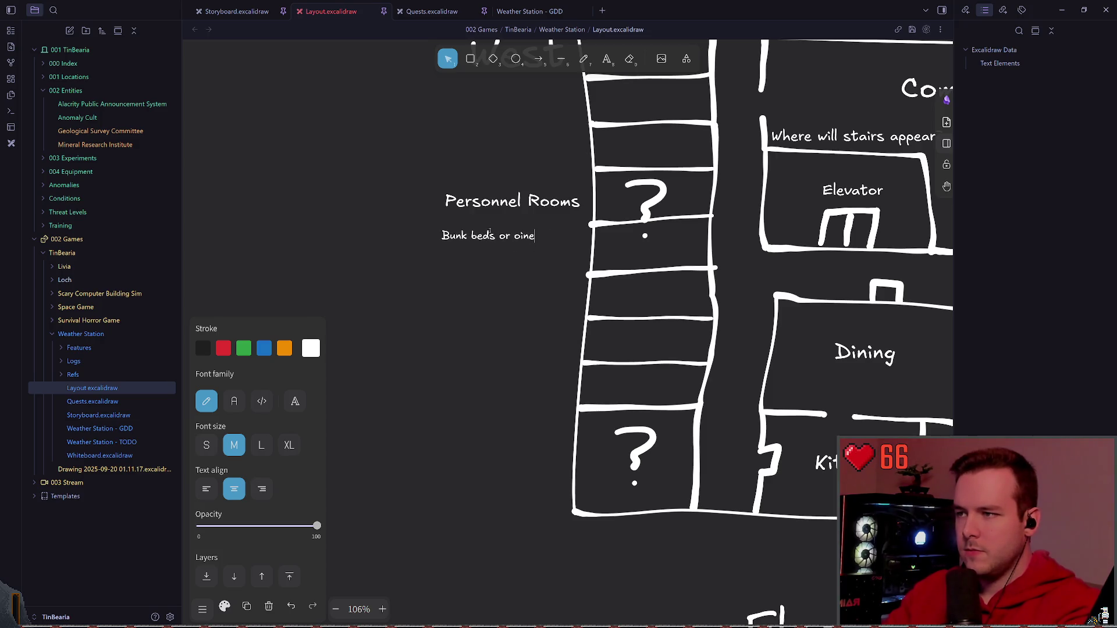
pyautogui.write(' one room per persno')
pyautogui.press('BackSpace')
pyautogui.press('BackSpace')
pyautogui.press('BackSpace')
pyautogui.write('rson>?')
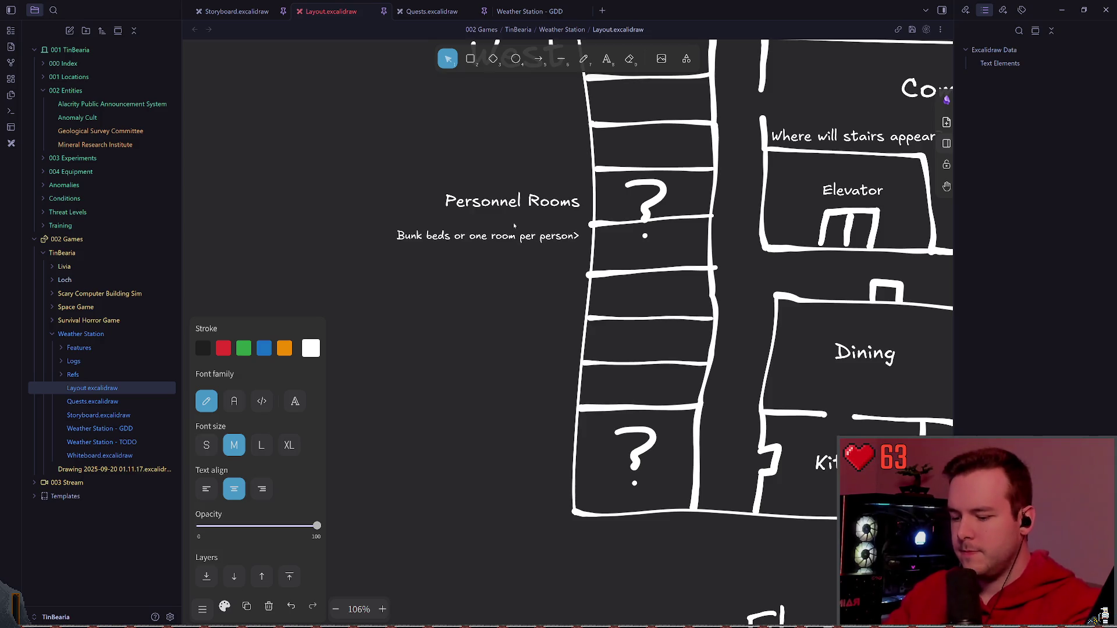
pyautogui.press('Escape')
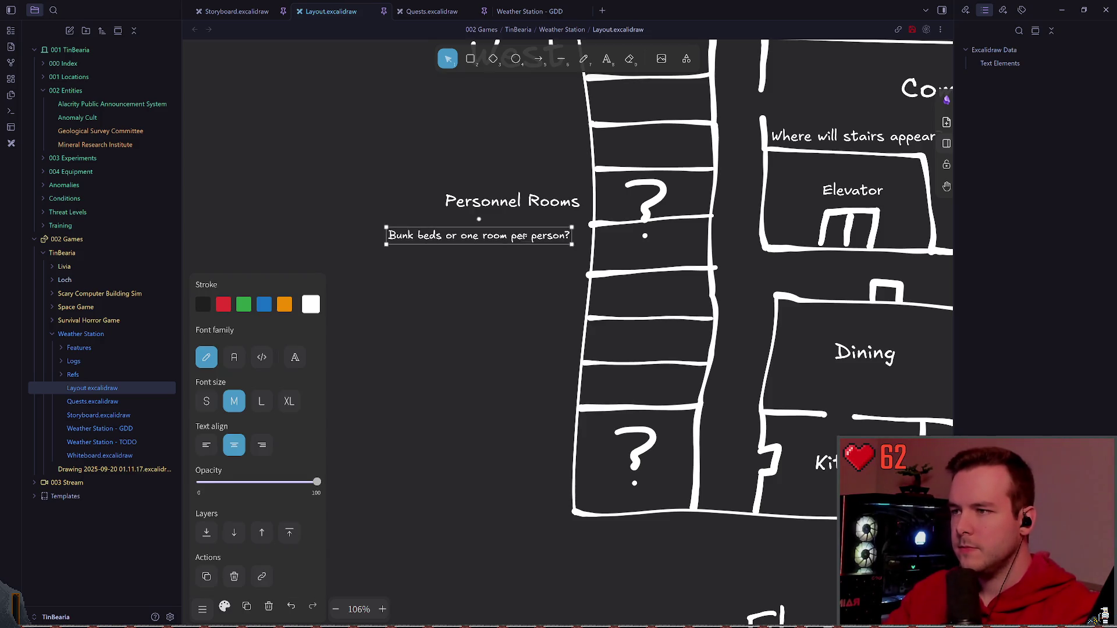
# - Add a second line to the note asking what the space should be
pyautogui.press('Return')
pyautogui.press('Escape')
pyautogui.press('Return')
pyautogui.press('End')
pyautogui.press('Return')
pyautogui.write('if ')
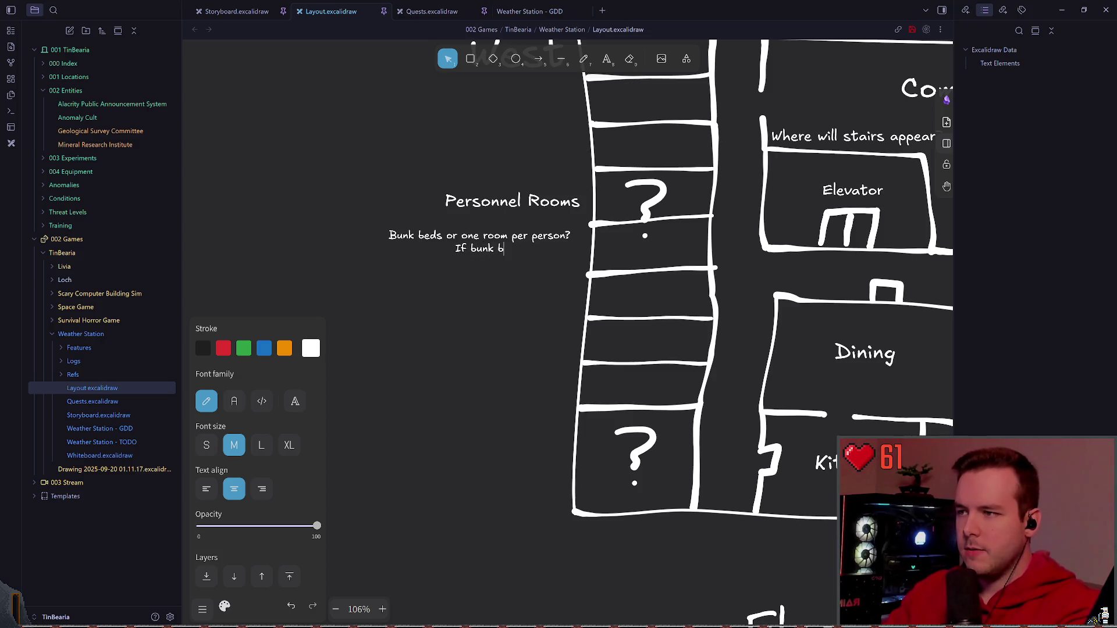
pyautogui.write('hat shoul')
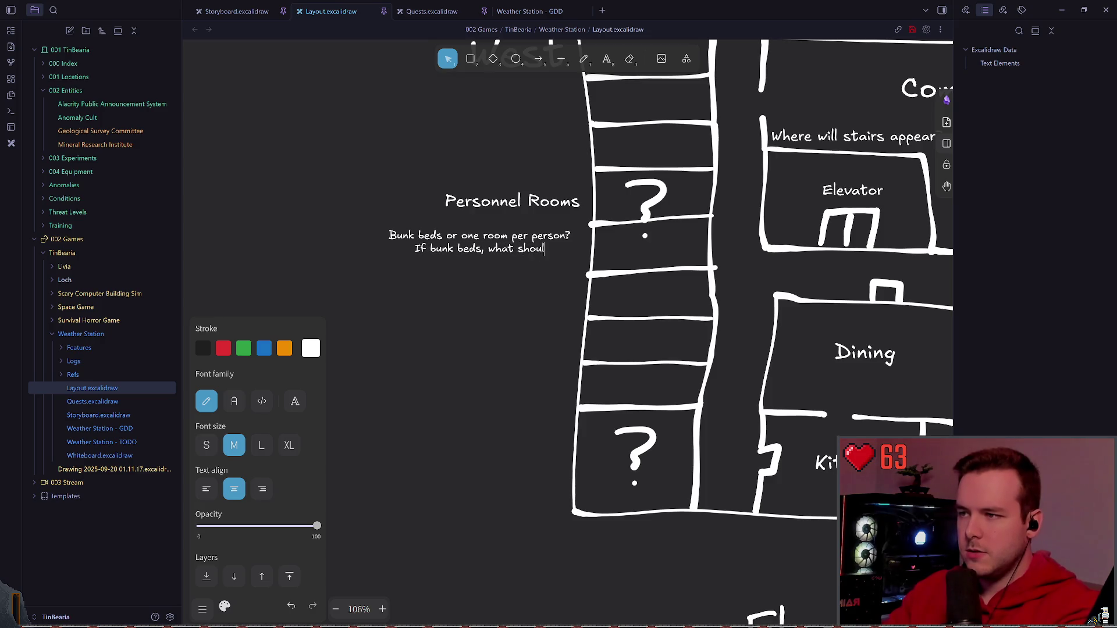
pyautogui.write('d this space be>')
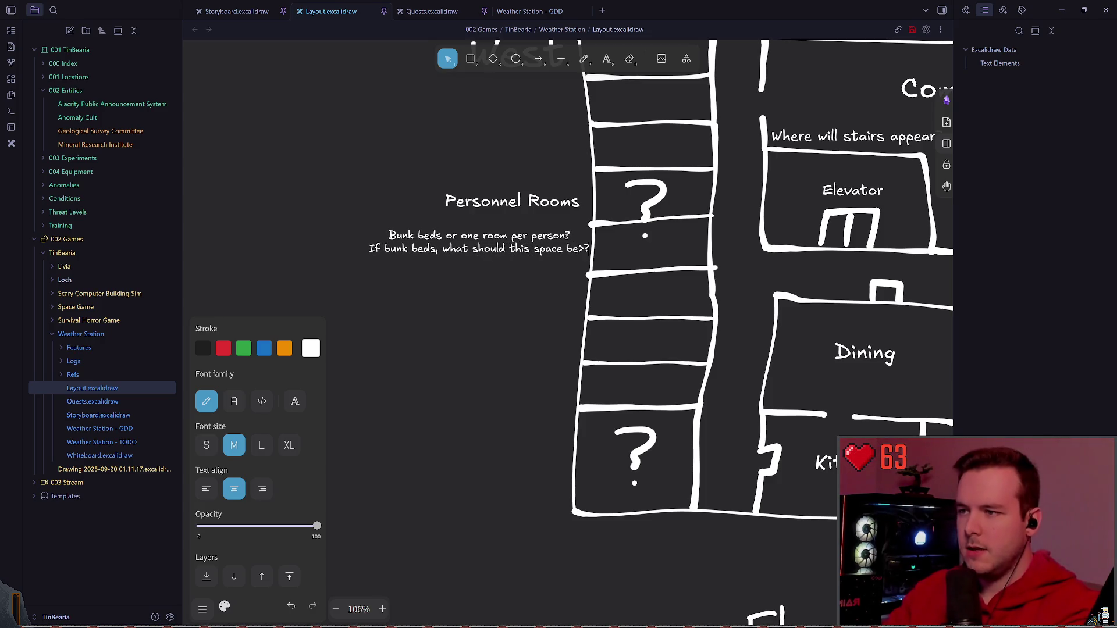
pyautogui.write('?')
pyautogui.press('Escape')
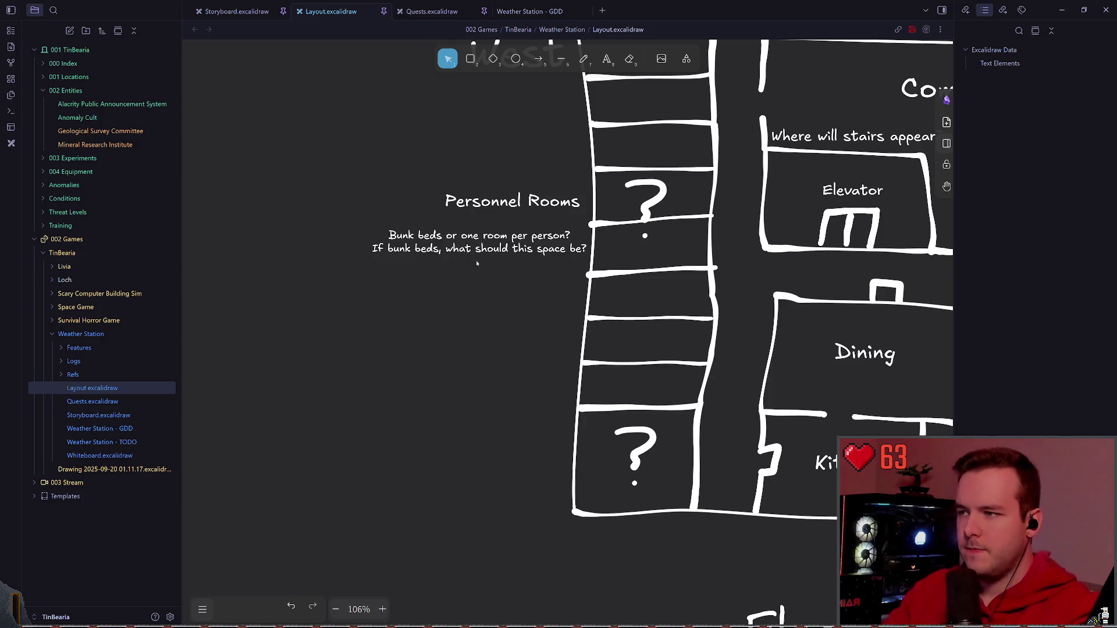
# - Left-align the two-line note's text
pyautogui.click(472, 245)
pyautogui.hotkey('ctrl', 'shift', 'l')
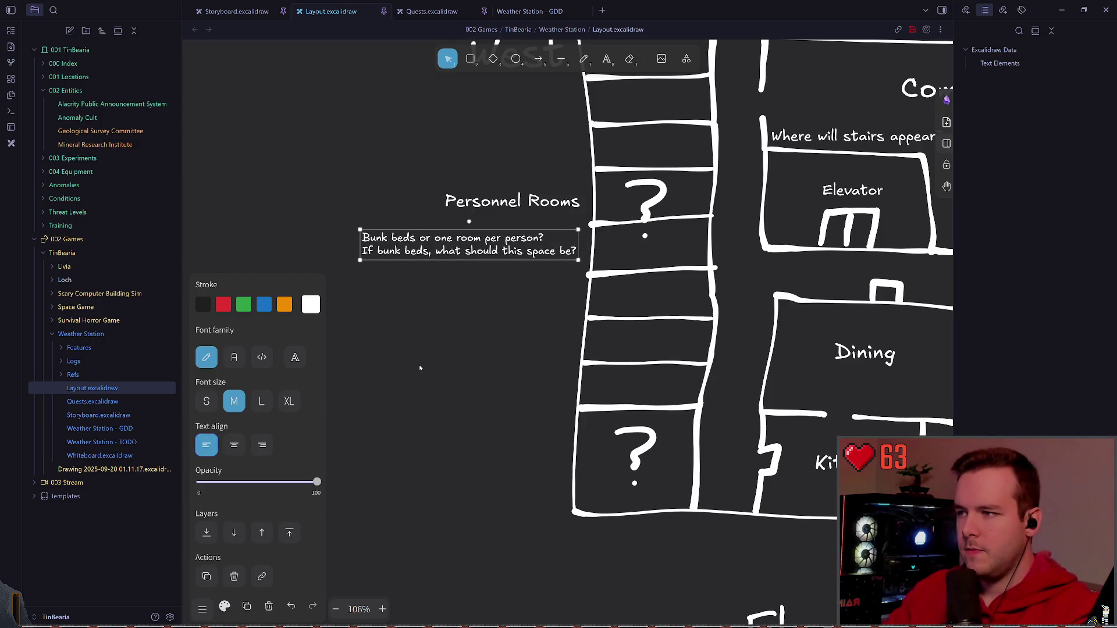
pyautogui.click(473, 309)
pyautogui.scroll(-2, 473, 310)
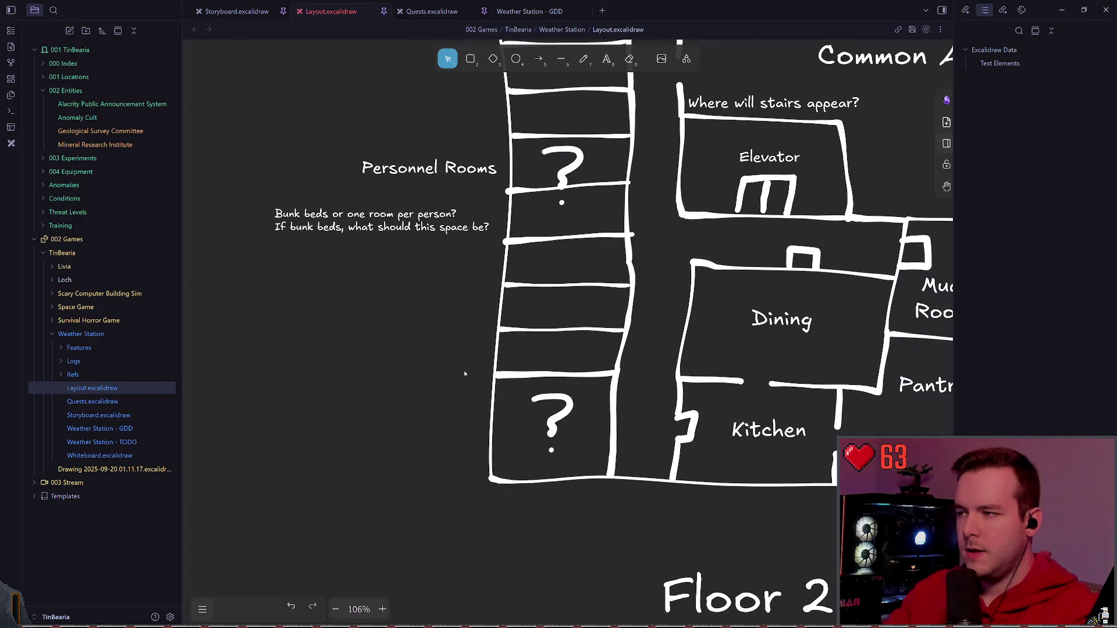
pyautogui.scroll(-1, 465, 373)
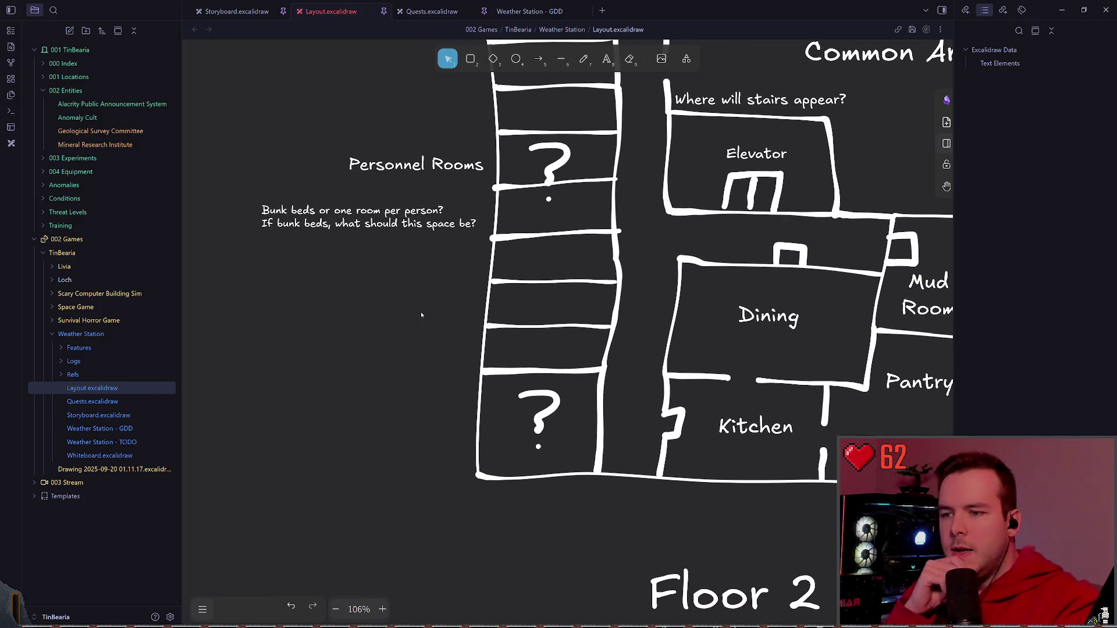
pyautogui.scroll(1, 421, 315)
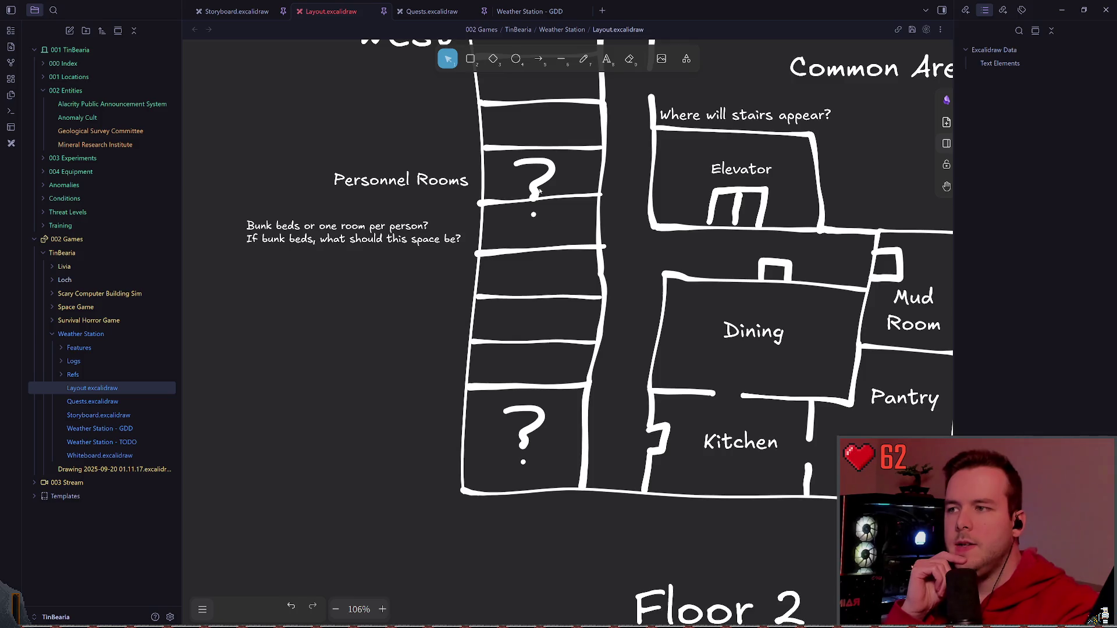
# - Delete the upper question mark and its leftover dot from the personnel rooms
pyautogui.click(538, 184)
pyautogui.press('Delete')
pyautogui.click(533, 214)
pyautogui.press('Delete')
pyautogui.scroll(-1, 636, 142)
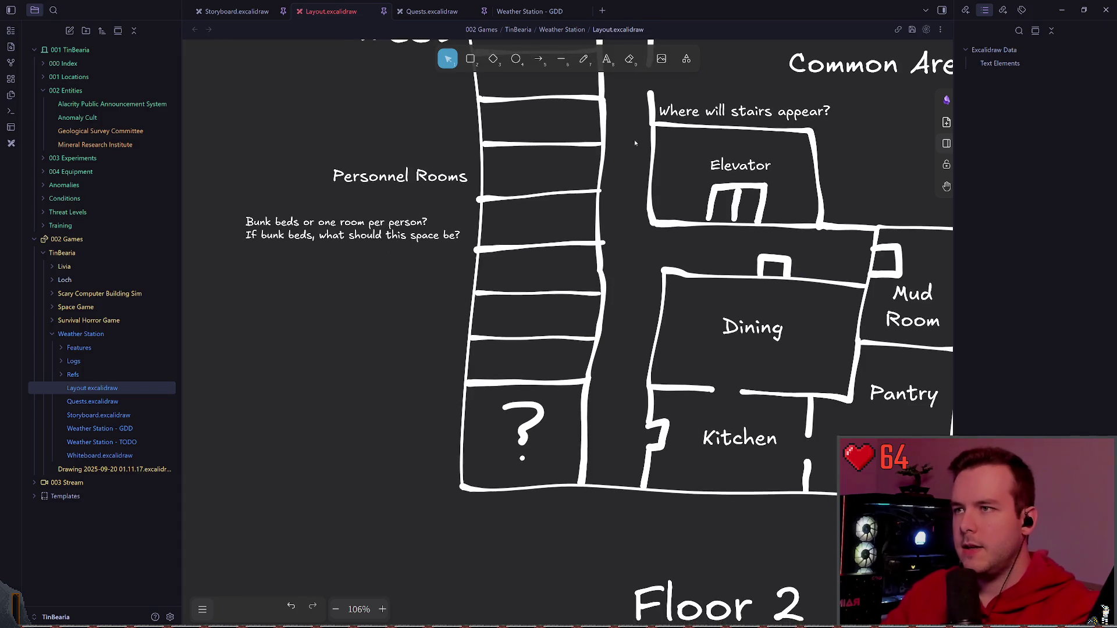
pyautogui.press('p')
pyautogui.moveTo(490, 402); pyautogui.dragTo(559, 437)
pyautogui.hotkey('ctrl', 'z')
pyautogui.scroll(-2, 433, 307)
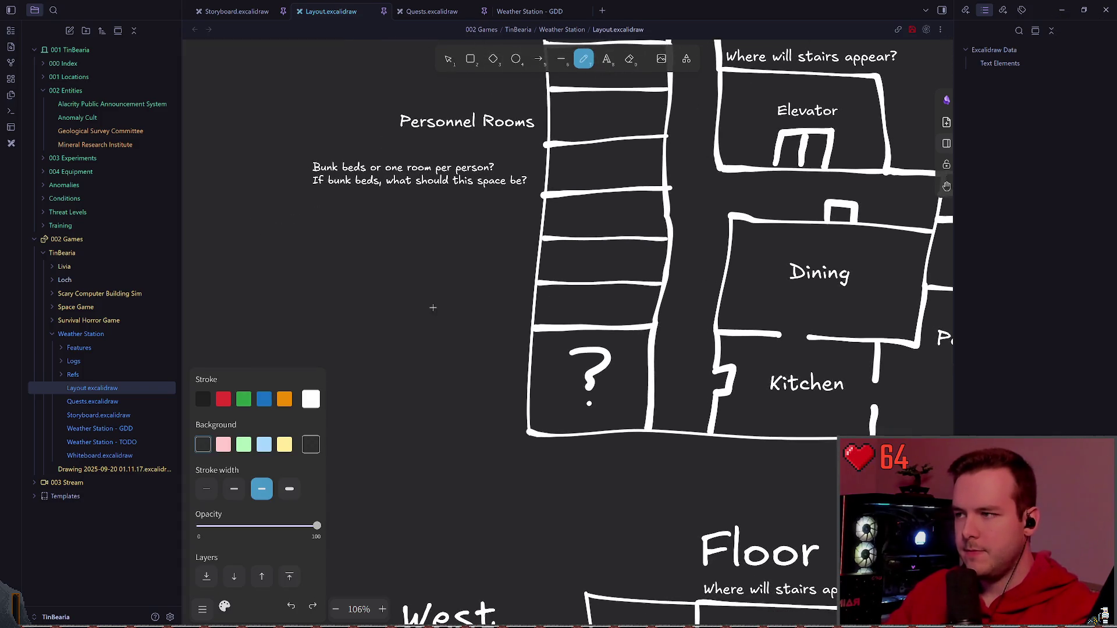
# - Label the lower question-mark room 'Bathroom 1?' and save the layout
pyautogui.press('t')
pyautogui.click(422, 399)
pyautogui.write('Ba')
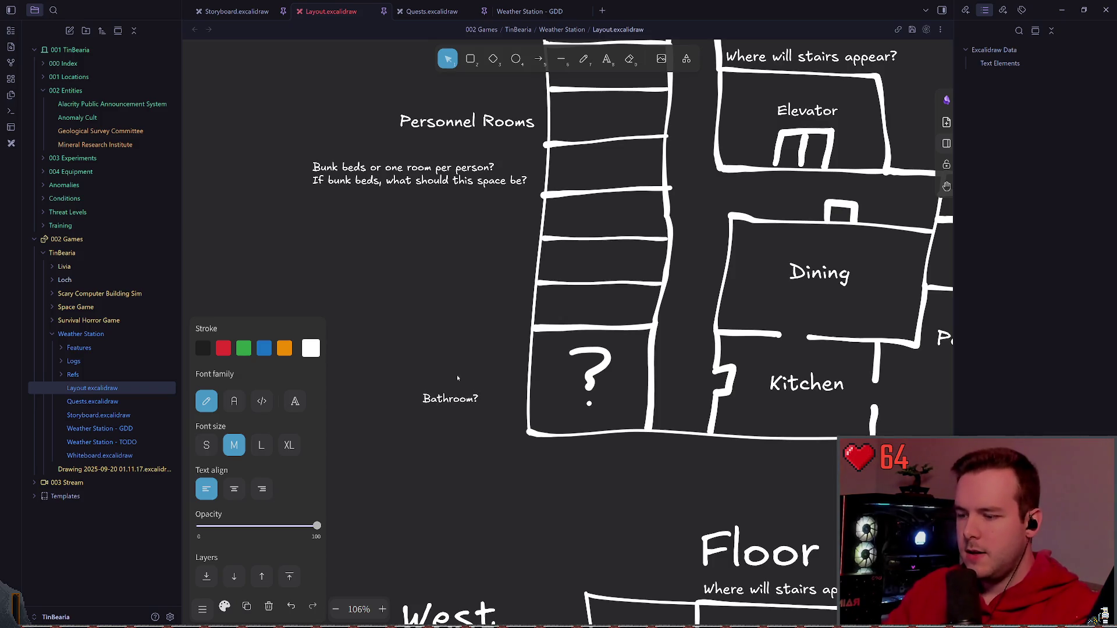
pyautogui.write('1')
pyautogui.press('Escape')
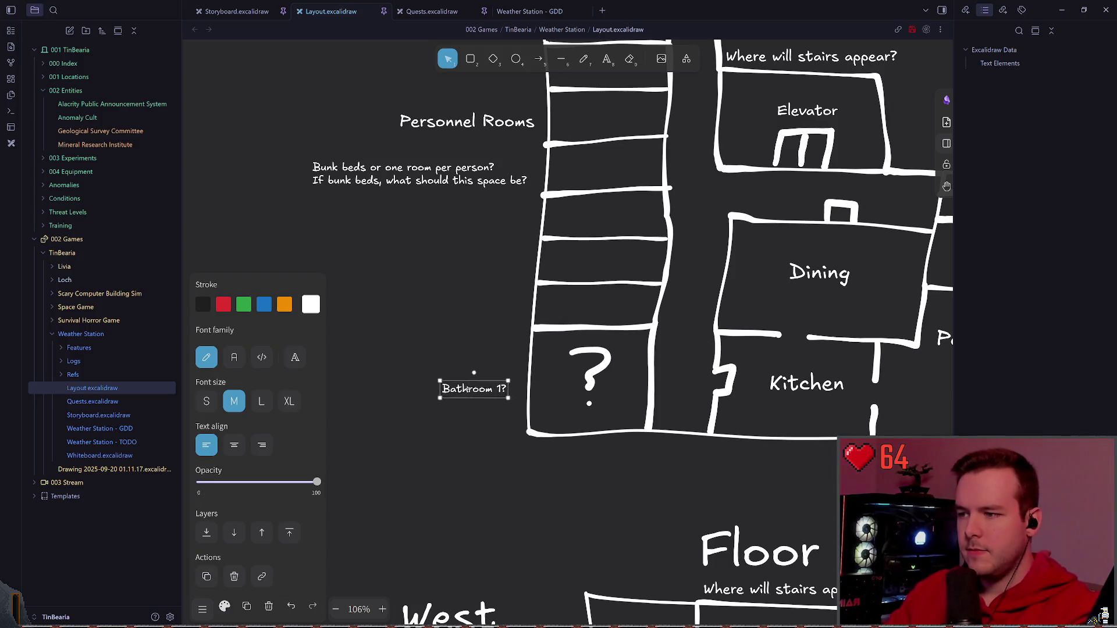
pyautogui.press('Escape')
pyautogui.hotkey('ctrl', 's')
pyautogui.scroll(-3, 453, 379)
pyautogui.scroll(3, 548, 296)
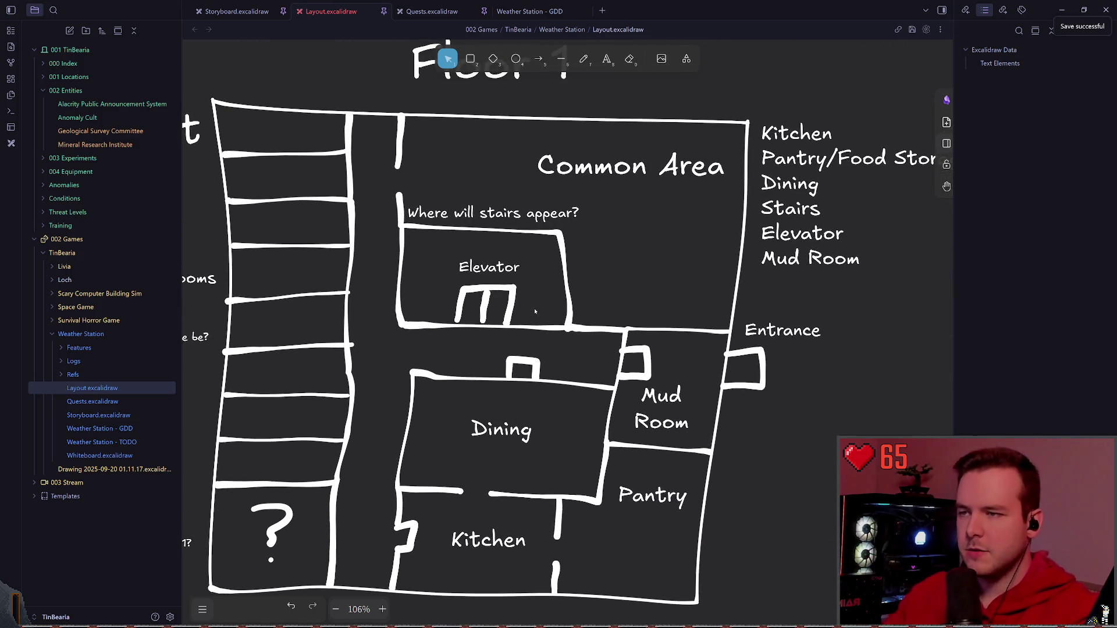
pyautogui.scroll(-4, 542, 190)
pyautogui.scroll(-5, 542, 261)
pyautogui.scroll(3, 541, 263)
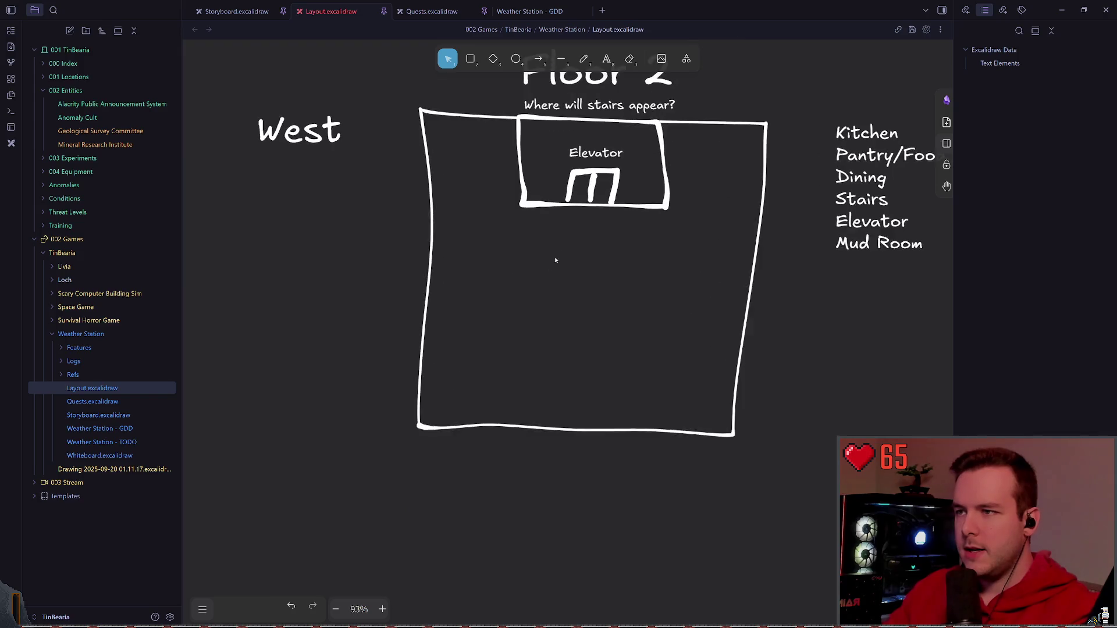
# - On Floor 2, sketch a wall line from the elevator's corner with the Pen, then undo it
pyautogui.click(584, 59)
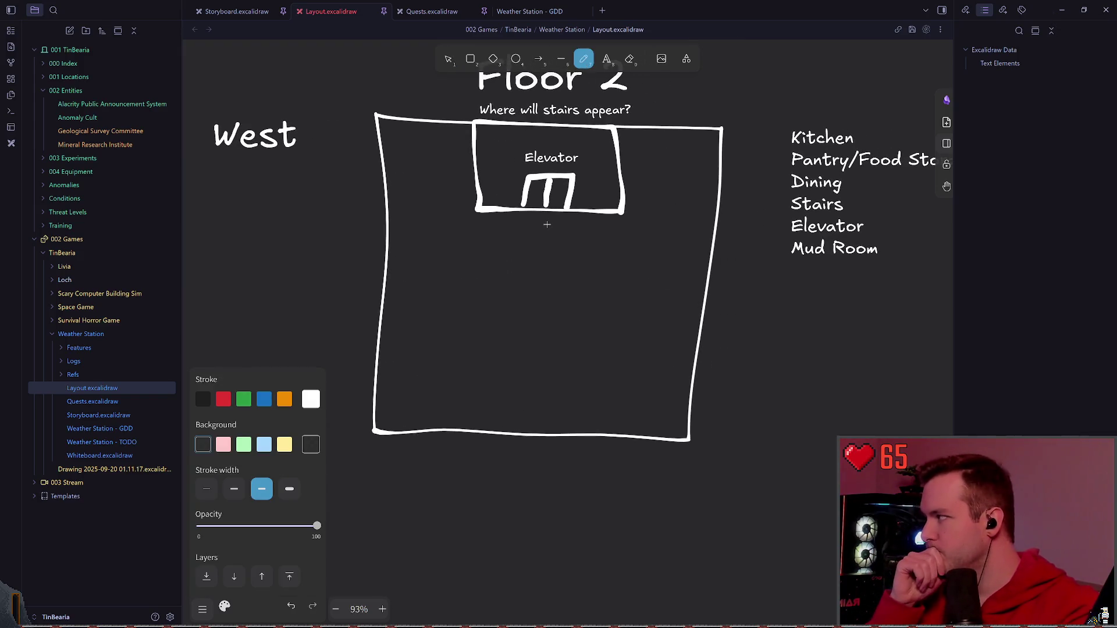
pyautogui.scroll(-1, 549, 224)
pyautogui.scroll(3, 518, 290)
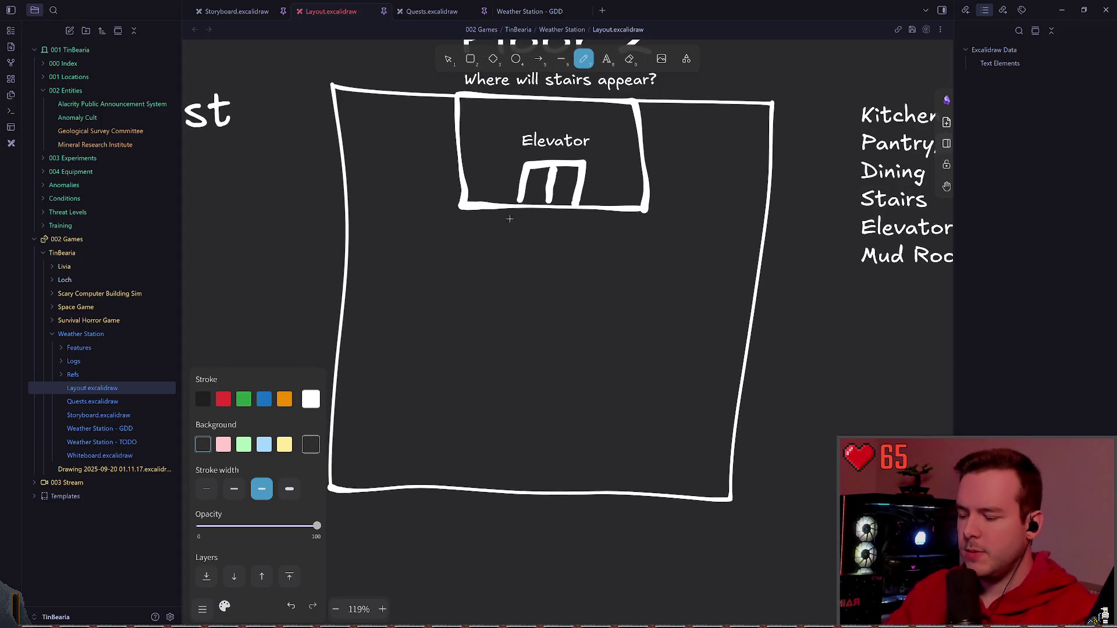
pyautogui.scroll(2, 519, 290)
pyautogui.hscroll(-1, 493, 246)
pyautogui.moveTo(490, 260); pyautogui.dragTo(395, 259)
pyautogui.hotkey('ctrl', 'z')
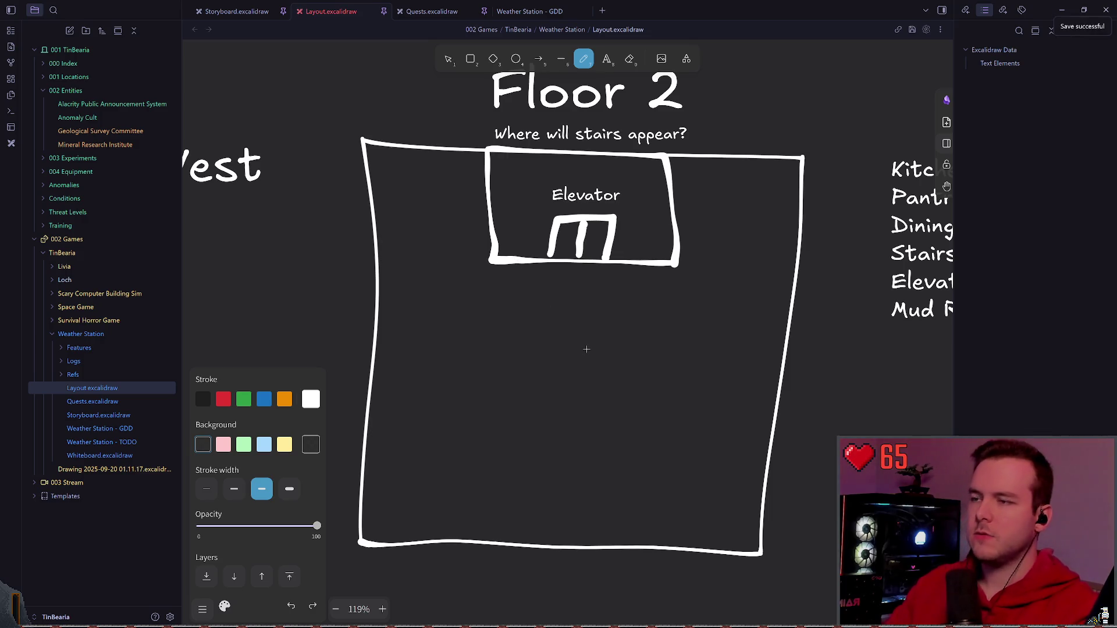
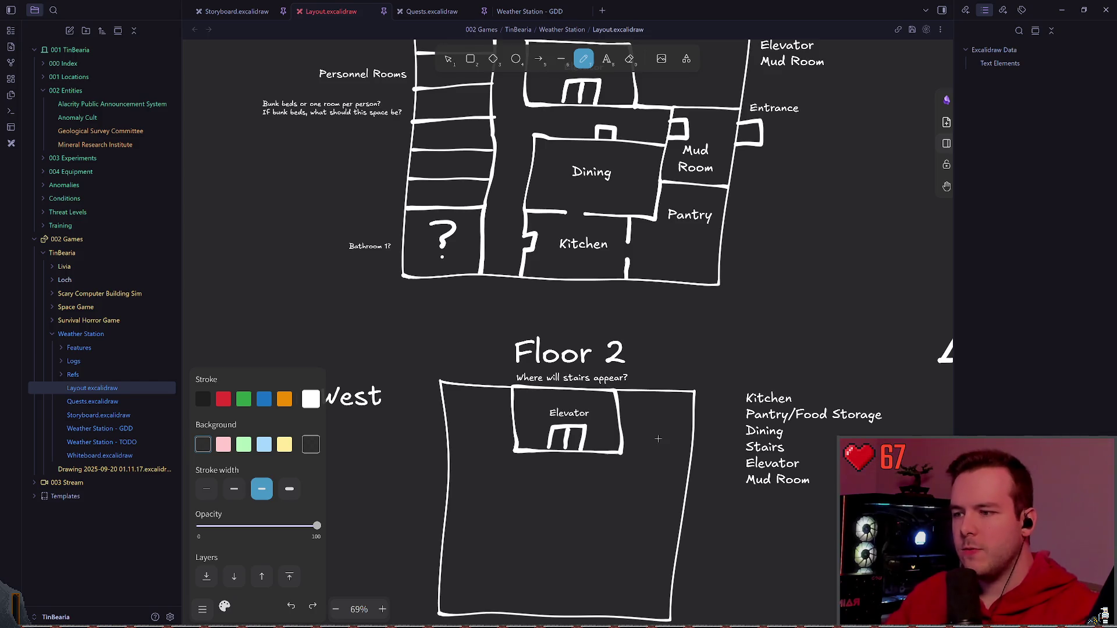
pyautogui.scroll(-2, 658, 438)
pyautogui.scroll(4, 658, 438)
pyautogui.scroll(4, 620, 326)
pyautogui.scroll(4, 621, 325)
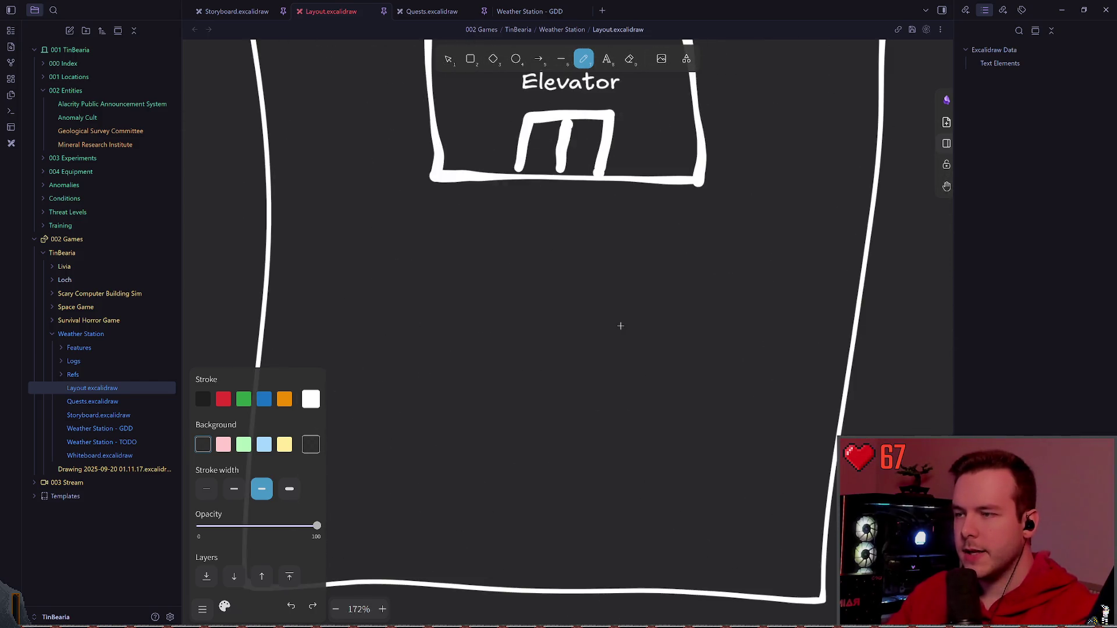
pyautogui.scroll(-4, 620, 326)
pyautogui.scroll(3, 559, 297)
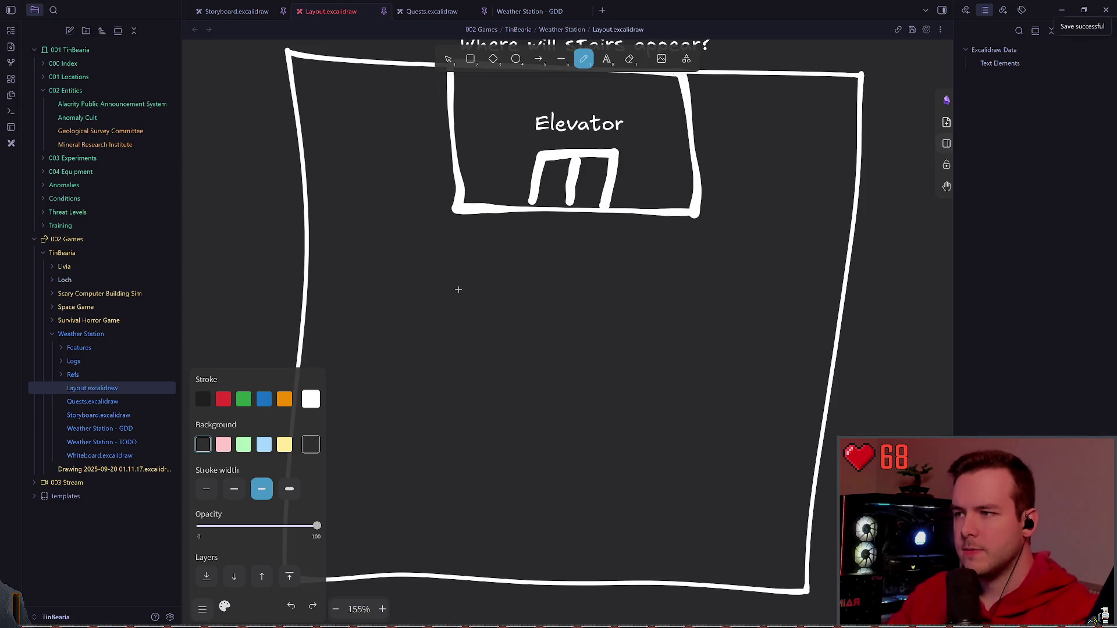
# - Draw a freehand horizontal line under the Floor 2 elevator, redoing the first attempt, then select the room list
pyautogui.moveTo(458, 281); pyautogui.dragTo(720, 272)
pyautogui.hotkey('ctrl', 'z')
pyautogui.moveTo(451, 279); pyautogui.dragTo(680, 278)
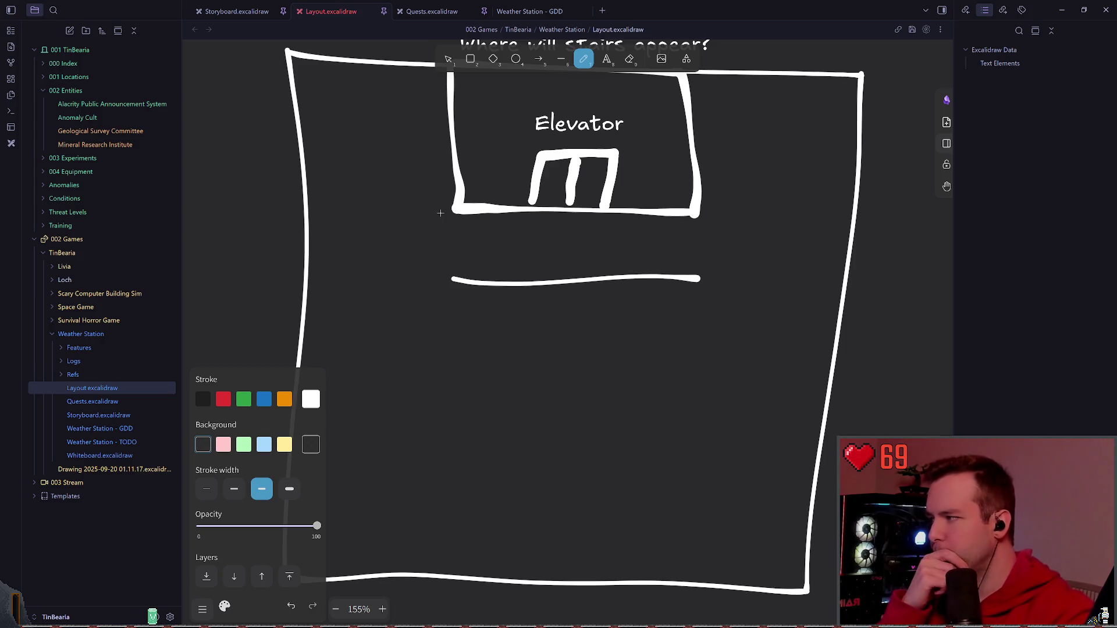
pyautogui.scroll(-5, 611, 263)
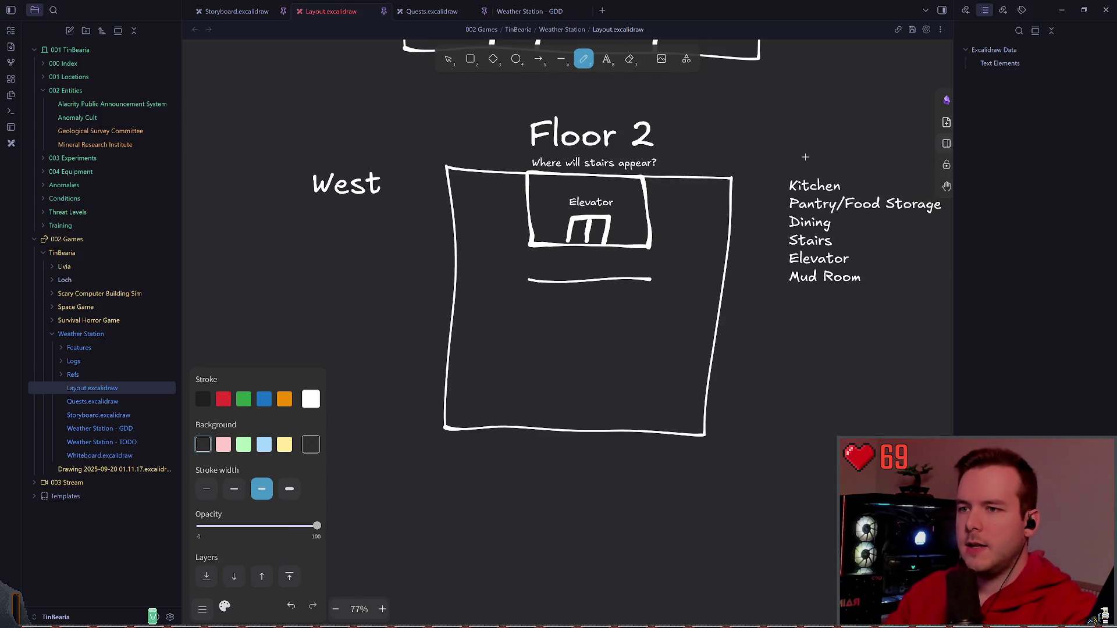
pyautogui.scroll(3, 805, 157)
pyautogui.press('v')
pyautogui.click(559, 259)
pyautogui.moveTo(561, 259); pyautogui.dragTo(566, 275)
pyautogui.scroll(-5, 613, 191)
pyautogui.scroll(8, 524, 262)
pyautogui.scroll(3, 524, 261)
pyautogui.scroll(2, 523, 262)
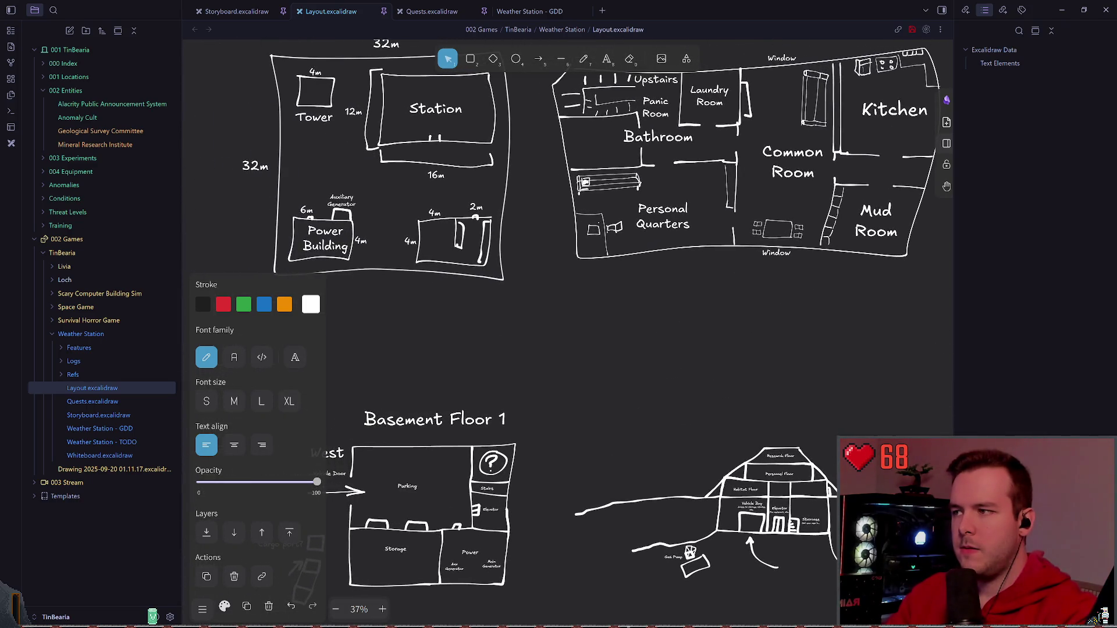
pyautogui.scroll(-3, 524, 262)
pyautogui.scroll(-3, 524, 262)
pyautogui.scroll(-3, 523, 261)
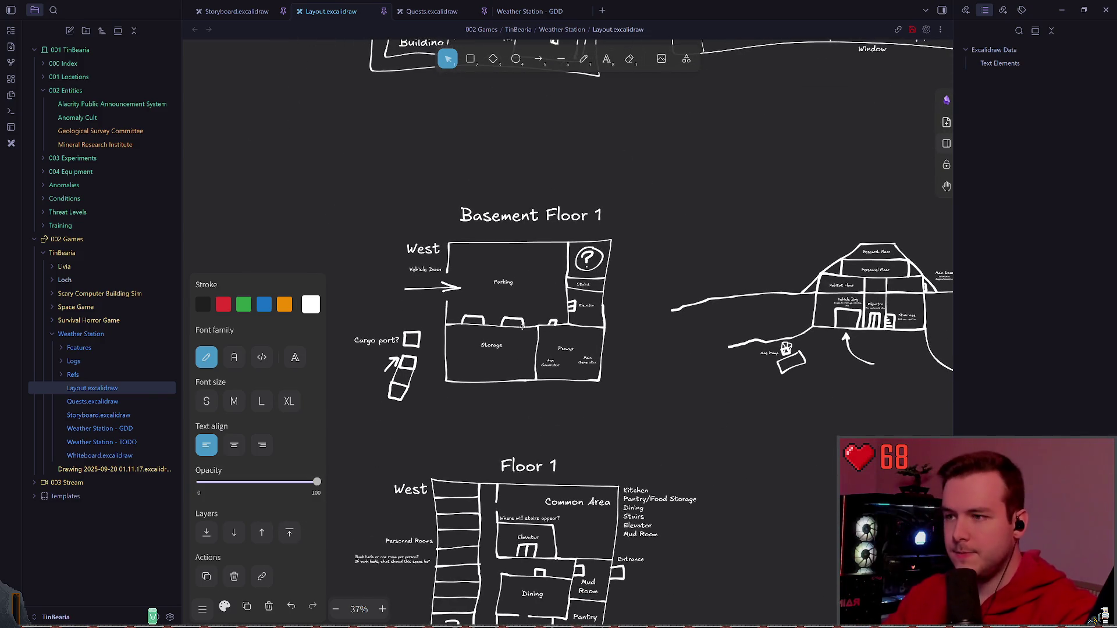
pyautogui.keyDown('ctrl'); pyautogui.scroll(4, 522, 326); pyautogui.keyUp('ctrl')
pyautogui.scroll(2, 541, 288)
pyautogui.scroll(2, 583, 273)
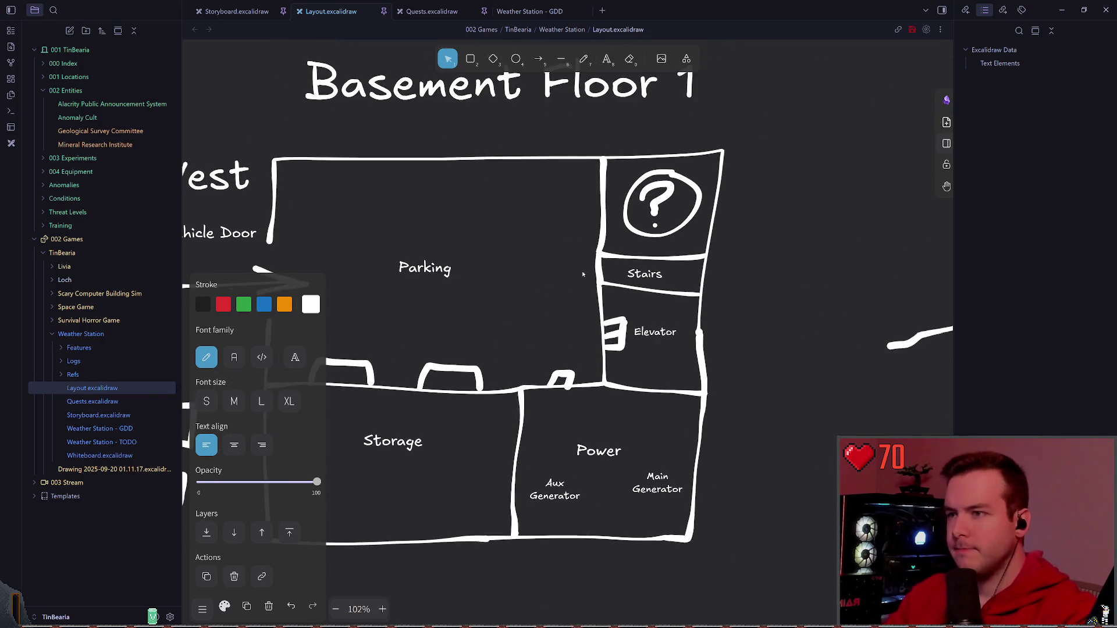
pyautogui.scroll(1, 583, 274)
pyautogui.click(639, 219)
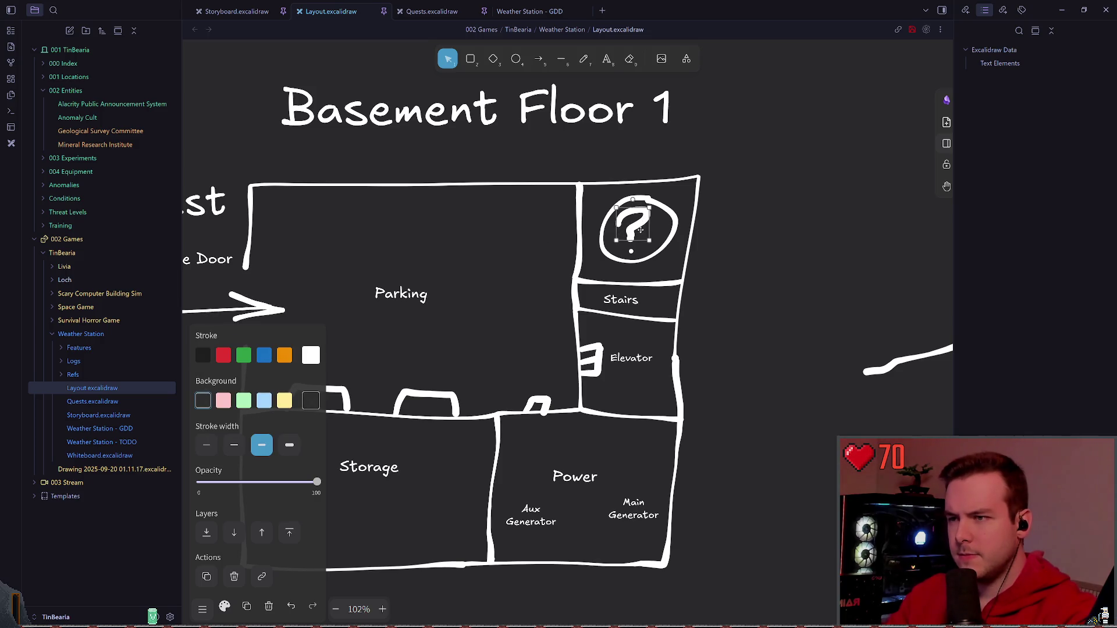
pyautogui.press('Escape')
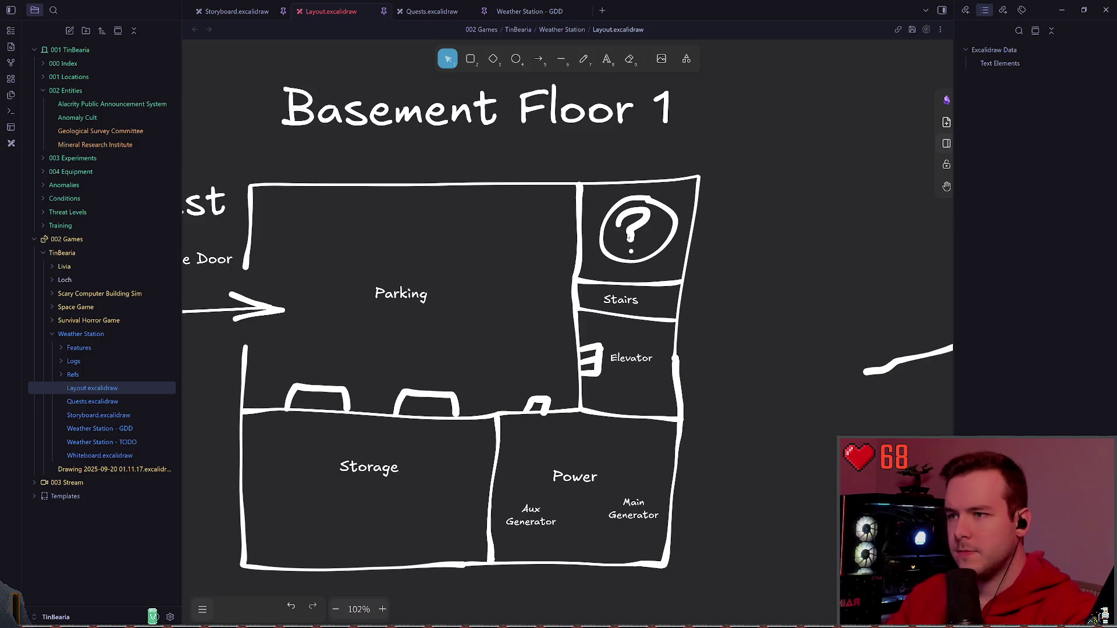
pyautogui.press('7')
pyautogui.moveTo(611, 183); pyautogui.dragTo(689, 263)
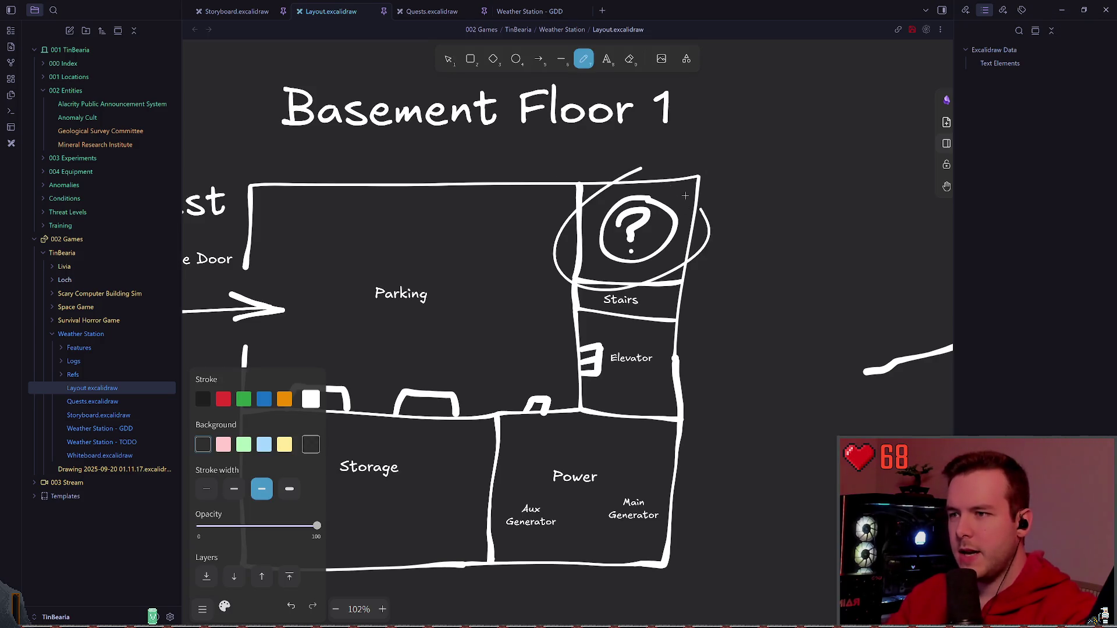
pyautogui.hotkey('ctrl', 'z')
pyautogui.scroll(-5, 524, 306)
pyautogui.scroll(-5, 517, 253)
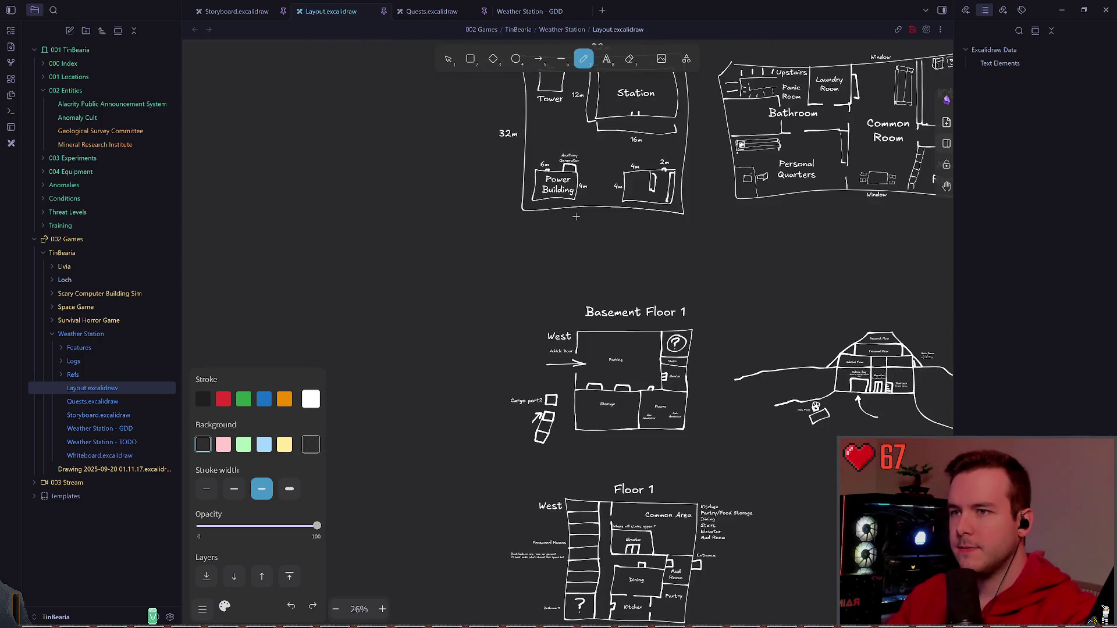
pyautogui.scroll(2, 524, 306)
pyautogui.scroll(-2, 524, 306)
pyautogui.scroll(-5, 559, 314)
pyautogui.scroll(5, 548, 262)
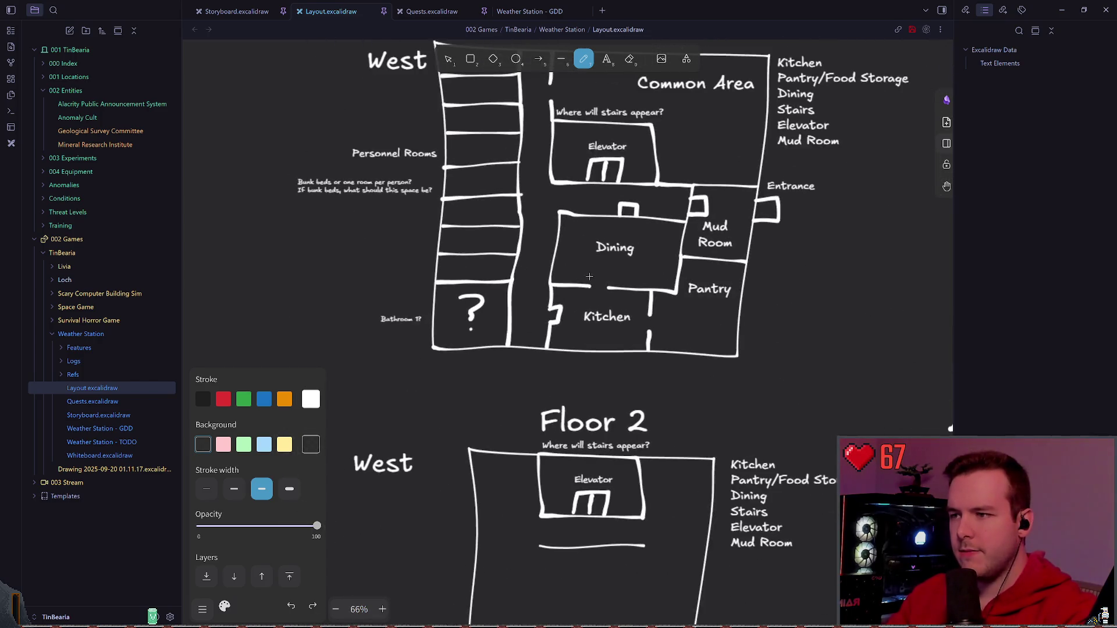
pyautogui.scroll(2, 548, 353)
pyautogui.hotkey('ctrl', 's')
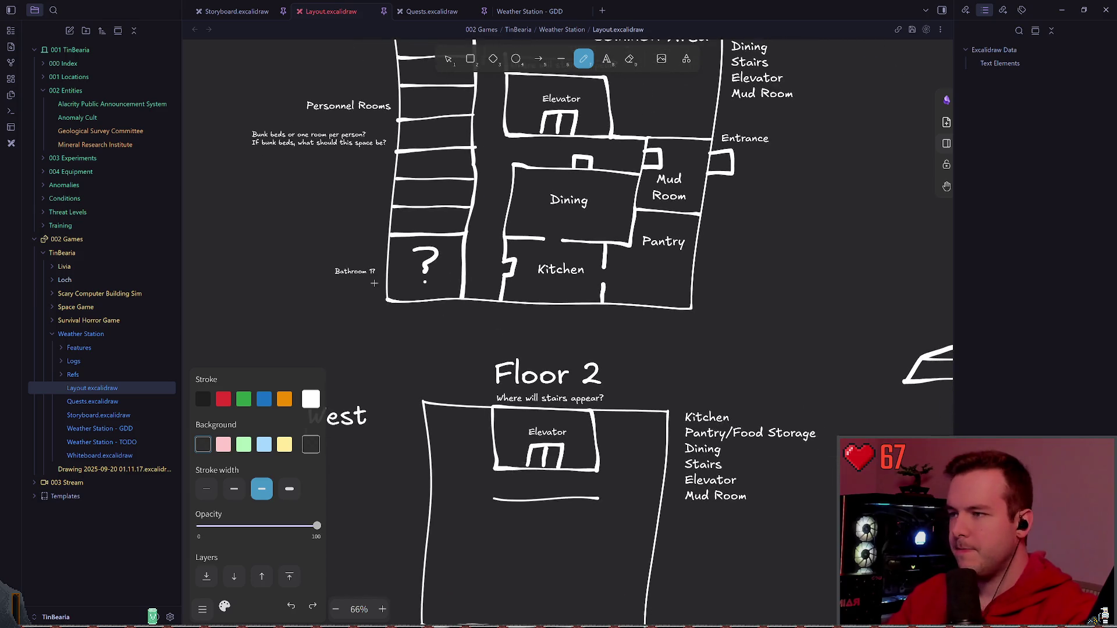
pyautogui.scroll(3, 428, 312)
pyautogui.press('t')
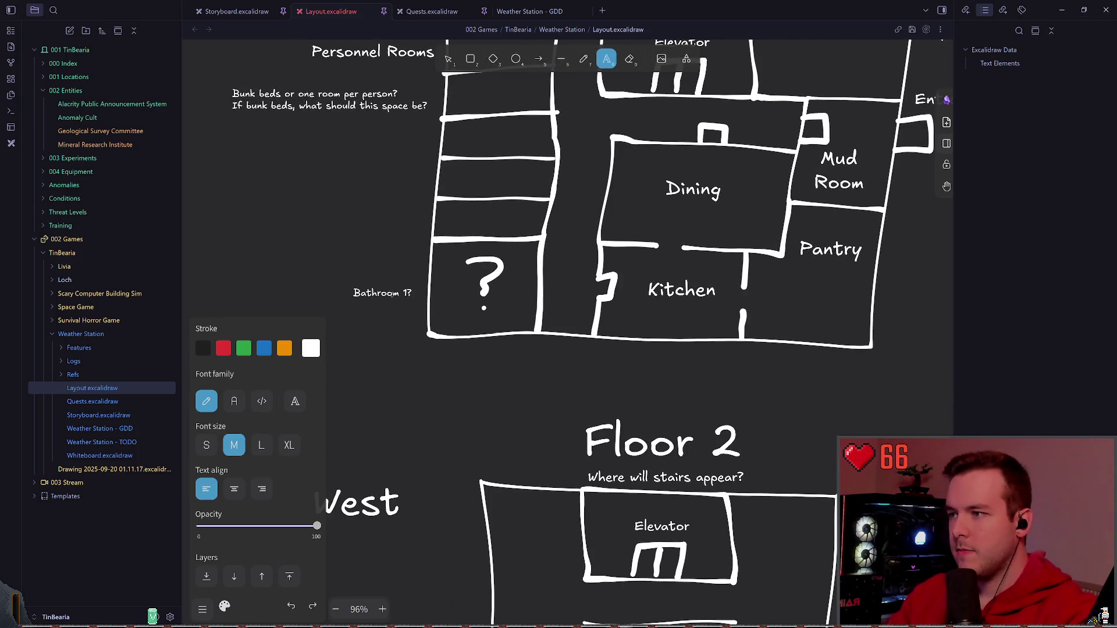
# - Edit the Bathroom 1? note on Floor 1 to add 'Laundry?' on a second line
pyautogui.click(381, 292)
pyautogui.click(415, 295)
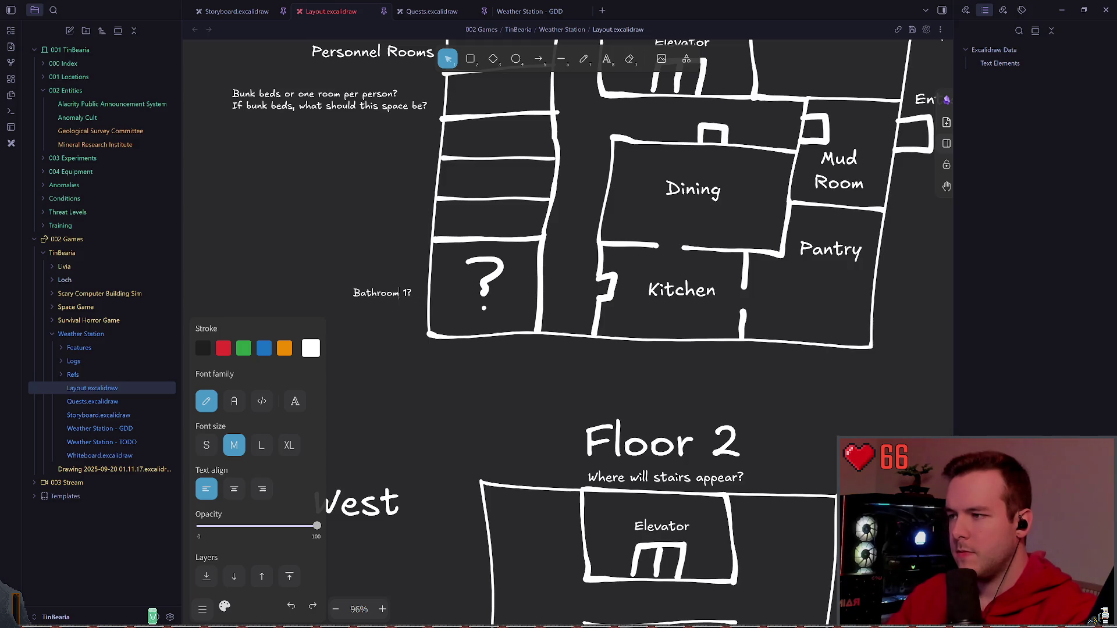
pyautogui.press('Return')
pyautogui.write('Laundry?')
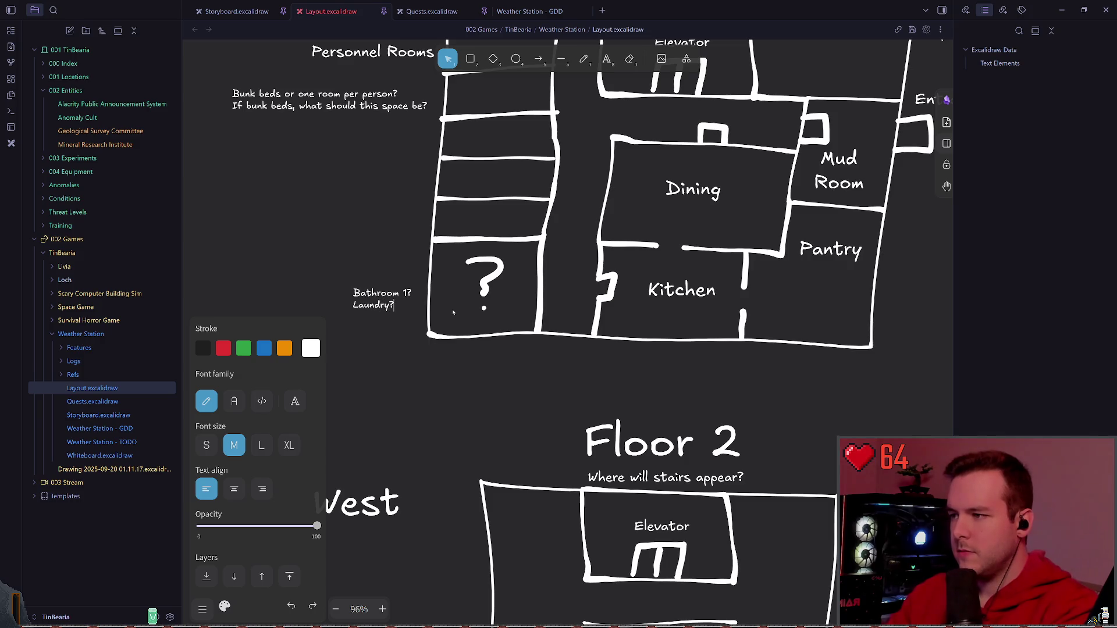
pyautogui.click(585, 407)
pyautogui.scroll(-2, 585, 408)
pyautogui.scroll(-5, 535, 302)
pyautogui.scroll(-4, 523, 323)
# - Return to Floor 2 and switch between text and freehand tools, ending on text
pyautogui.click(606, 59)
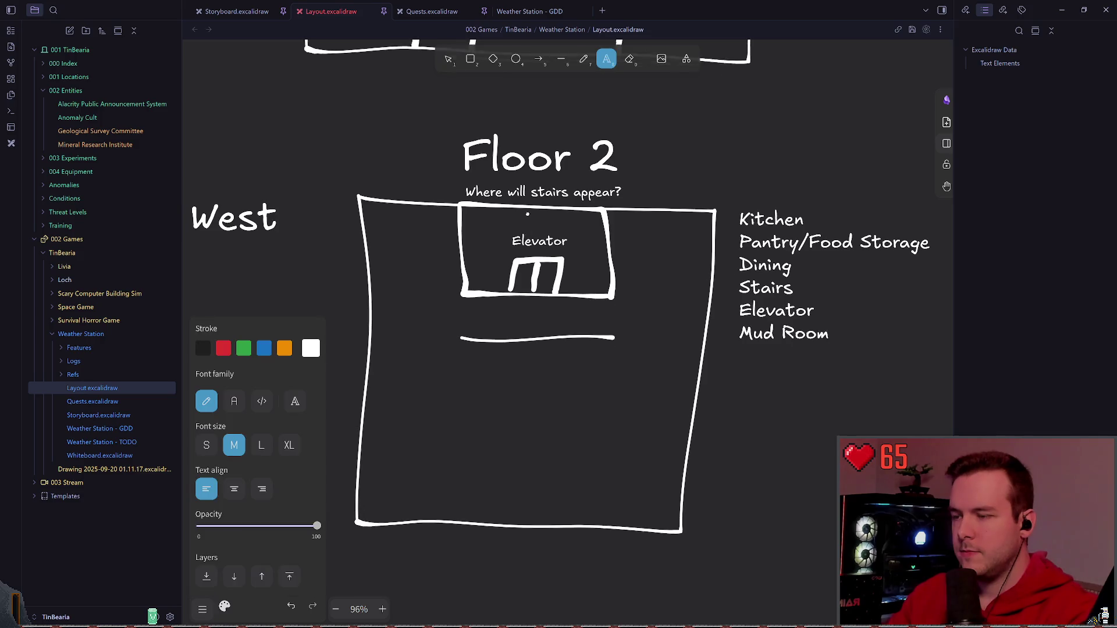
pyautogui.scroll(2, 541, 288)
pyautogui.click(583, 59)
pyautogui.scroll(-2, 597, 256)
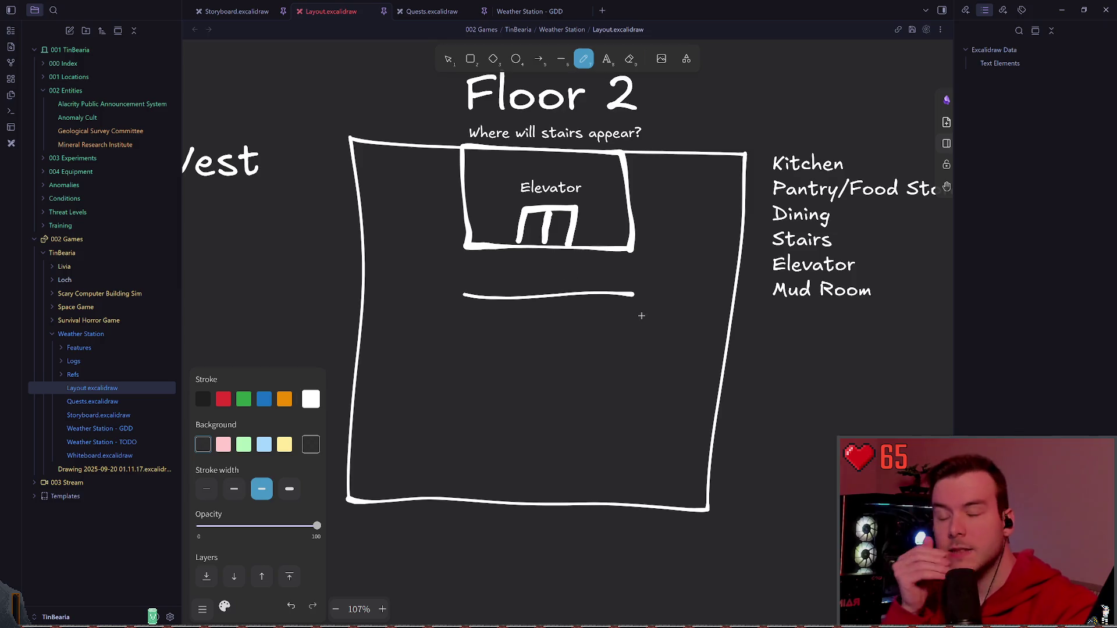
pyautogui.press('t')
pyautogui.hscroll(2, 644, 222)
pyautogui.hscroll(2, 644, 222)
# - Overwrite the Floor 2 room list with 'Terminals for each scientific role' and reselect it
pyautogui.hotkey('ctrl', 'a')
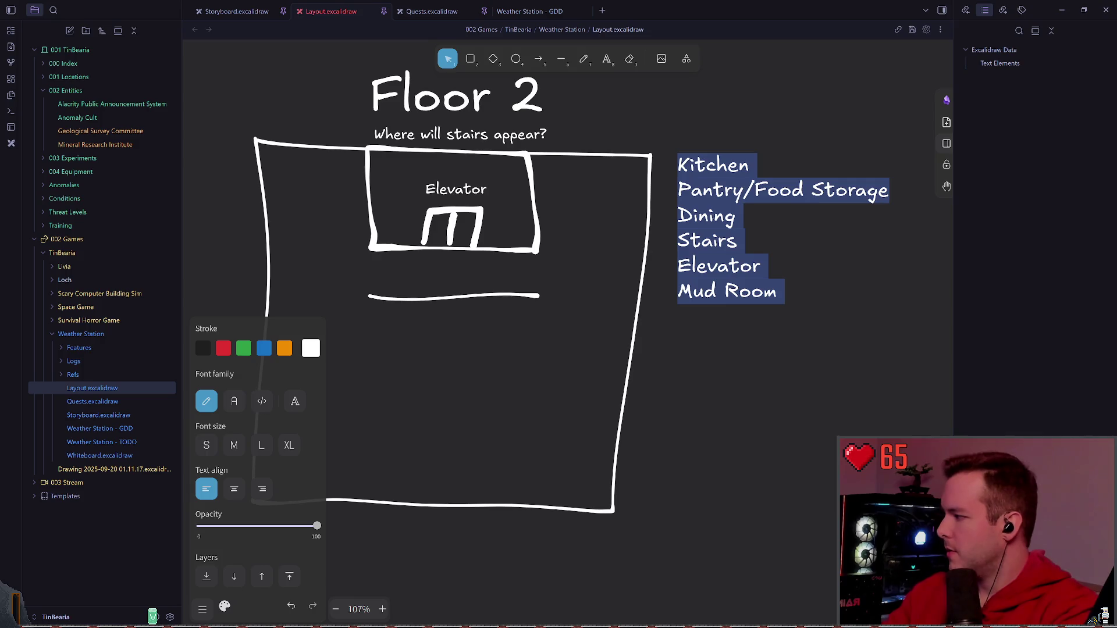
pyautogui.write('Main')
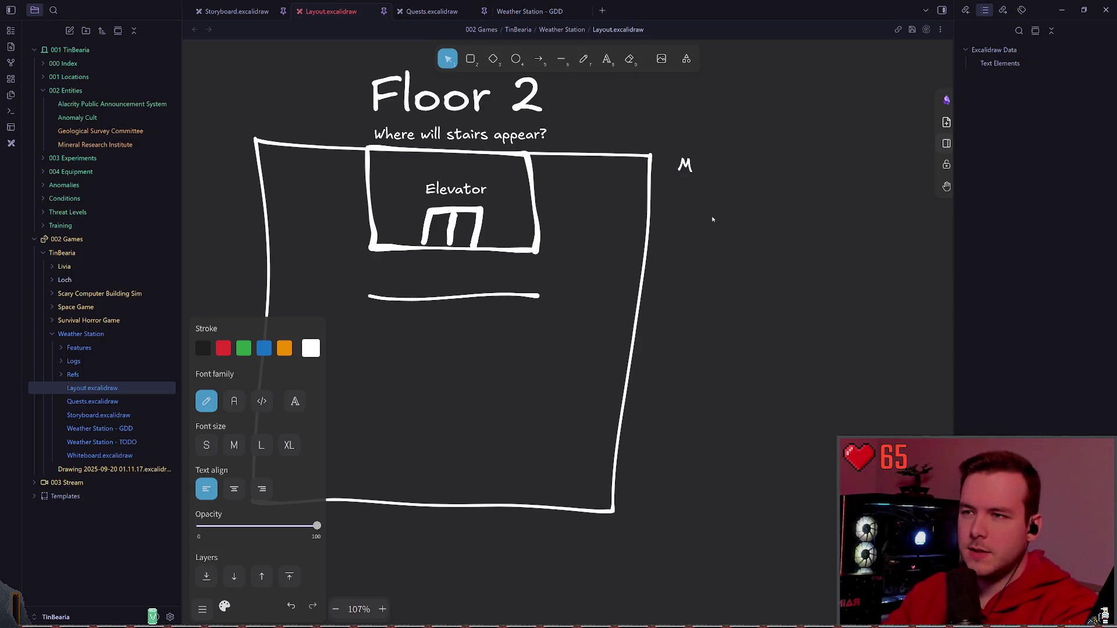
pyautogui.write('mi')
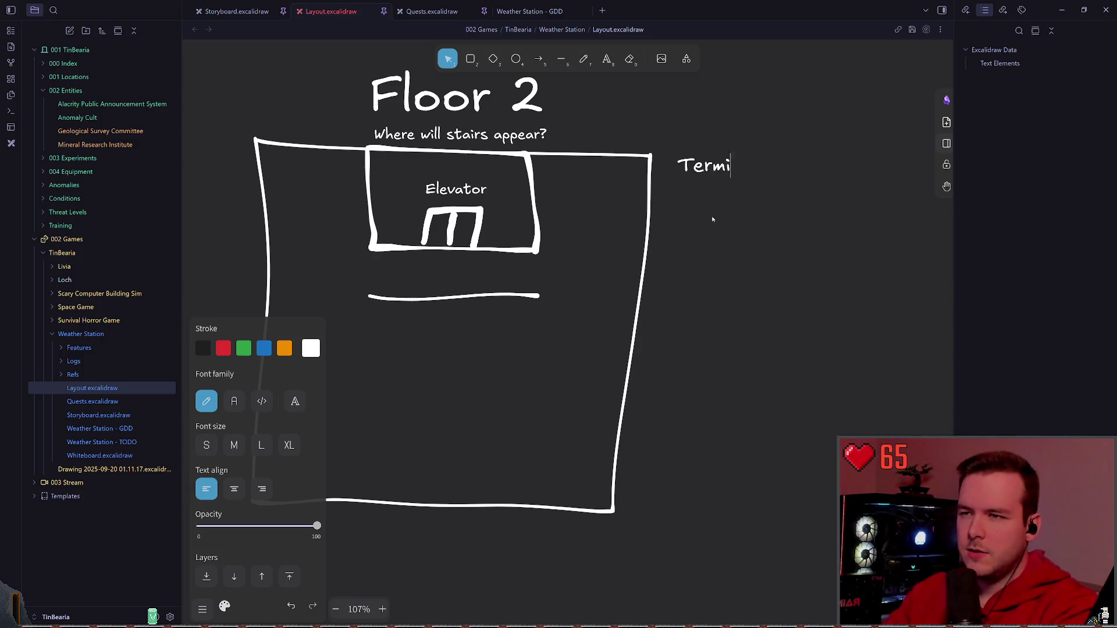
pyautogui.write('nals for each ')
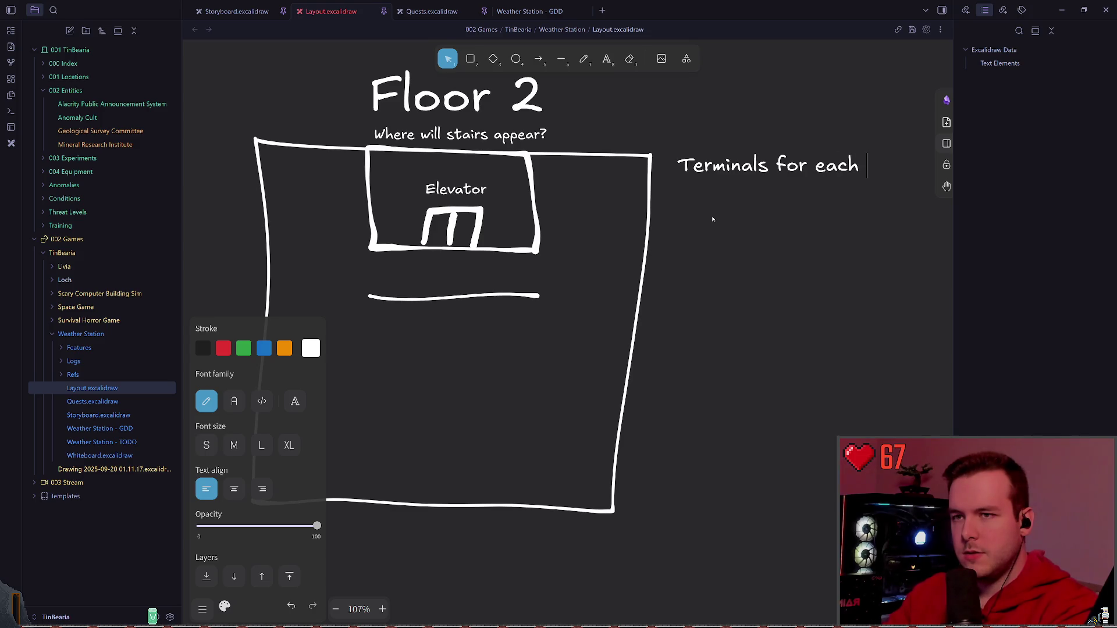
pyautogui.write('sci')
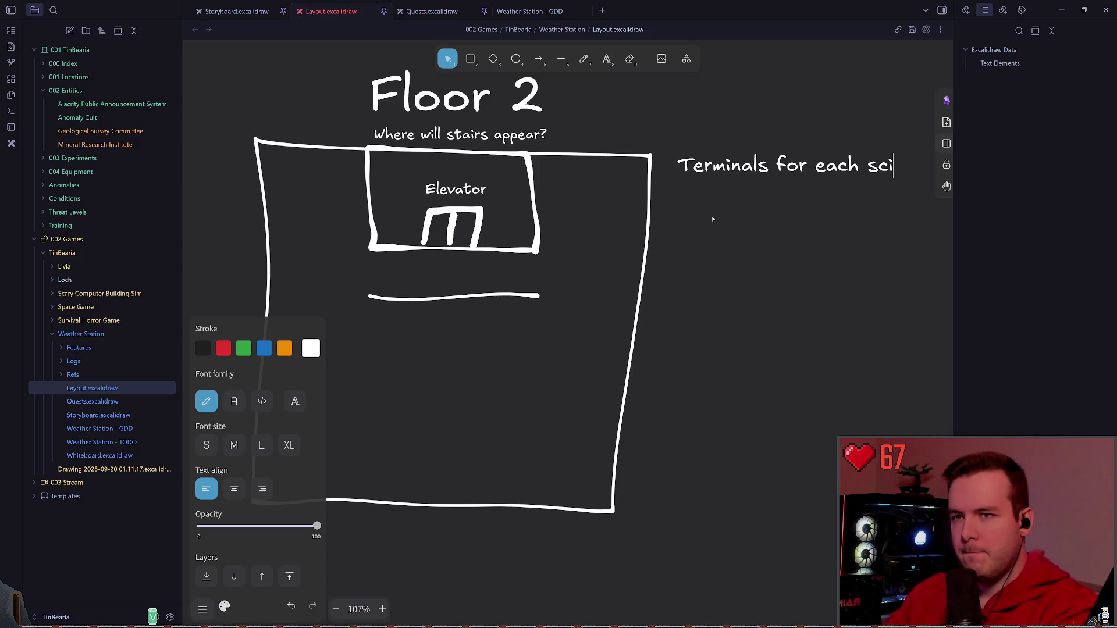
pyautogui.write('fic room')
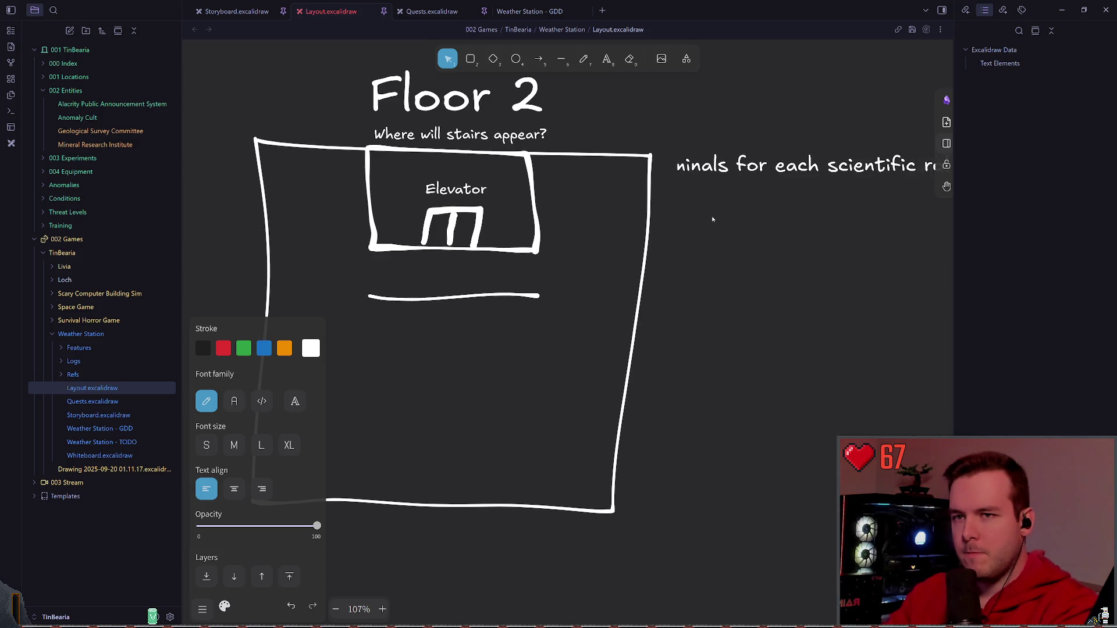
pyautogui.press('Return')
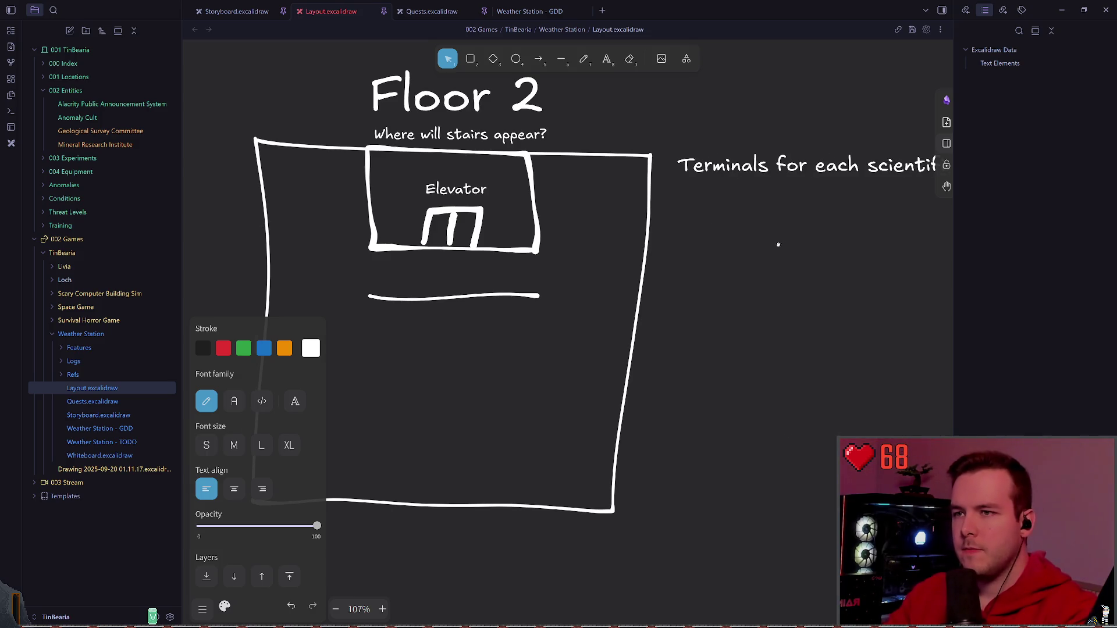
pyautogui.press('Escape')
pyautogui.scroll(-3, 664, 257)
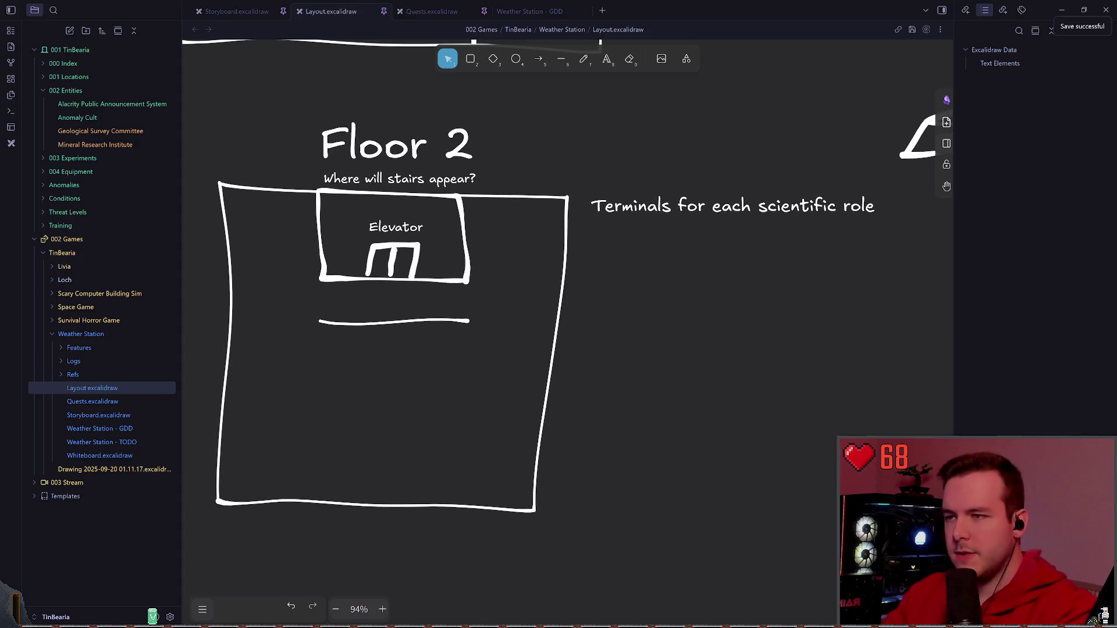
pyautogui.click(624, 237)
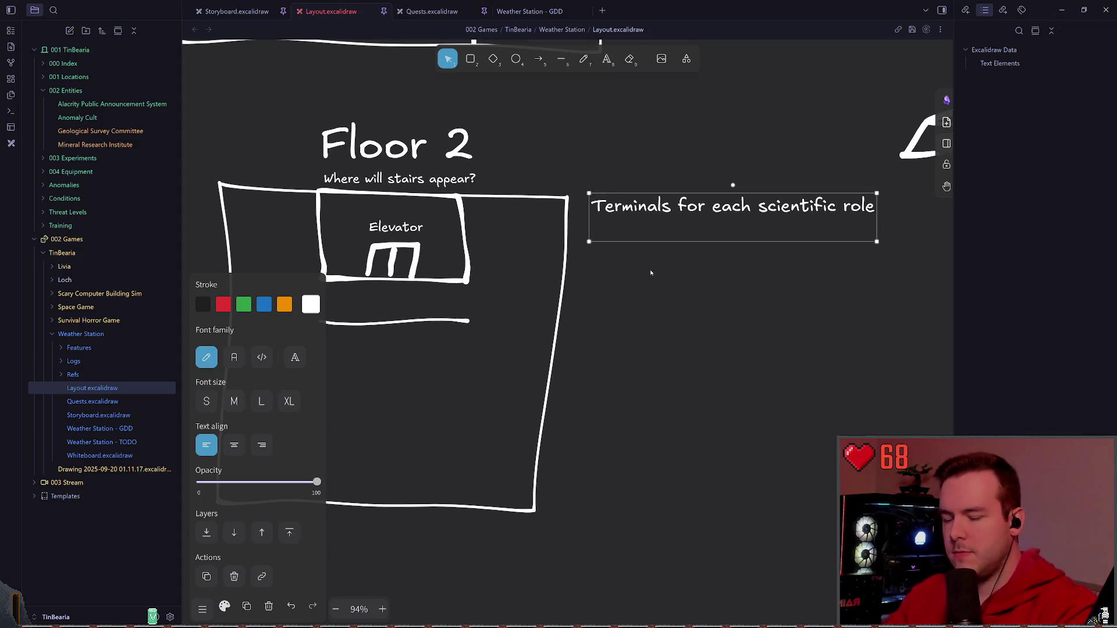
# - Reopen and close the terminals note without changes, then save the layout drawing with Ctrl+S
pyautogui.doubleClick(635, 210)
pyautogui.click(635, 225)
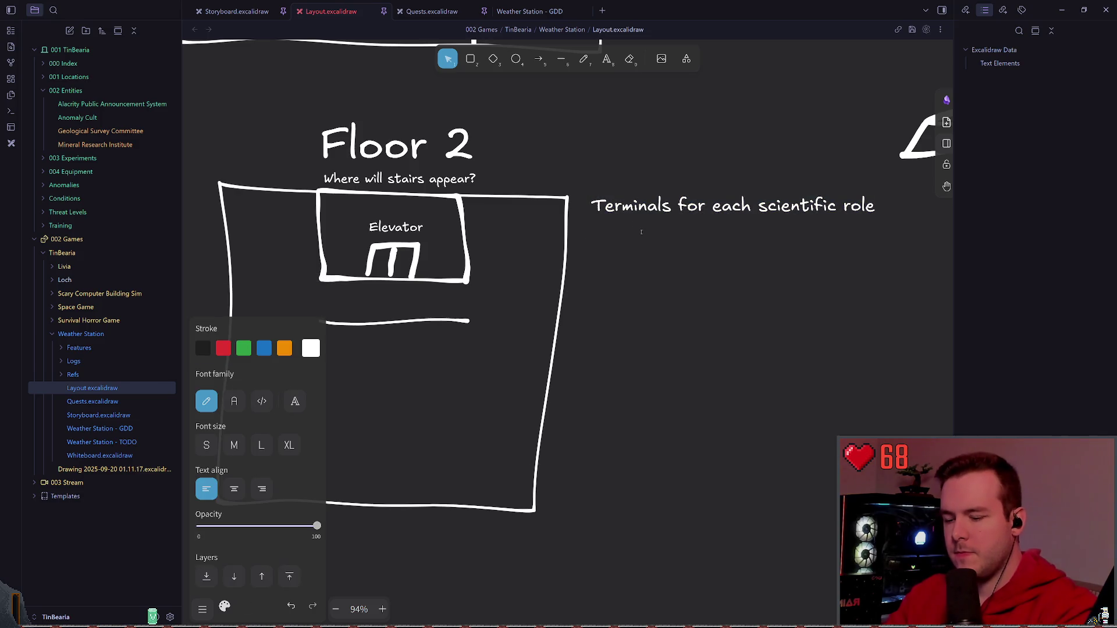
pyautogui.click(641, 232)
pyautogui.moveTo(640, 232); pyautogui.dragTo(655, 226)
pyautogui.hotkey('ctrl', 's')
pyautogui.hscroll(-1, 668, 249)
pyautogui.click(701, 199)
pyautogui.click(724, 261)
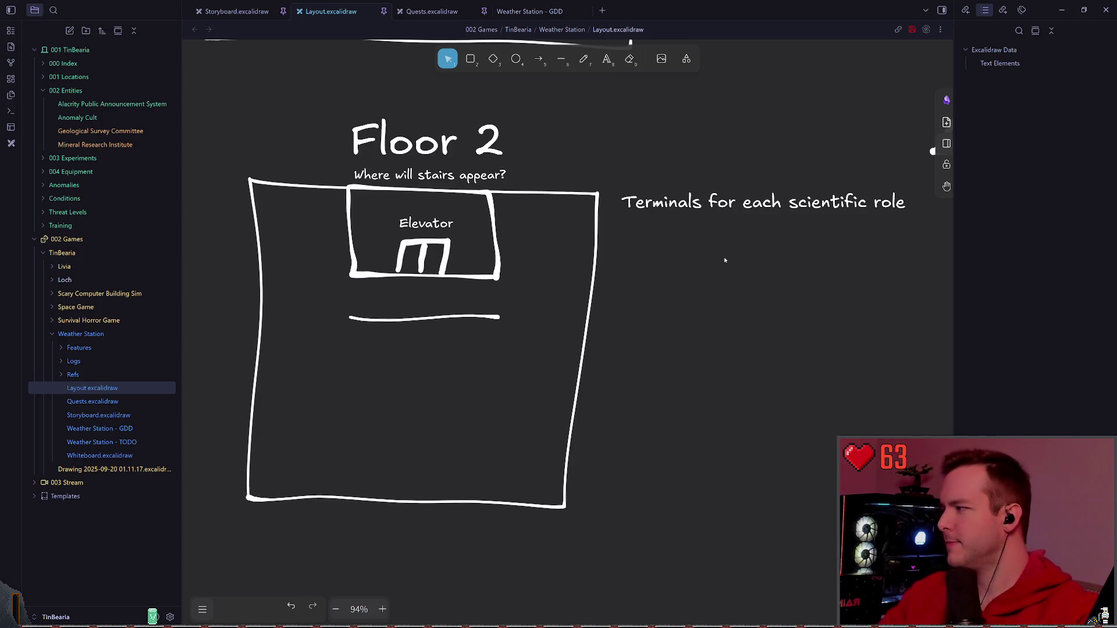
pyautogui.hotkey('ctrl', 's')
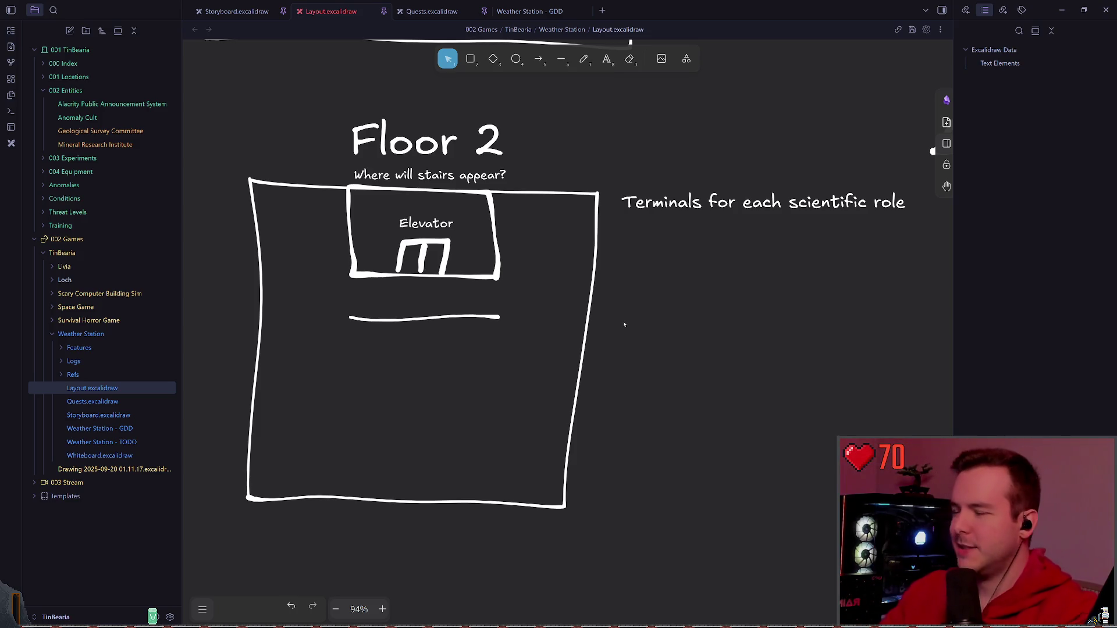
pyautogui.scroll(-1, 524, 288)
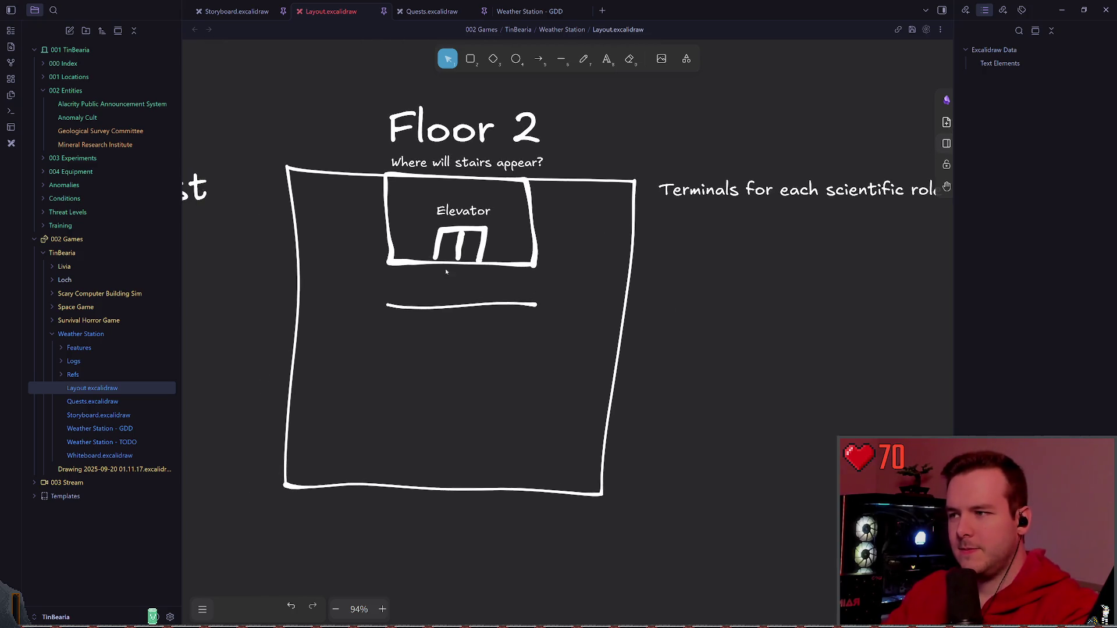
pyautogui.scroll(5, 490, 314)
# - Move the line under the Floor 2 elevator up slightly, recentre the view and save
pyautogui.click(486, 316)
pyautogui.moveTo(487, 317); pyautogui.dragTo(486, 307)
pyautogui.click(717, 303)
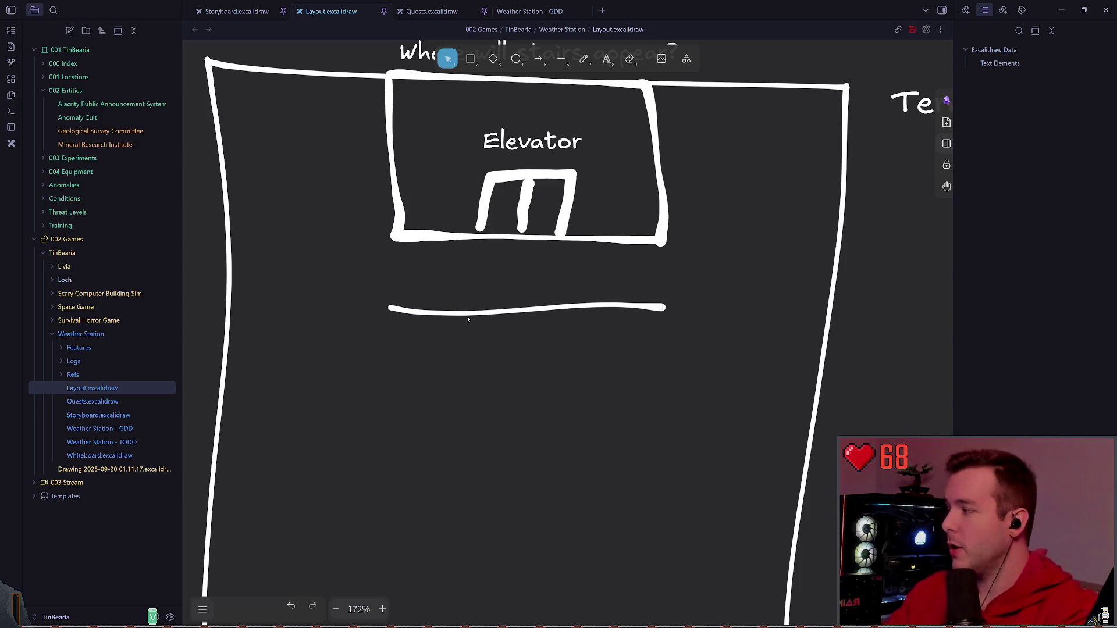
pyautogui.scroll(-3, 558, 231)
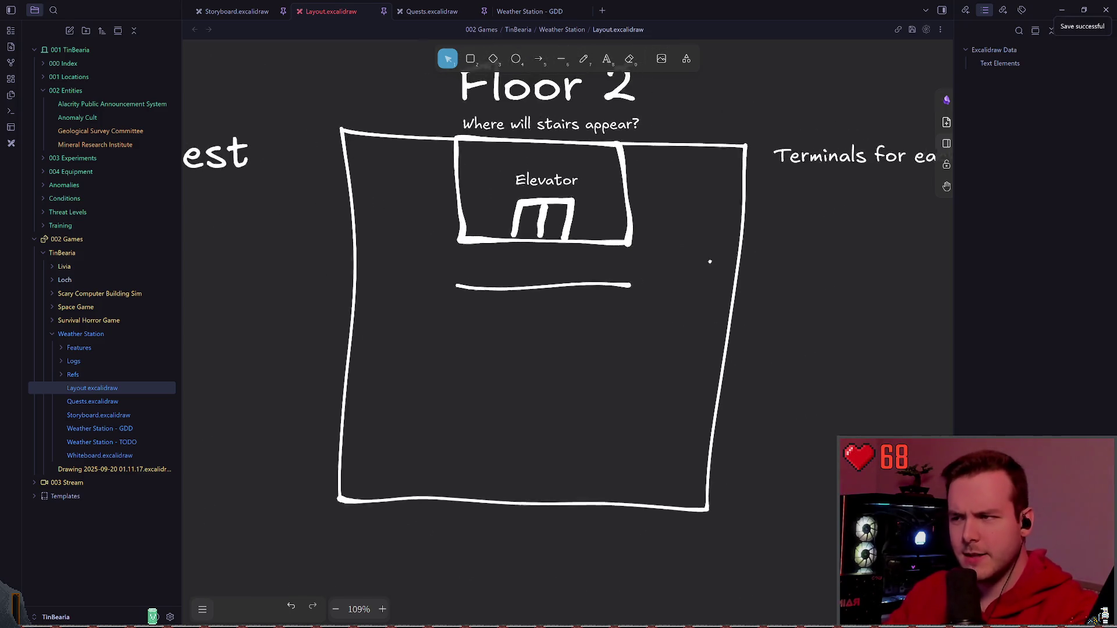
pyautogui.scroll(-2, 541, 262)
pyautogui.moveTo(724, 273); pyautogui.dragTo(578, 197)
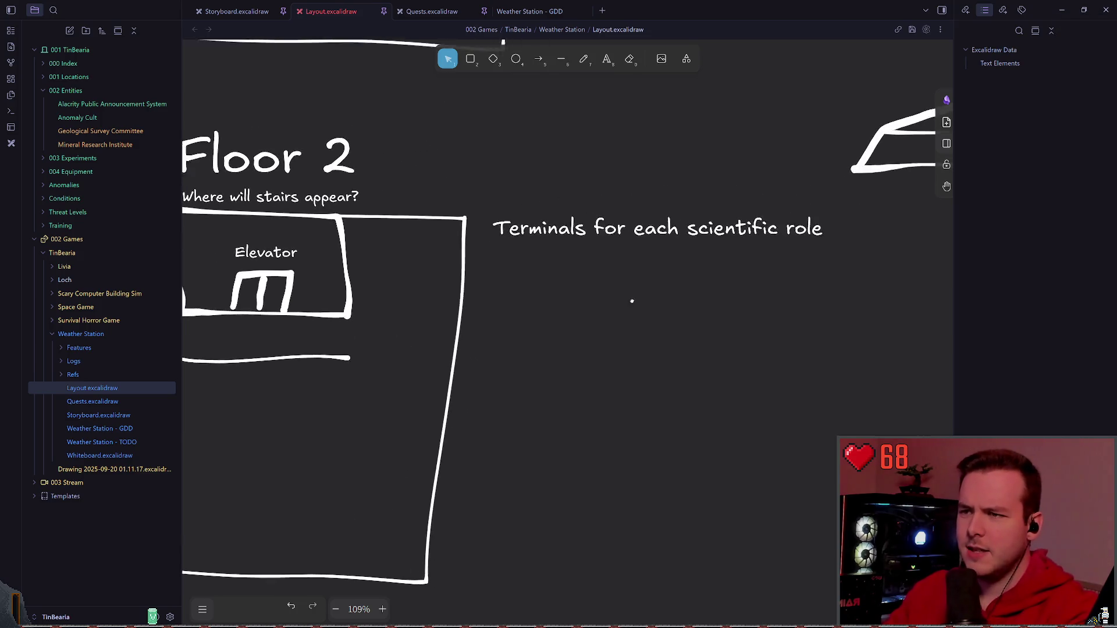
pyautogui.scroll(-1, 593, 175)
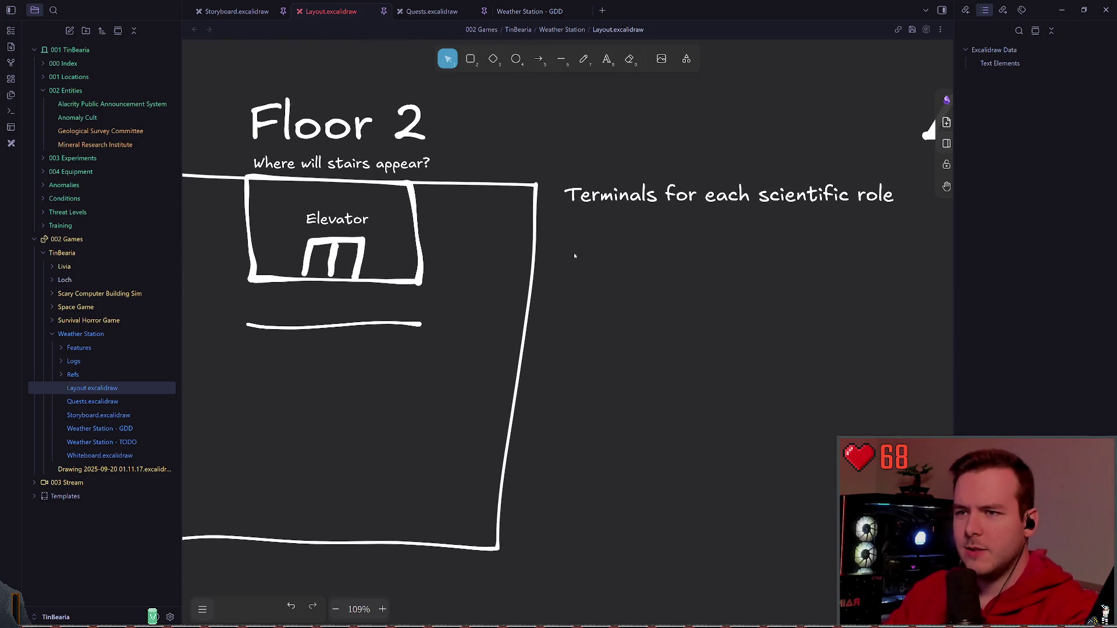
pyautogui.hotkey('ctrl', 's')
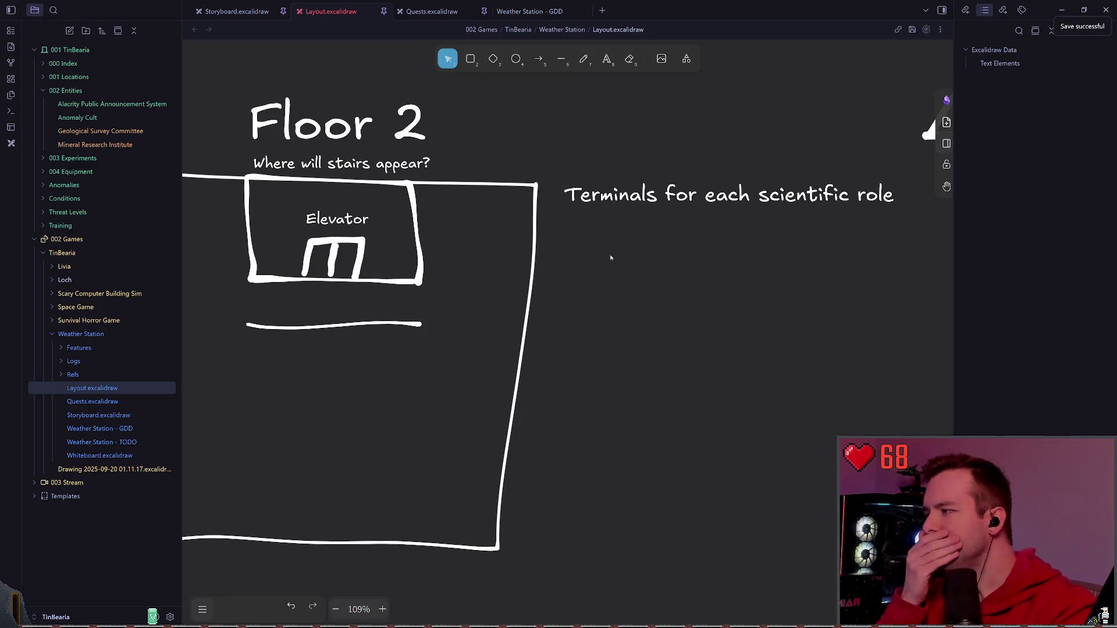
pyautogui.moveTo(607, 257); pyautogui.dragTo(634, 248)
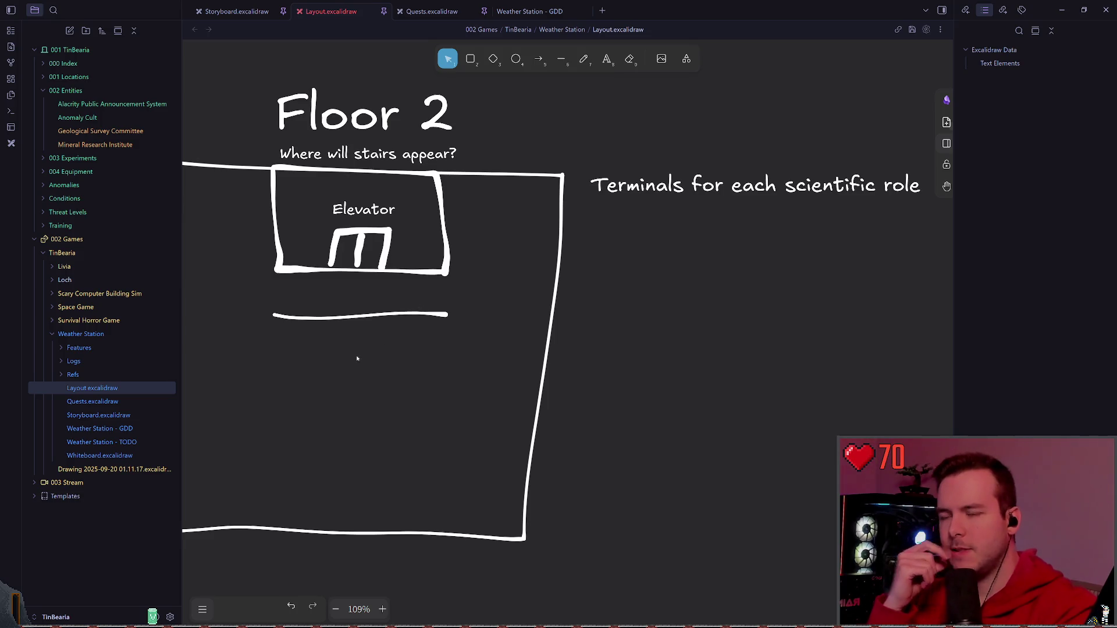
pyautogui.scroll(-3, 358, 357)
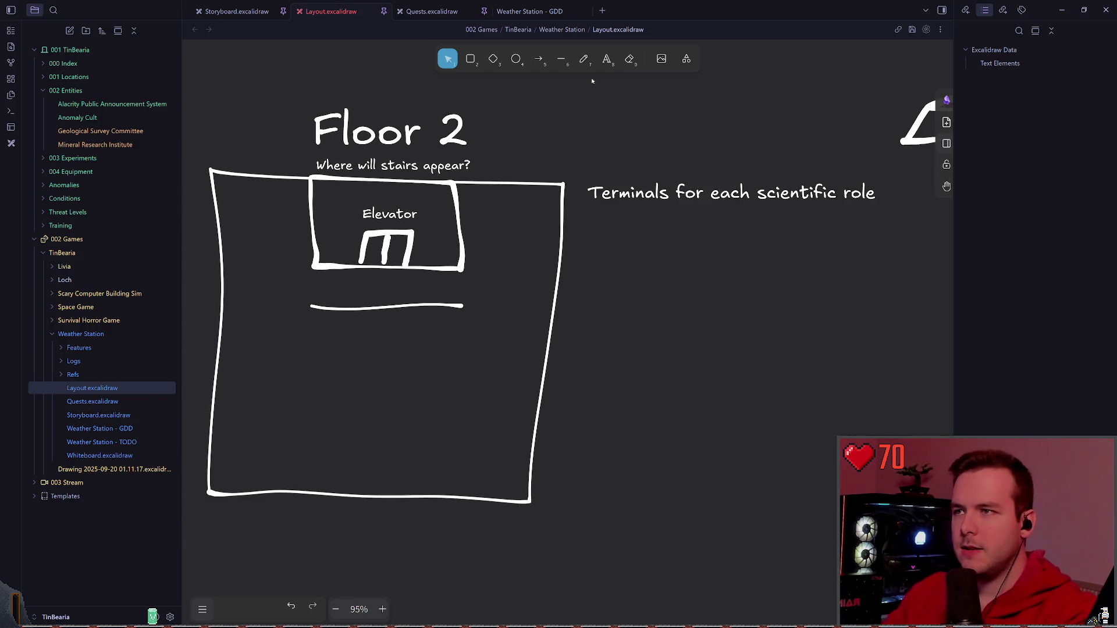
# - Rewrite the terminals note to start with 'Weather Terminals' (Radar, Research), fixing capitalisation typos
pyautogui.click(627, 188)
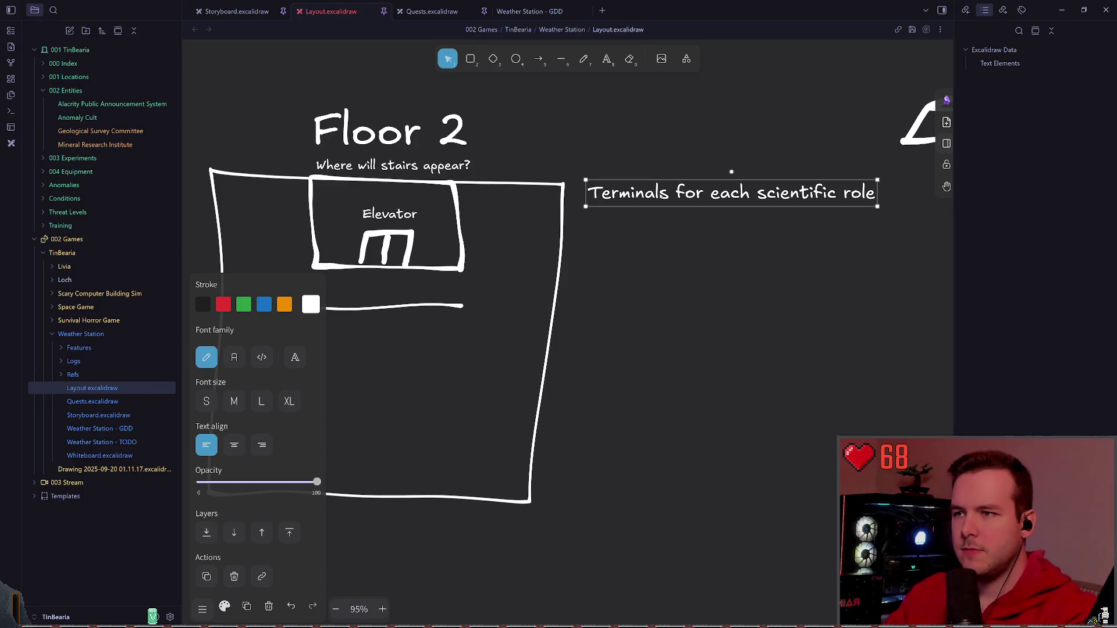
pyautogui.doubleClick(658, 195)
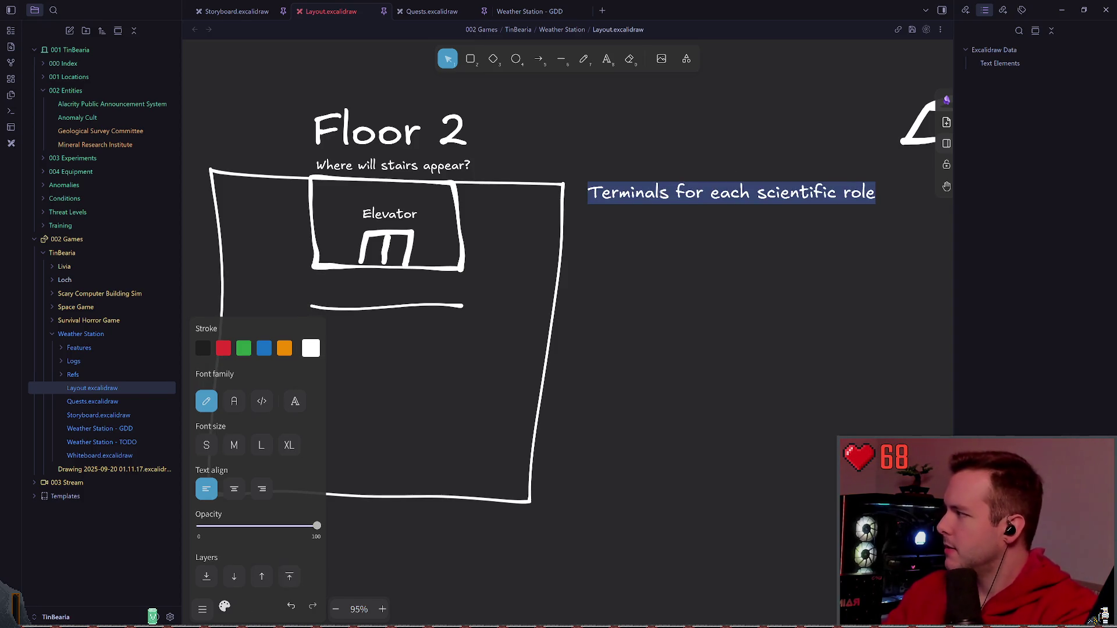
pyautogui.write('Weather terminals')
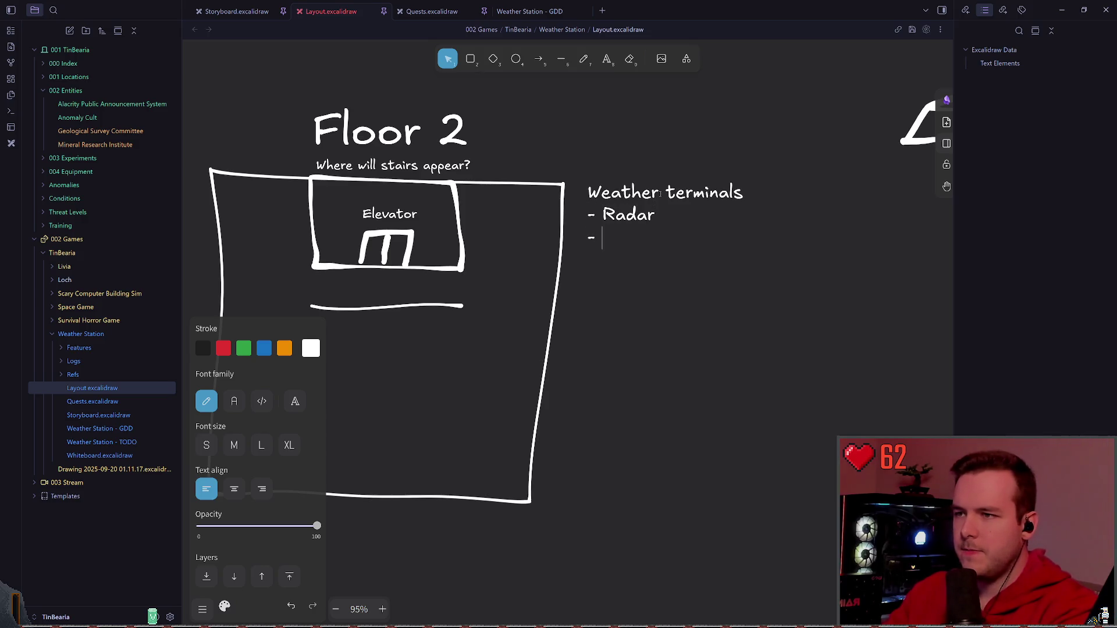
pyautogui.write('Research')
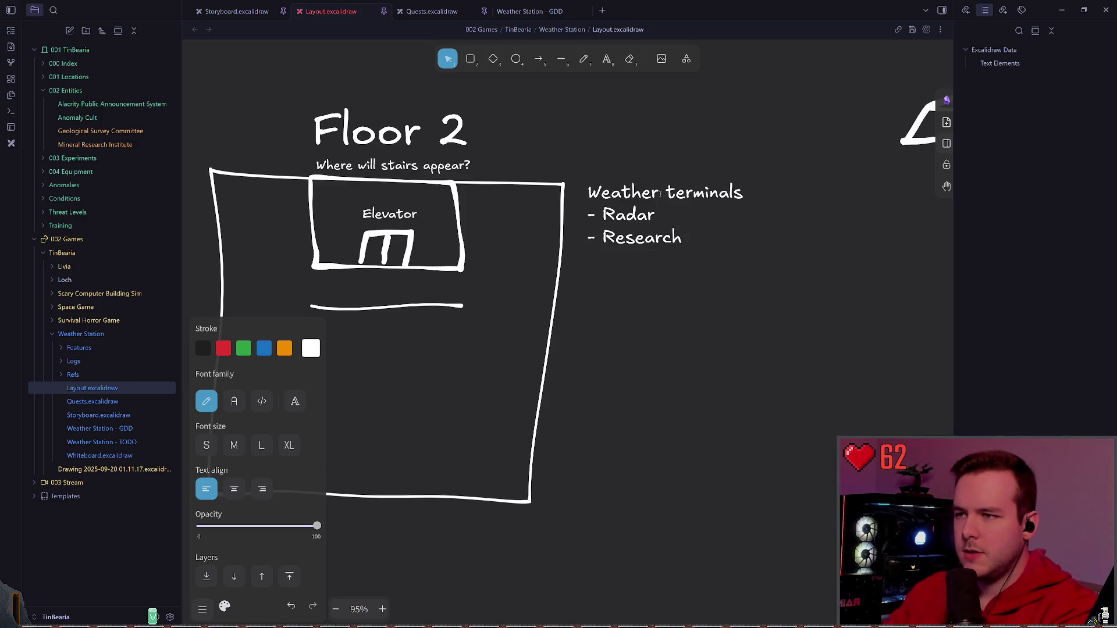
pyautogui.press('Return')
pyautogui.press('Return')
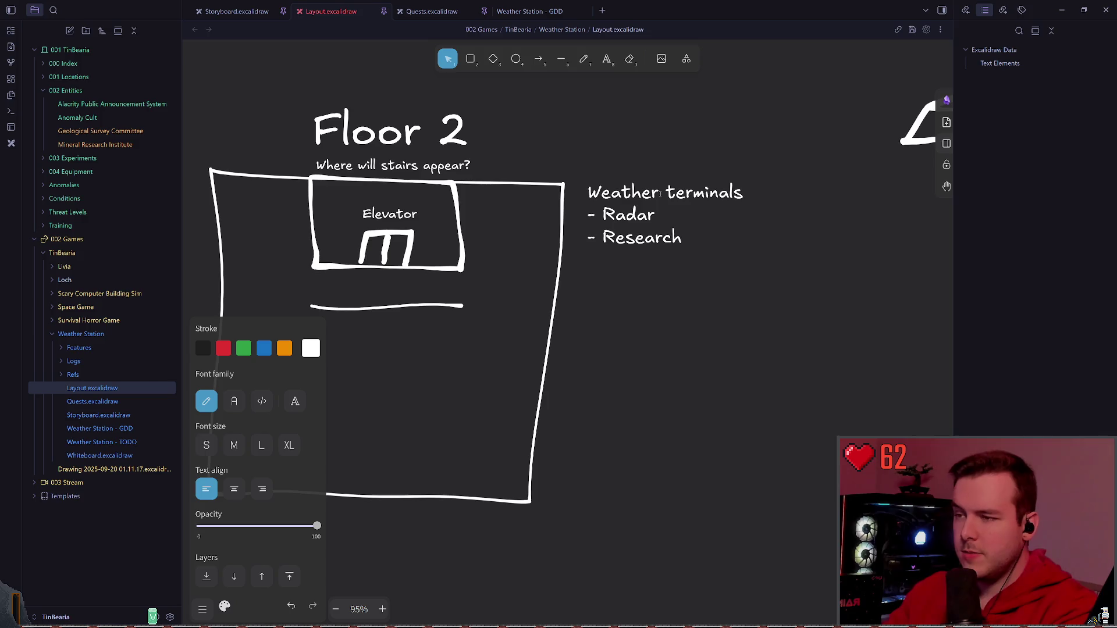
pyautogui.write('Secuir')
pyautogui.press('BackSpace')
pyautogui.press('BackSpace')
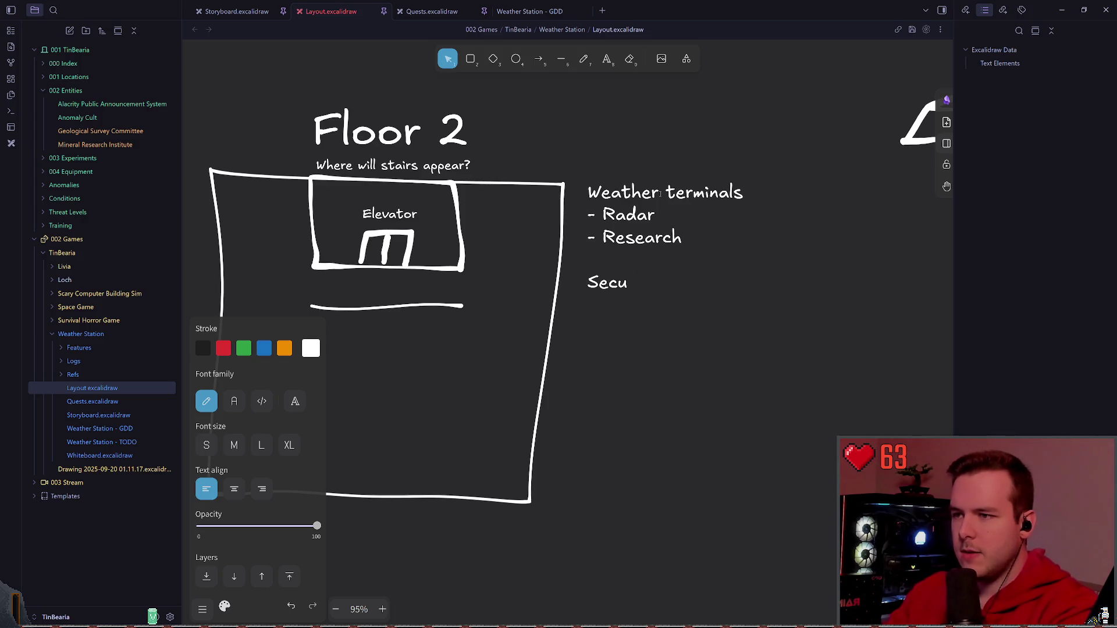
pyautogui.write('rity Terminals')
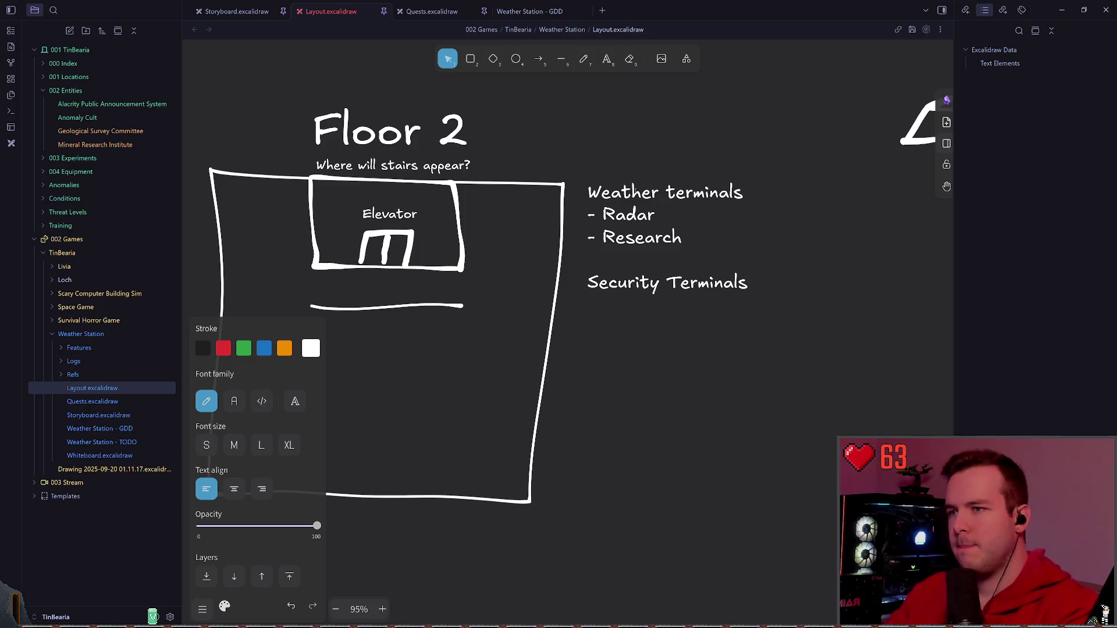
pyautogui.click(677, 193)
pyautogui.press('BackSpace')
pyautogui.write('T')
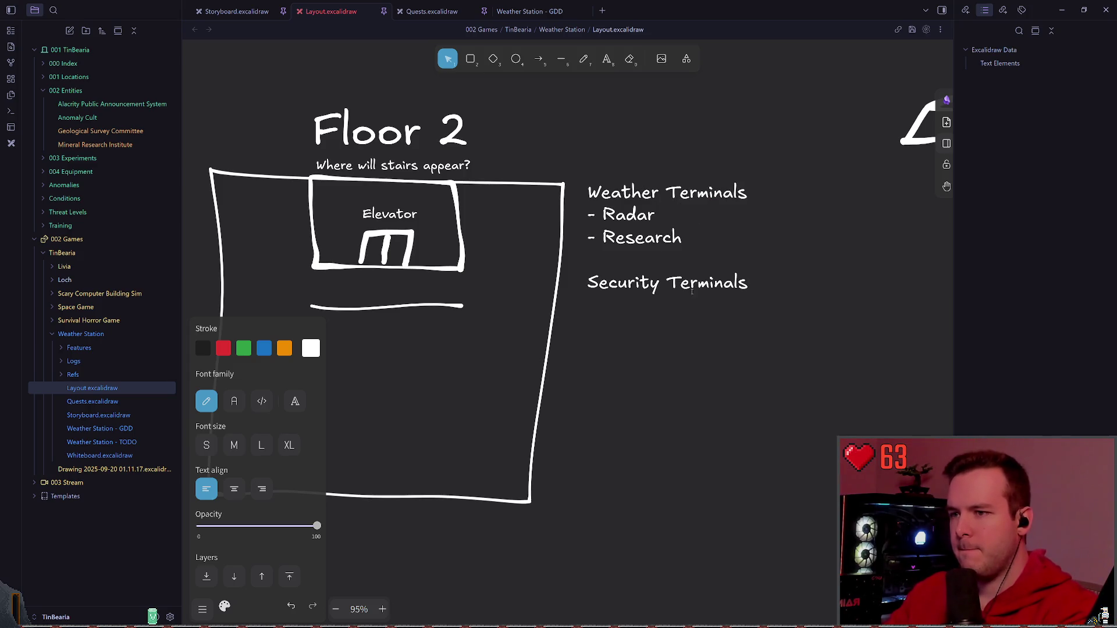
# - Add the 'Security Terminals' group with Cameras and Logs items and finish editing
pyautogui.click(747, 286)
pyautogui.press('Return')
pyautogui.write('-')
pyautogui.press('BackSpace')
pyautogui.write('-')
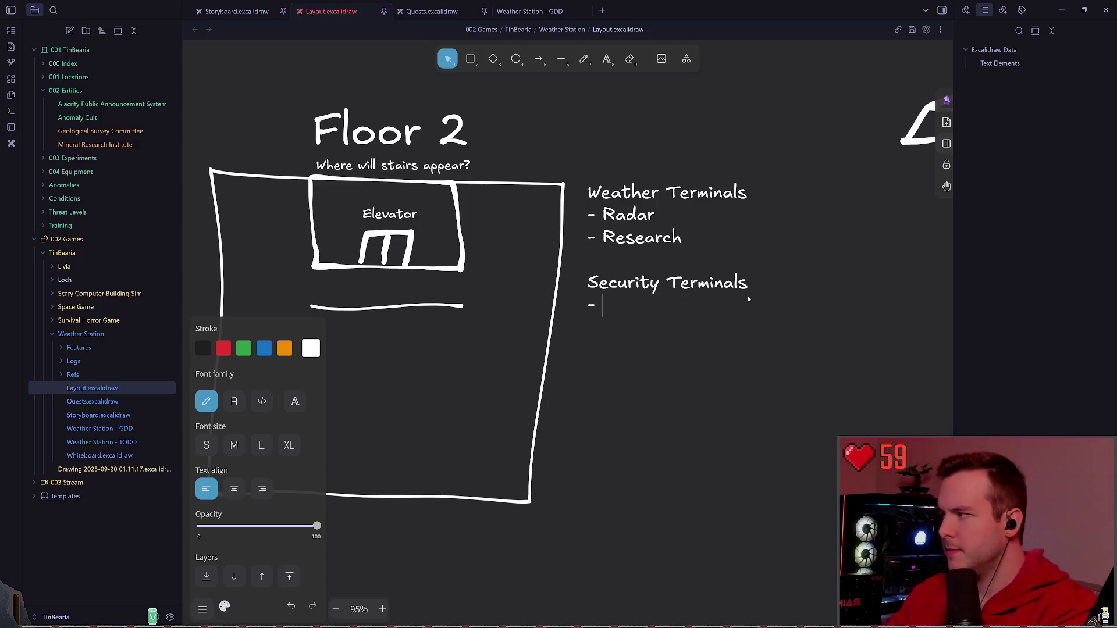
pyautogui.write('Cameras')
pyautogui.press('Return')
pyautogui.write('- Logs')
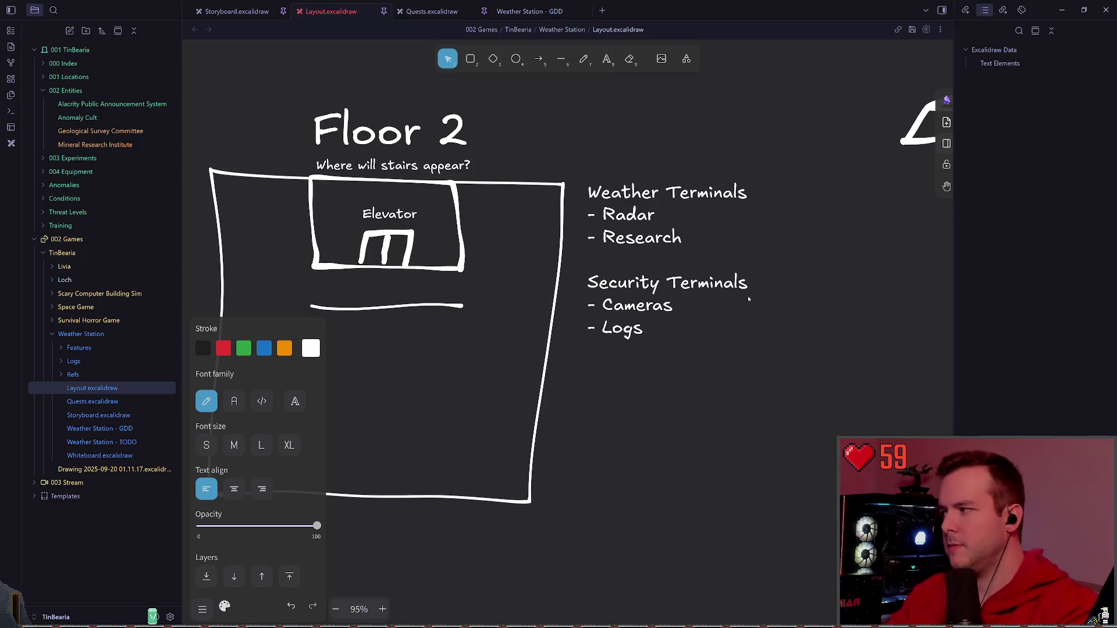
pyautogui.press('Escape')
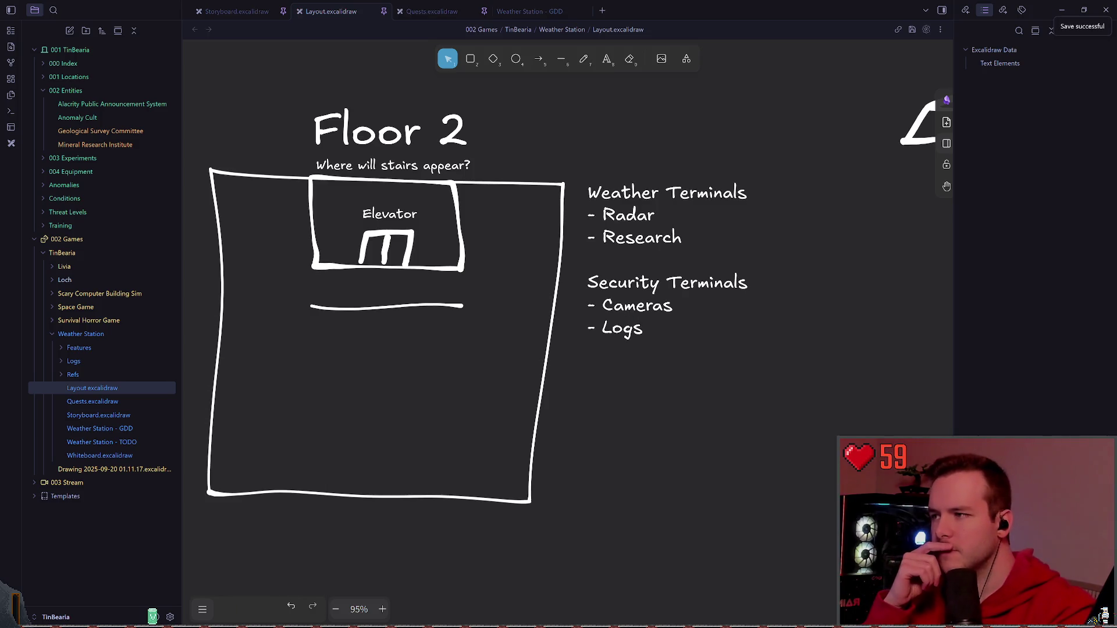
pyautogui.scroll(-1, 641, 352)
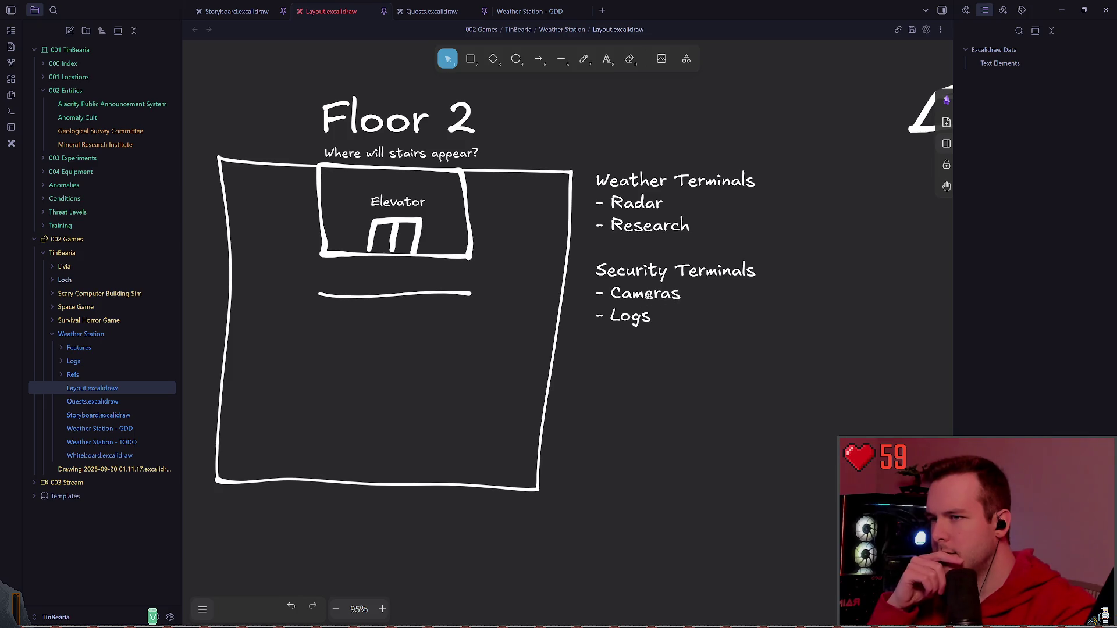
# - Add a 'Main Terminal' heading after Logs, trying and deleting a first item line under it
pyautogui.click(674, 267)
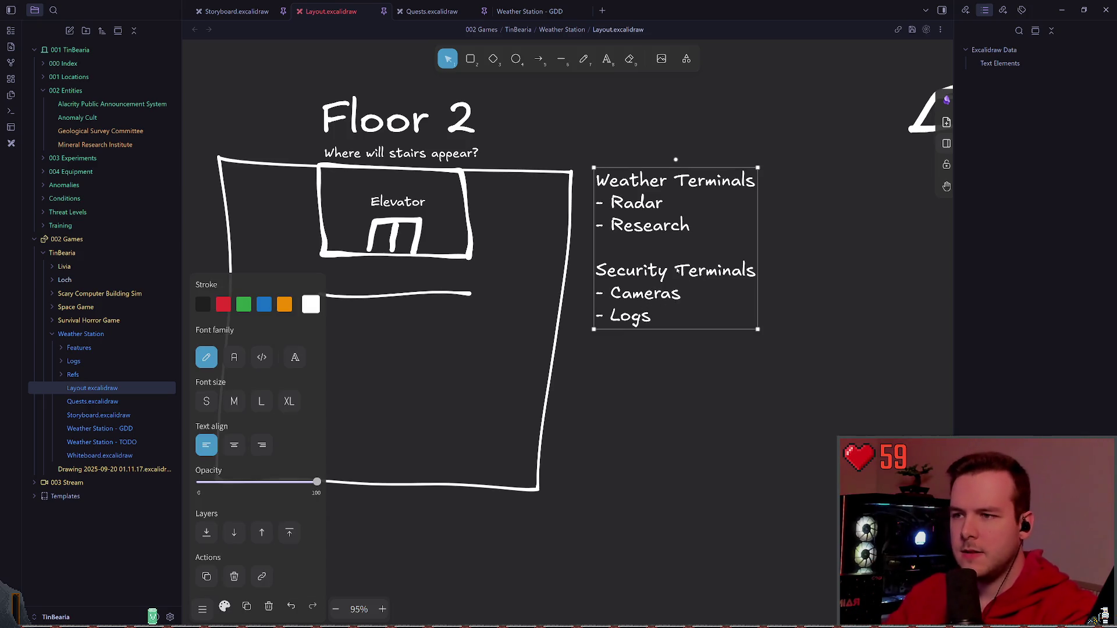
pyautogui.doubleClick(666, 316)
pyautogui.press('Return')
pyautogui.press('Return')
pyautogui.write('Main Terminal')
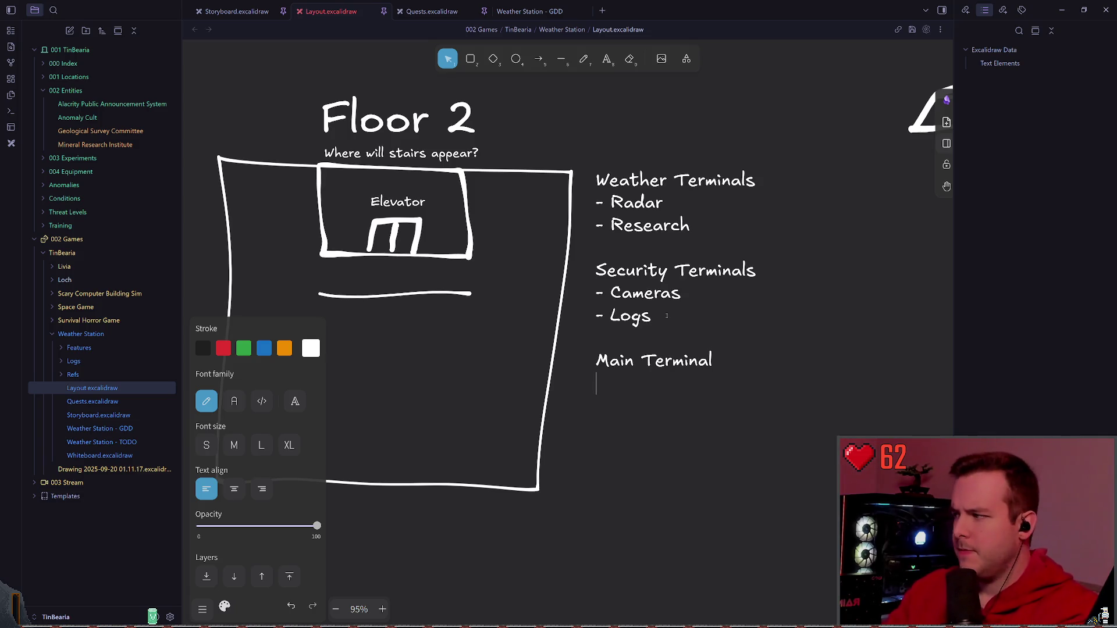
pyautogui.press('Return')
pyautogui.write('Controls')
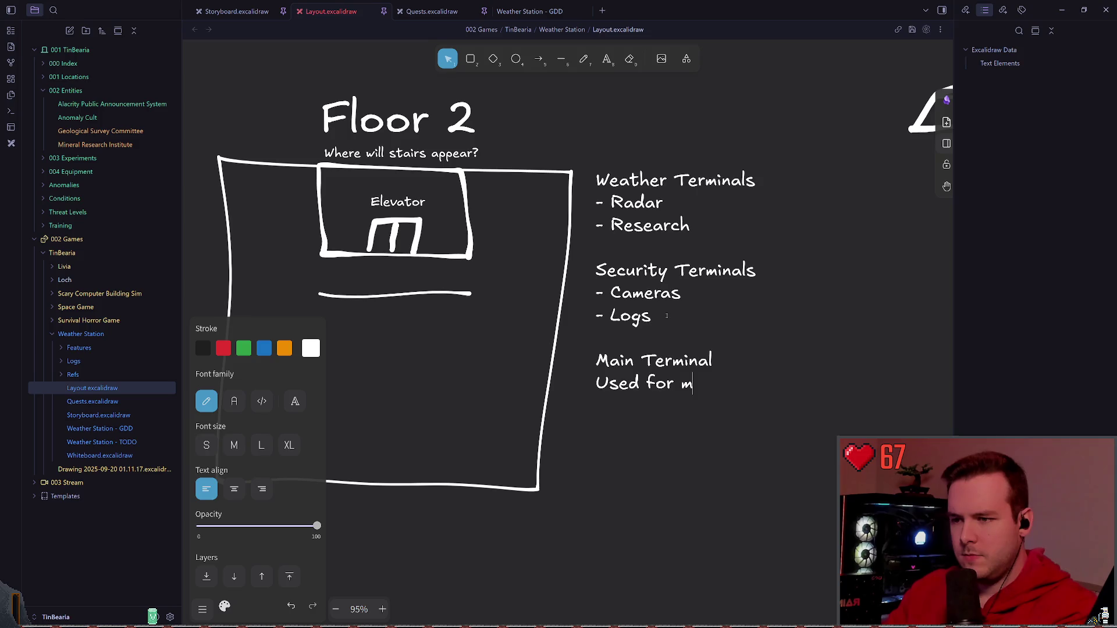
pyautogui.write('comm')
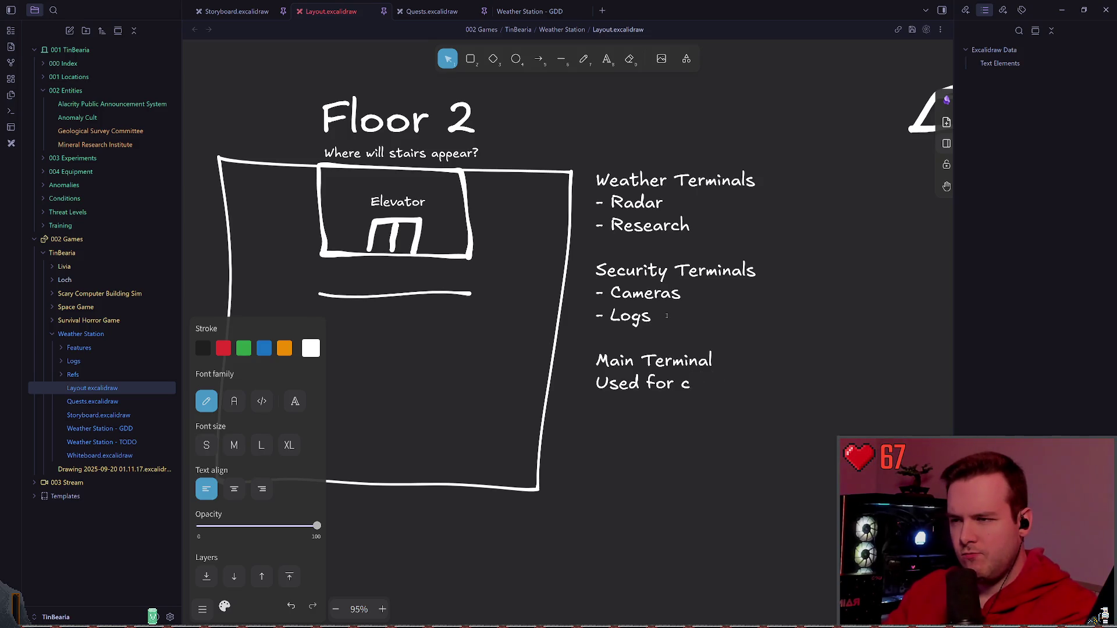
pyautogui.write('Communicatio')
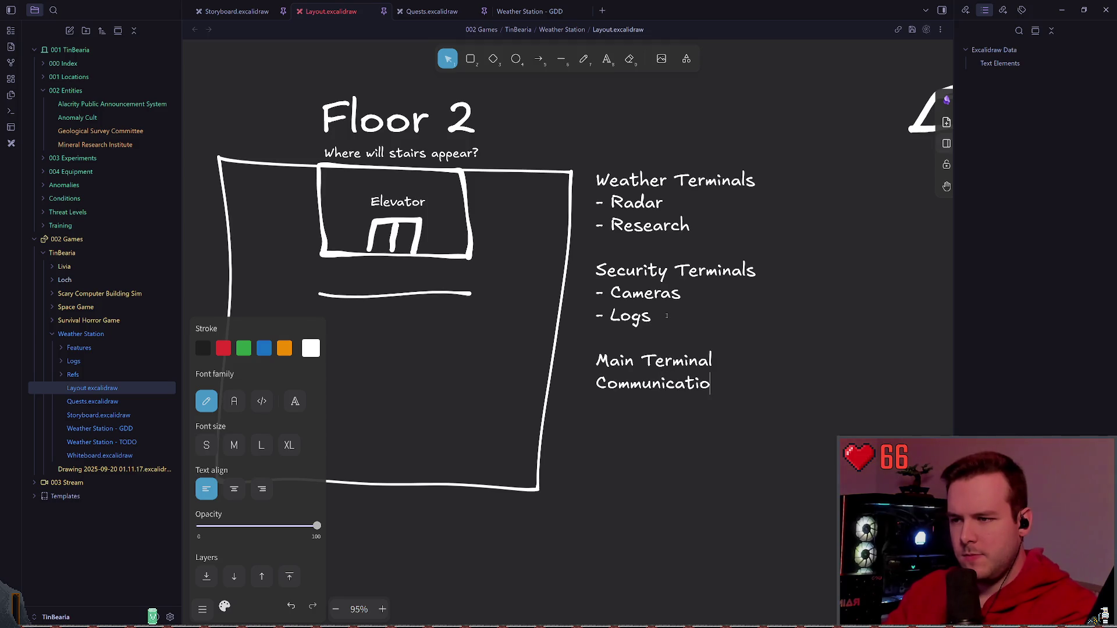
pyautogui.press('BackSpace')
pyautogui.press('BackSpace')
pyautogui.press('BackSpace')
pyautogui.press('BackSpace')
pyautogui.press('BackSpace')
pyautogui.press('BackSpace')
pyautogui.press('Return')
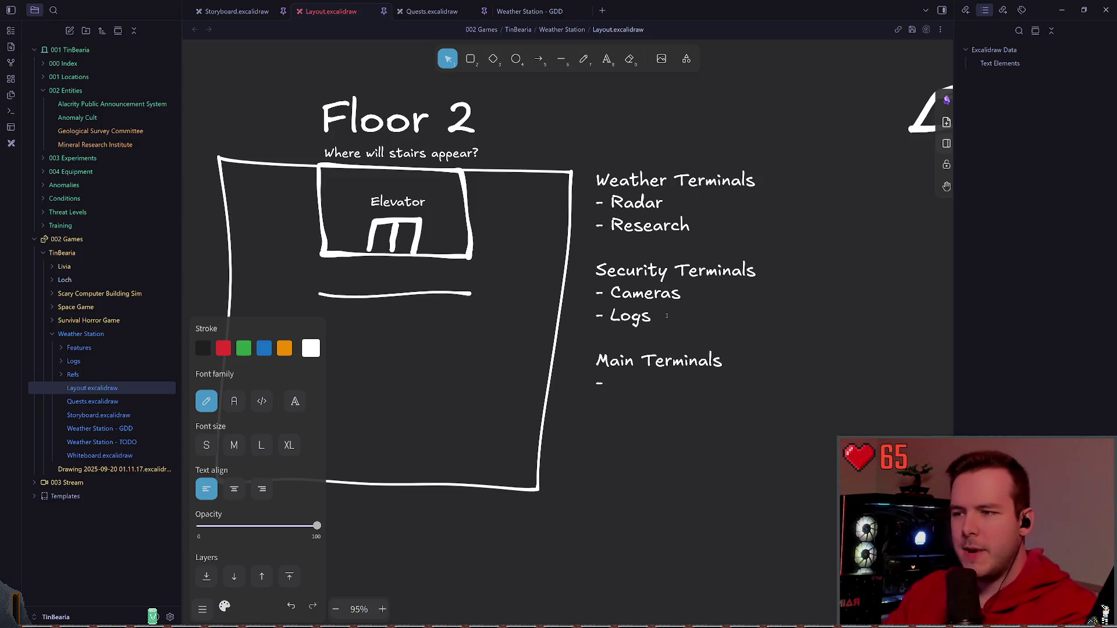
pyautogui.press('BackSpace')
pyautogui.press('BackSpace')
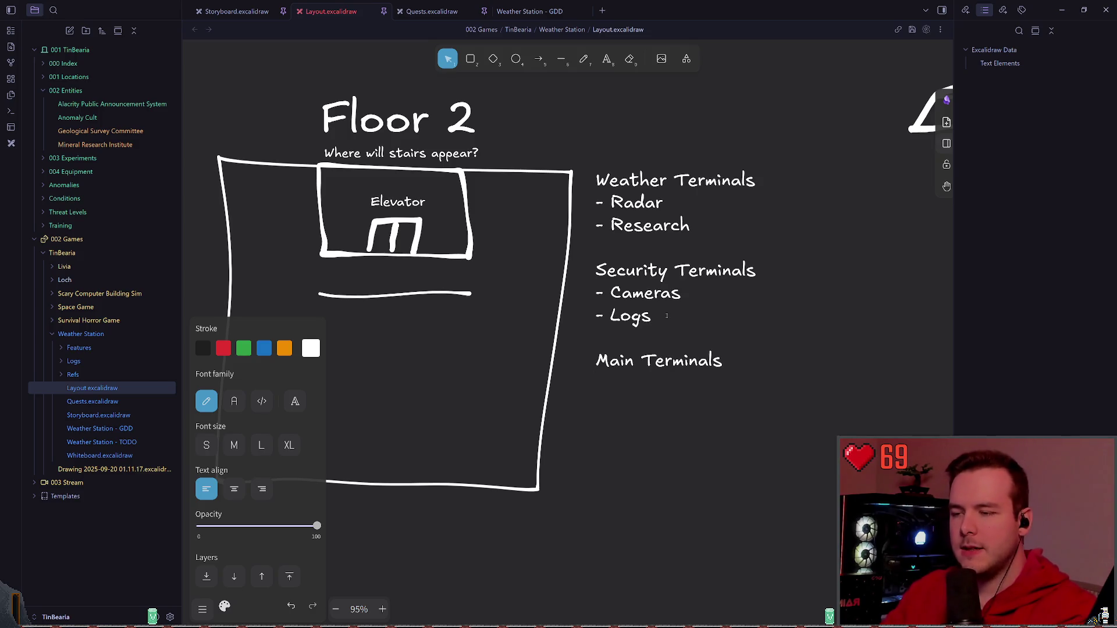
# - Erase the unfinished 'Used for' line, restore the Main Terminal heading with undo, and save
pyautogui.press('Return')
pyautogui.write('Used for')
pyautogui.press('BackSpace')
pyautogui.press('BackSpace')
pyautogui.press('BackSpace')
pyautogui.press('BackSpace')
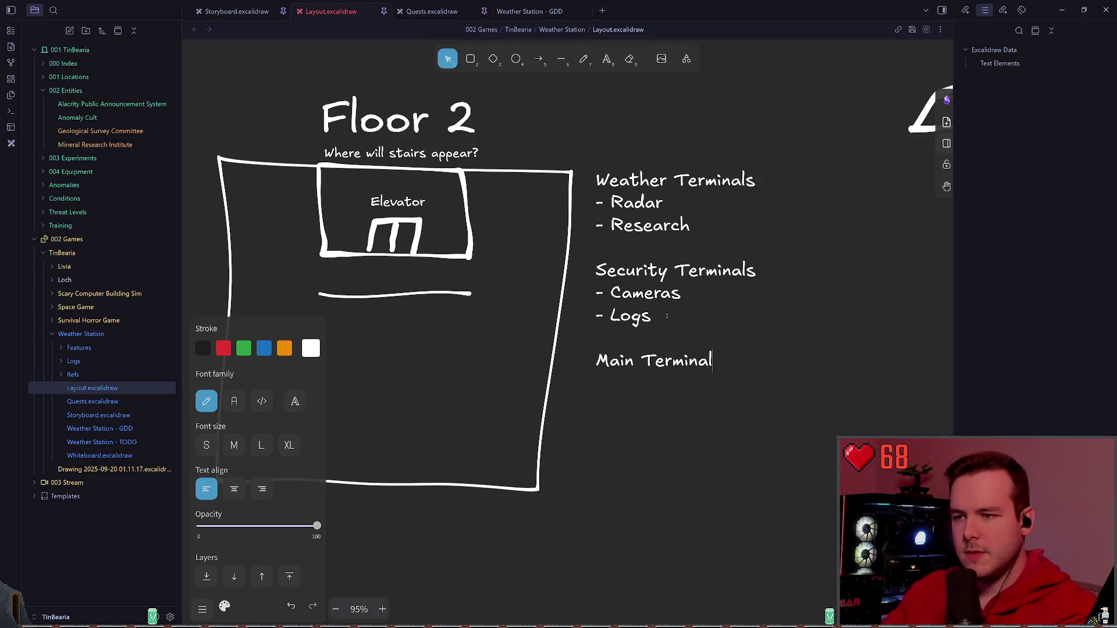
pyautogui.press('BackSpace')
pyautogui.press('BackSpace')
pyautogui.press('BackSpace')
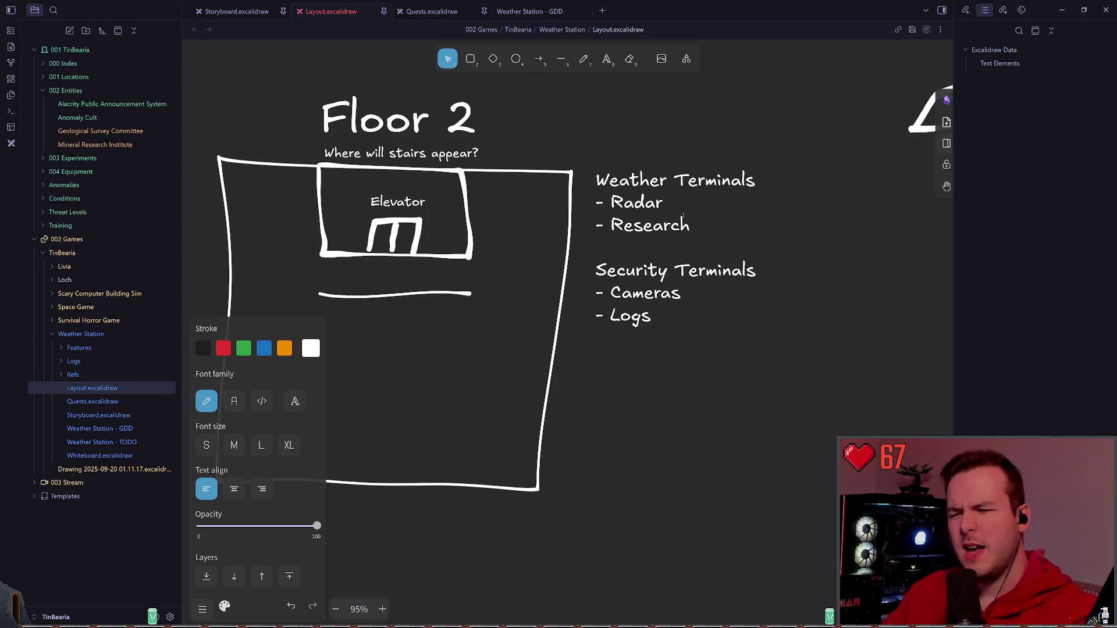
pyautogui.hotkey('ctrl', 'z')
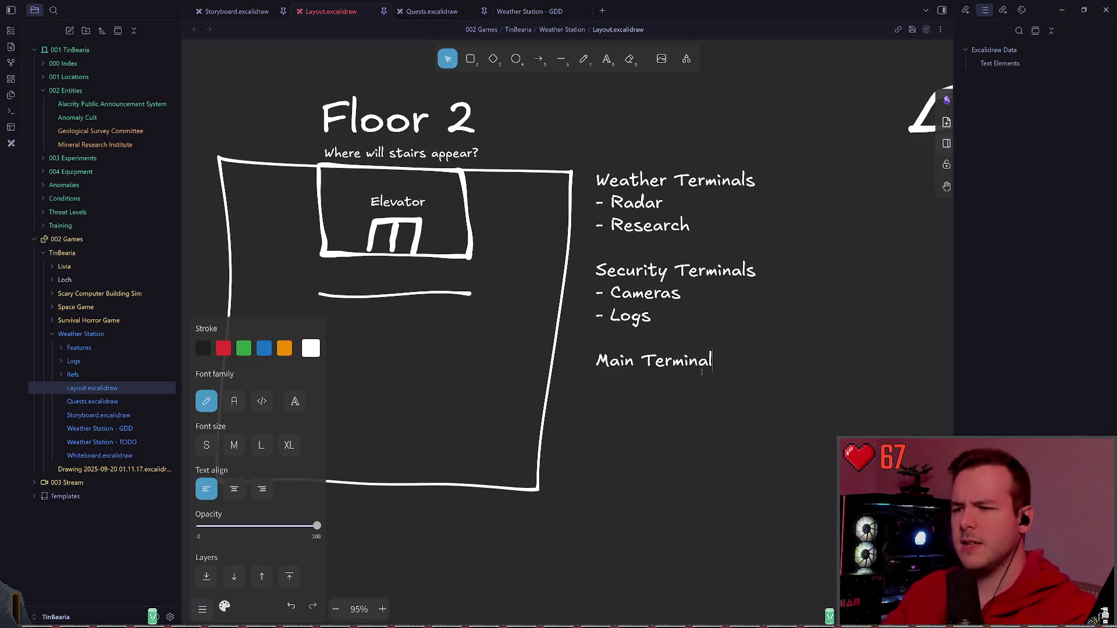
pyautogui.click(620, 417)
pyautogui.hotkey('ctrl', 's')
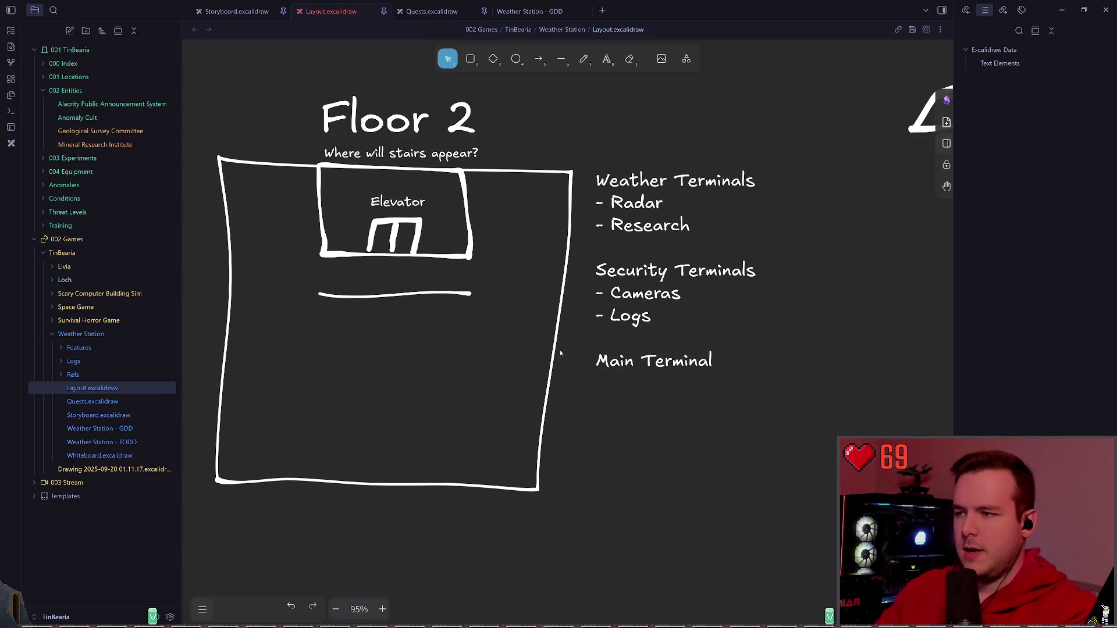
pyautogui.scroll(-2, 576, 304)
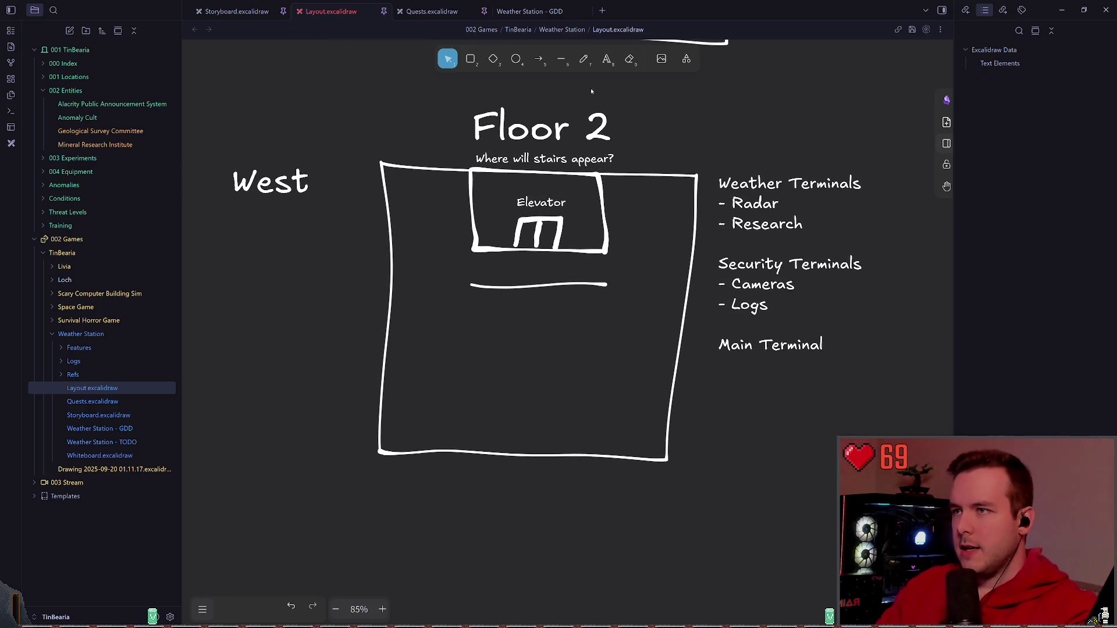
# - Delete the existing line under the Floor 2 elevator and switch back to freehand drawing
pyautogui.press('p')
pyautogui.scroll(3, 577, 304)
pyautogui.scroll(4, 551, 273)
pyautogui.scroll(-4, 551, 272)
pyautogui.press('Escape')
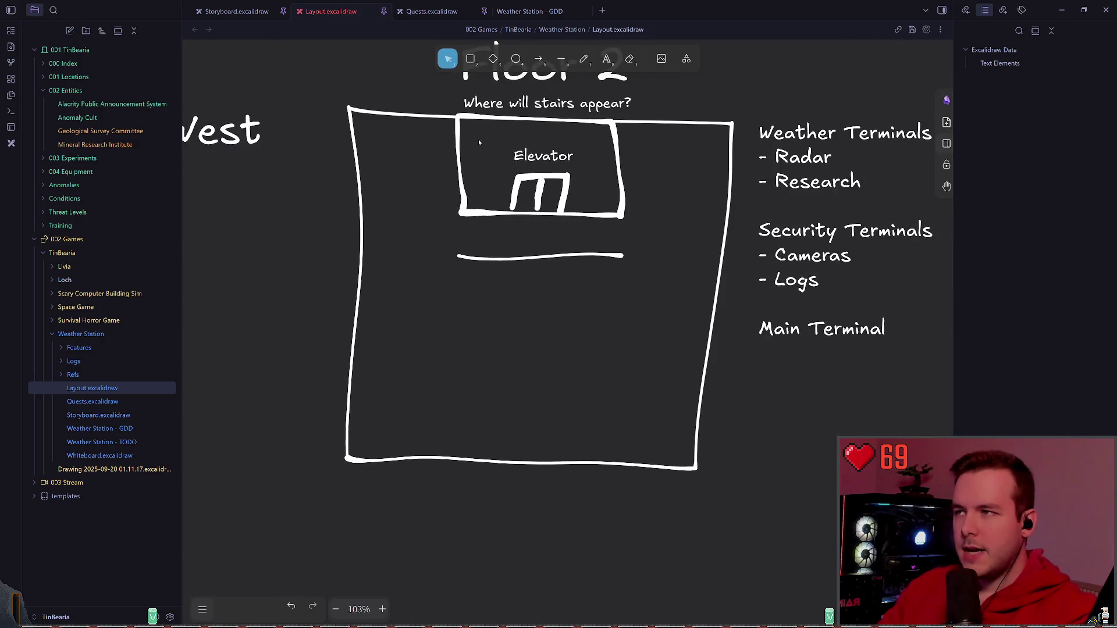
pyautogui.click(489, 259)
pyautogui.press('Delete')
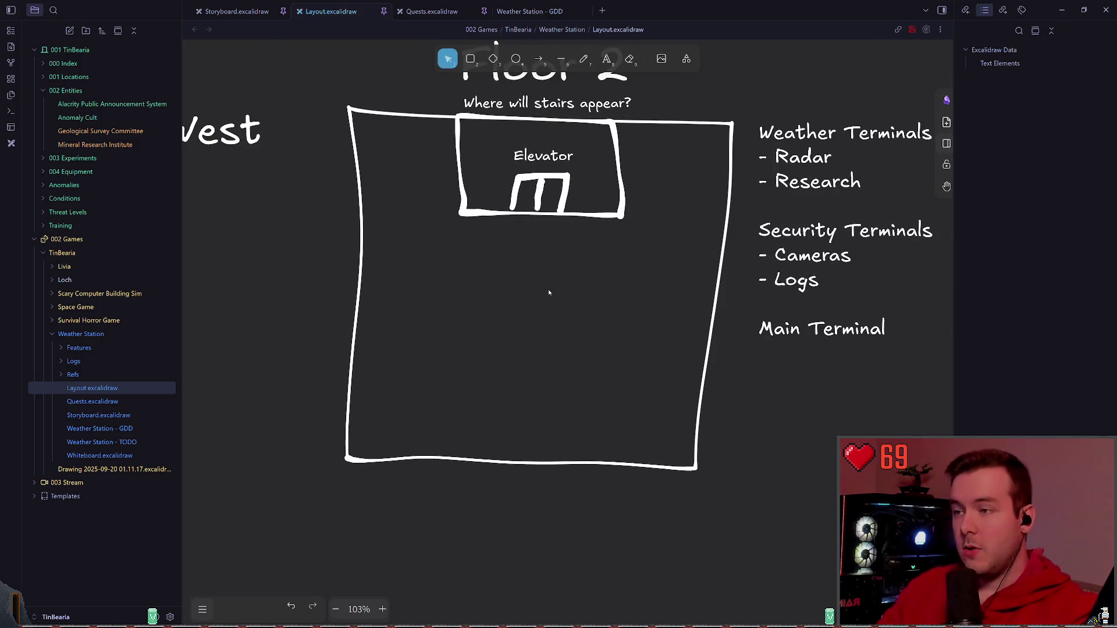
pyautogui.scroll(3, 549, 292)
pyautogui.scroll(3, 549, 293)
pyautogui.click(583, 58)
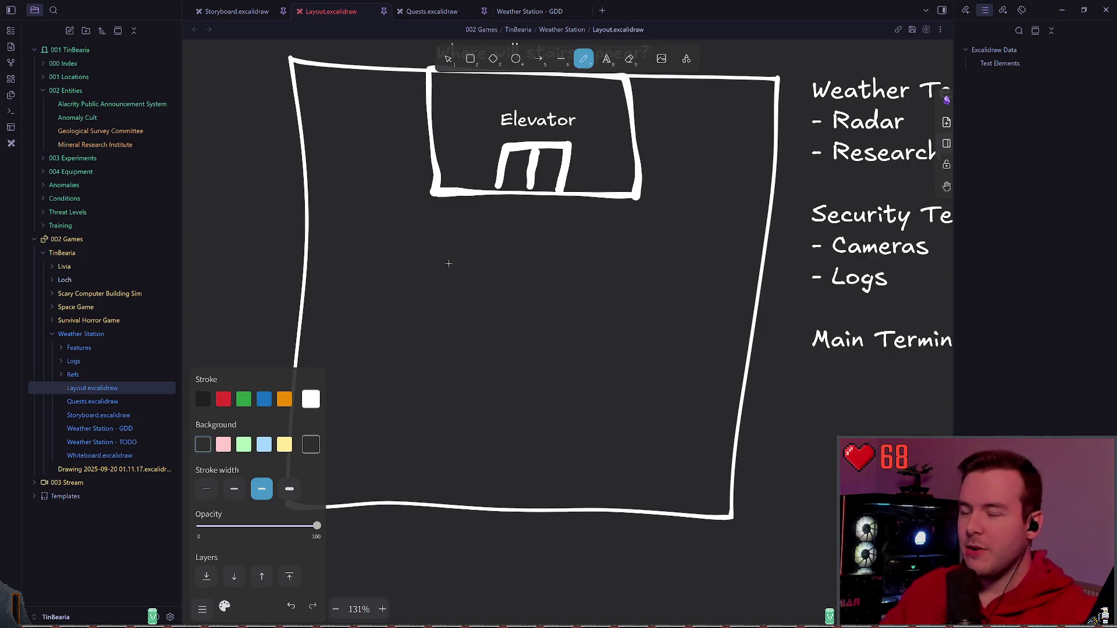
pyautogui.scroll(1, 448, 264)
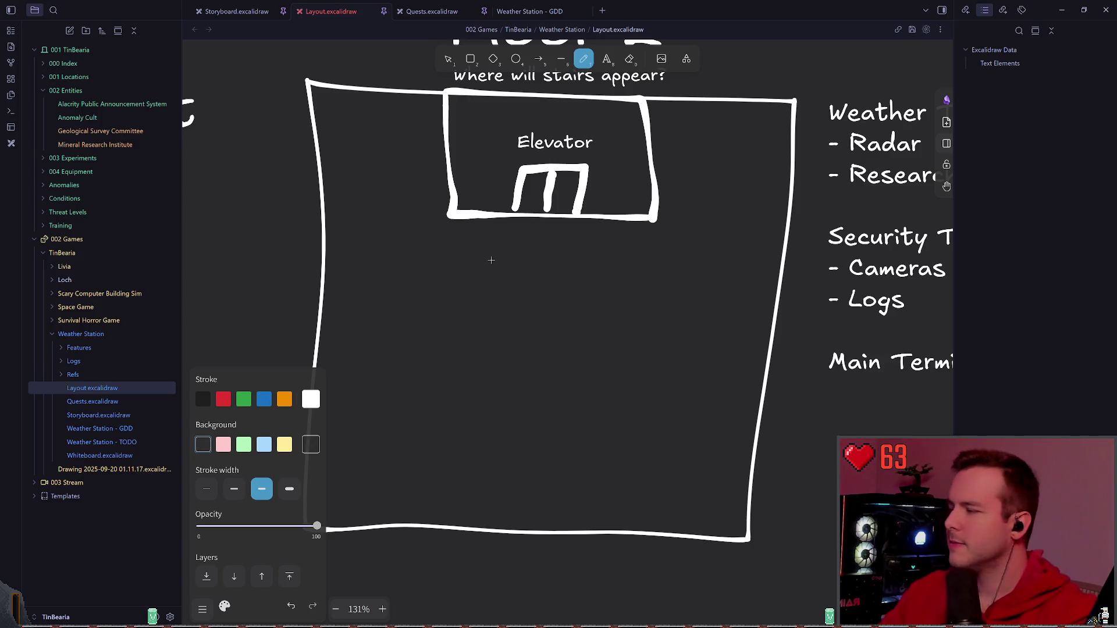
# - Draw walls from the elevator's bottom corners to the left and right walls, undoing two bad attempts
pyautogui.moveTo(448, 216); pyautogui.dragTo(325, 215)
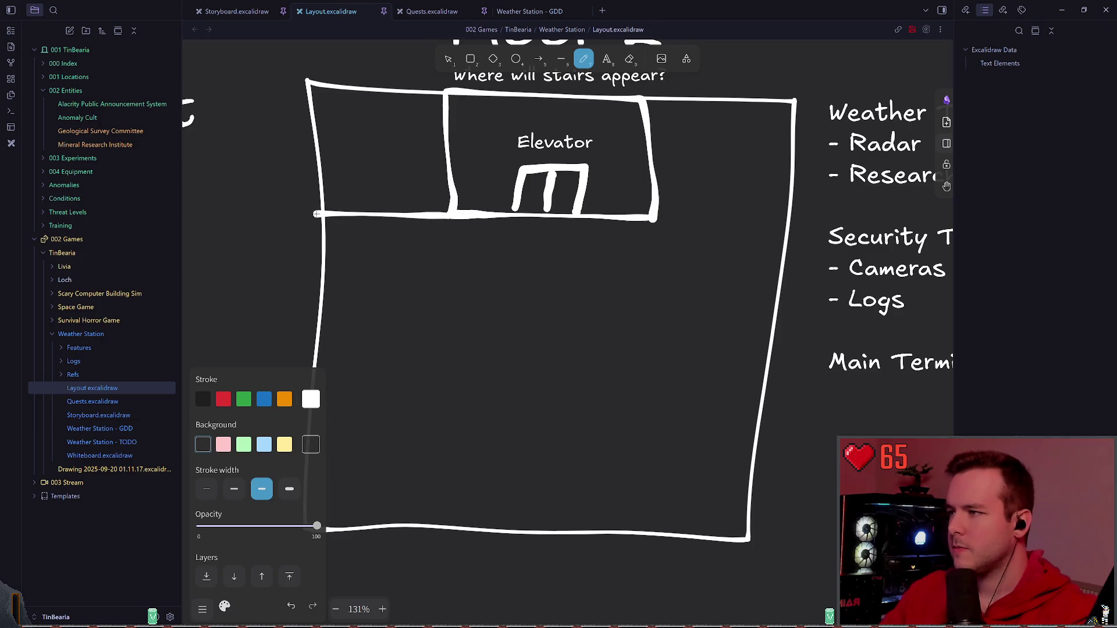
pyautogui.hotkey('ctrl', 'z')
pyautogui.moveTo(450, 212); pyautogui.dragTo(323, 210)
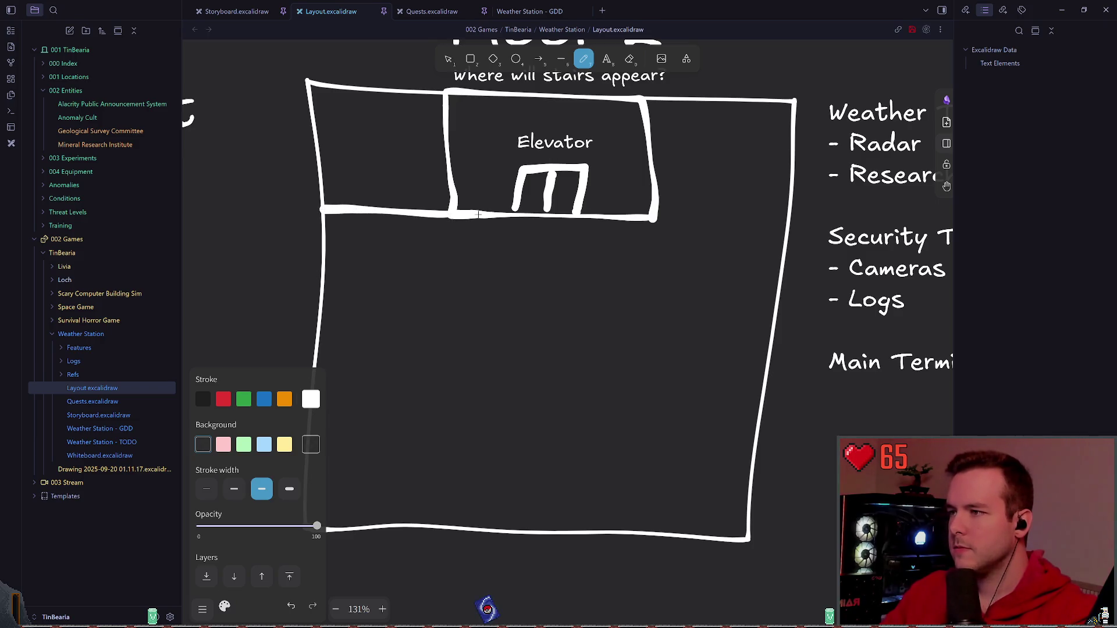
pyautogui.hotkey('ctrl', 'z')
pyautogui.moveTo(455, 216); pyautogui.dragTo(333, 211)
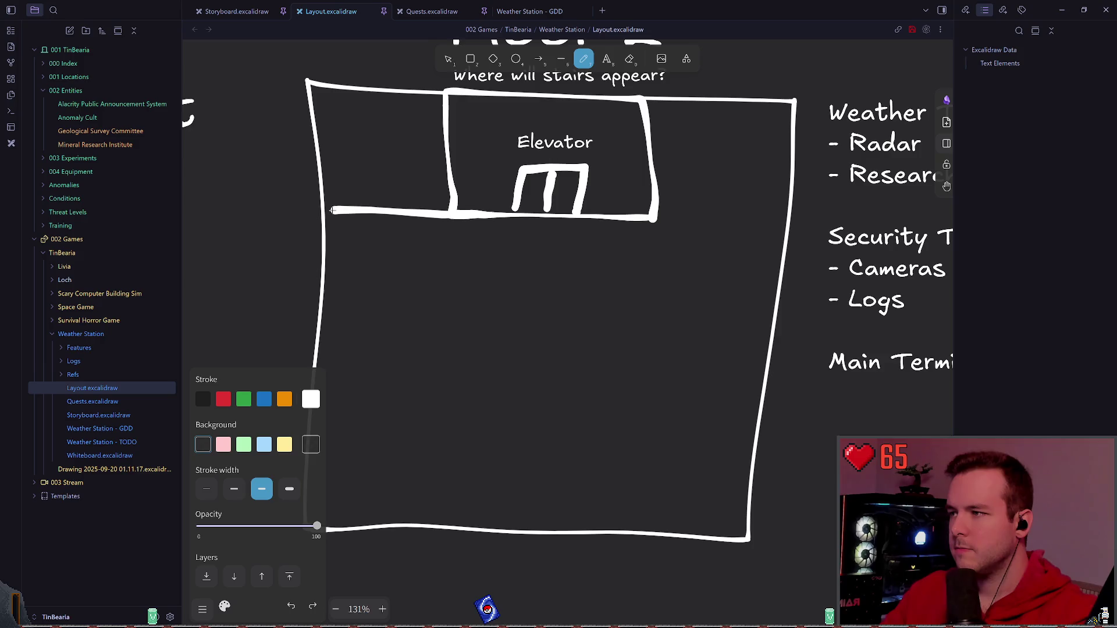
pyautogui.moveTo(654, 219); pyautogui.dragTo(787, 217)
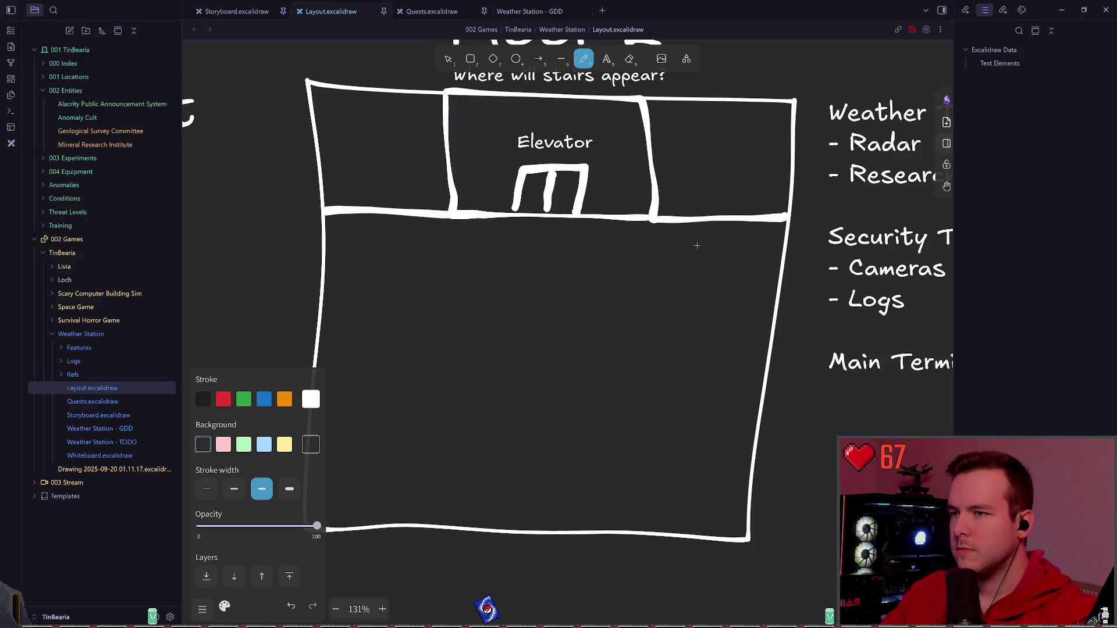
pyautogui.press('t')
pyautogui.click(358, 162)
pyautogui.scroll(1, 559, 262)
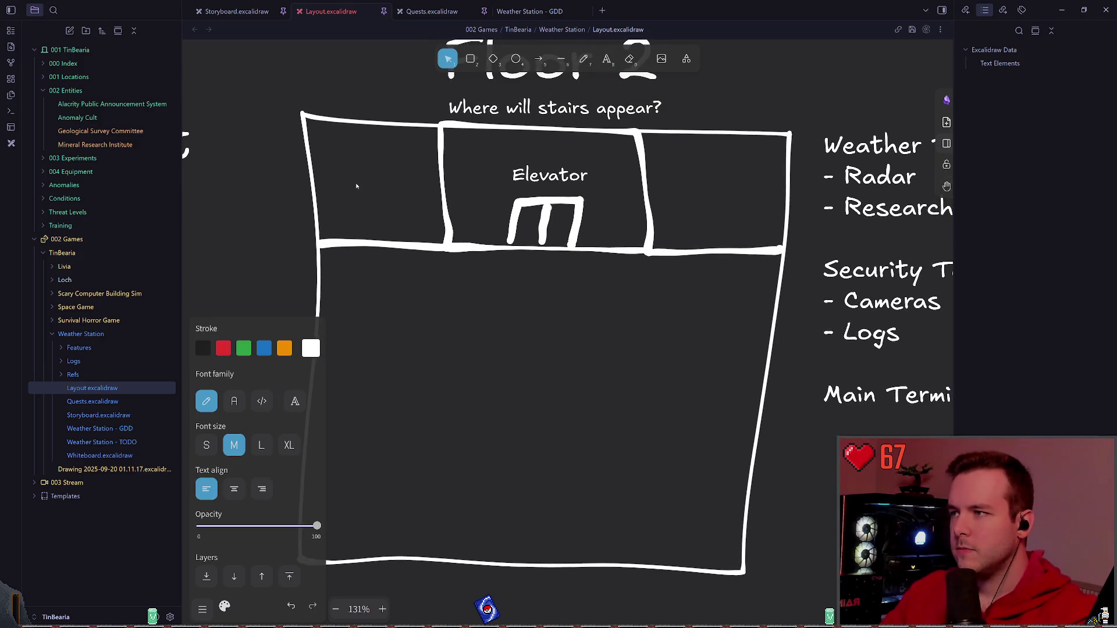
pyautogui.write('Block')
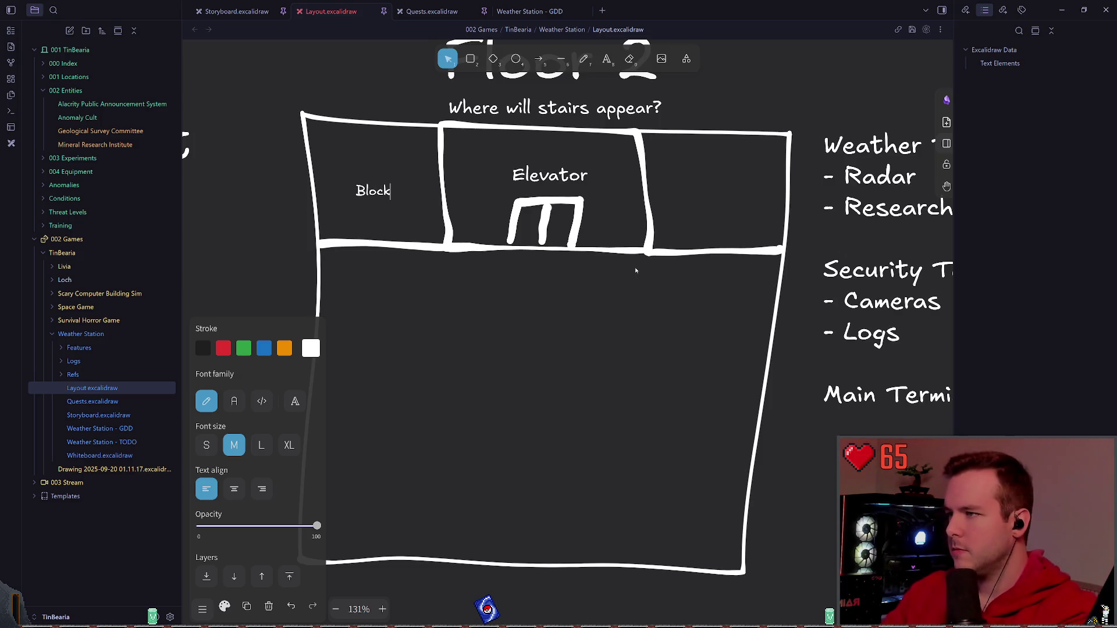
# - Label the left room 'Empty?', Alt-drag a copy into the right room, and save
pyautogui.press('BackSpace')
pyautogui.press('BackSpace')
pyautogui.press('BackSpace')
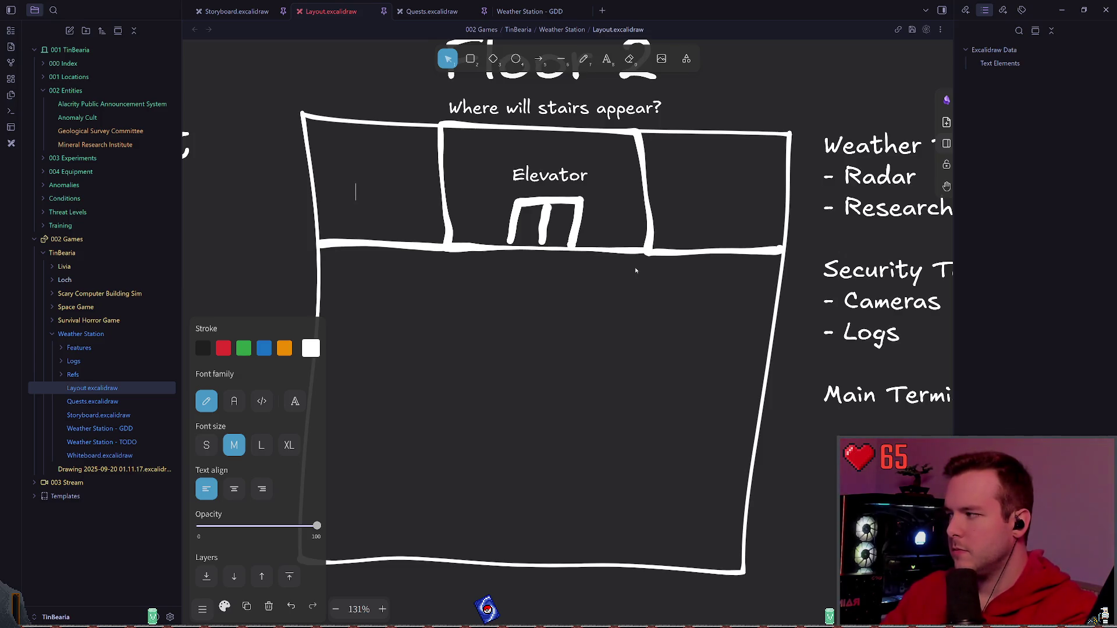
pyautogui.write('Empty?')
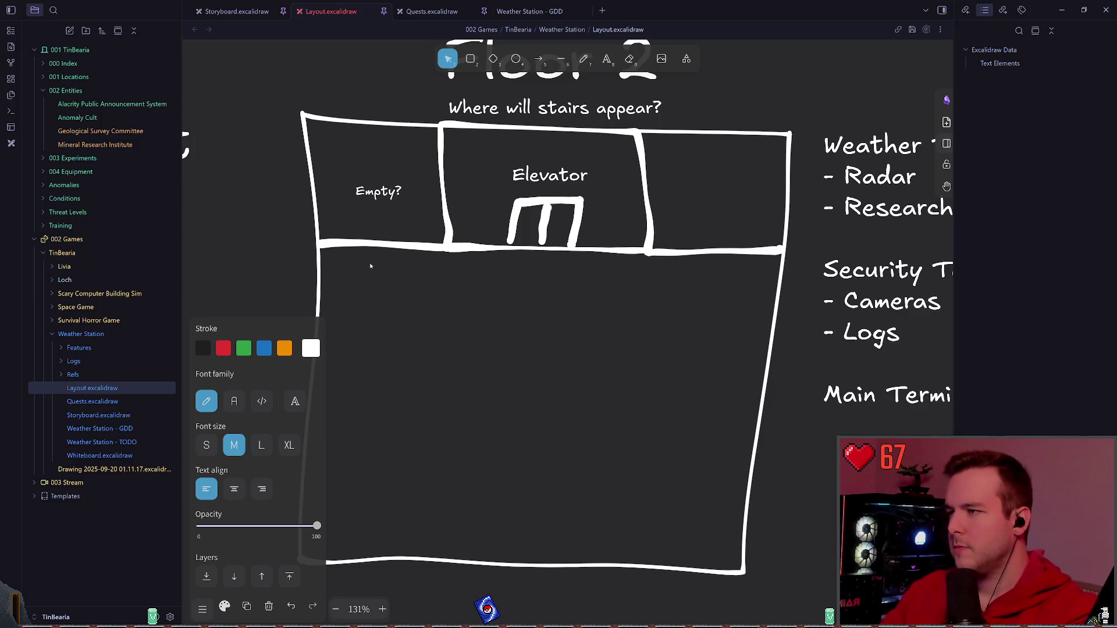
pyautogui.press('Escape')
pyautogui.keyDown('alt'); pyautogui.moveTo(377, 192); pyautogui.dragTo(720, 194); pyautogui.keyUp('alt')
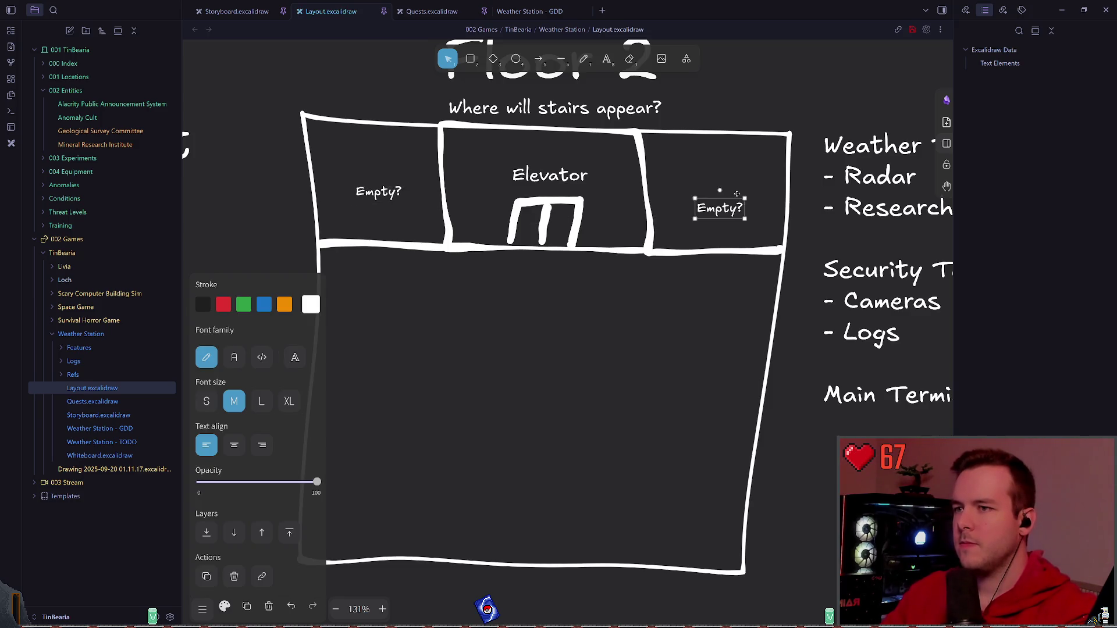
pyautogui.scroll(-2, 458, 410)
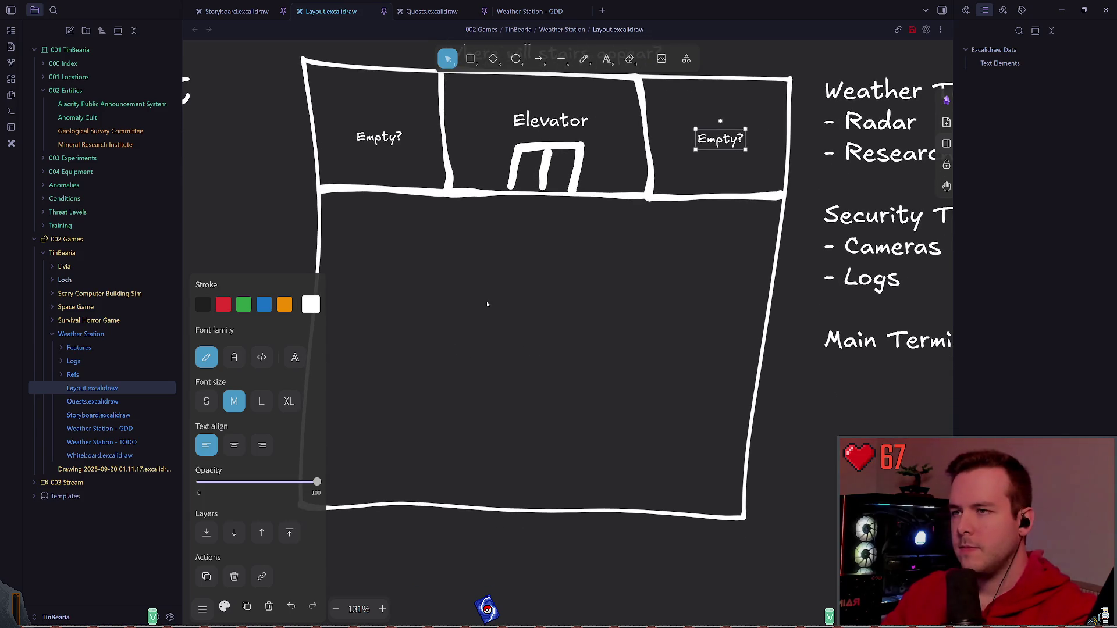
pyautogui.hotkey('ctrl', 's')
pyautogui.press('p')
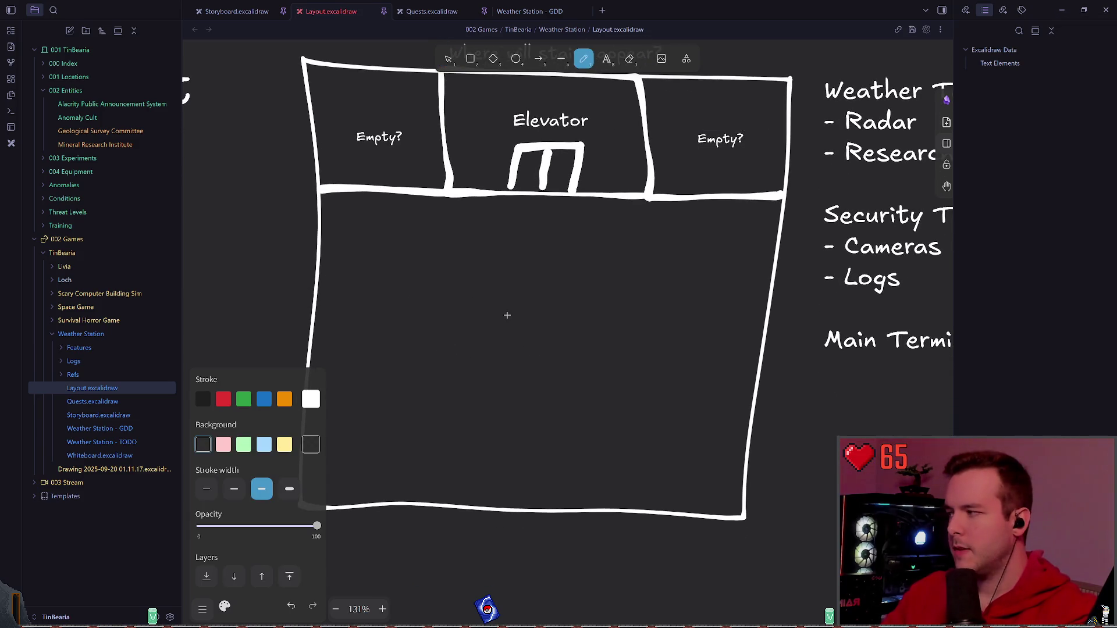
# - Draw the outer U-shaped corridor walls in the lower Floor 2 plan: left, right and bottom
pyautogui.moveTo(506, 350); pyautogui.dragTo(536, 327)
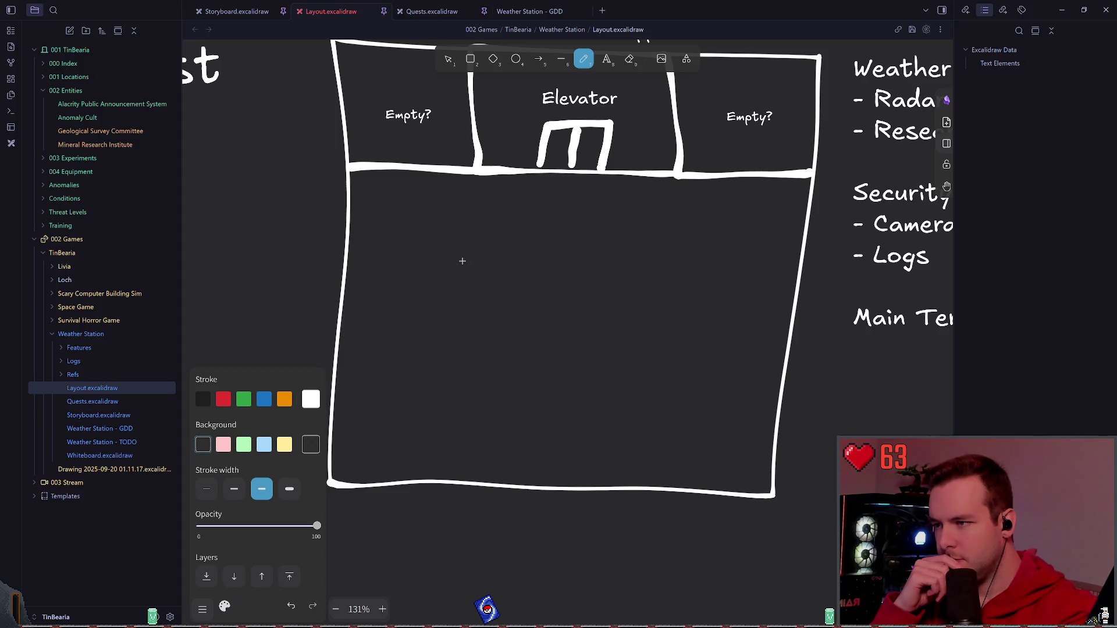
pyautogui.scroll(-1, 408, 340)
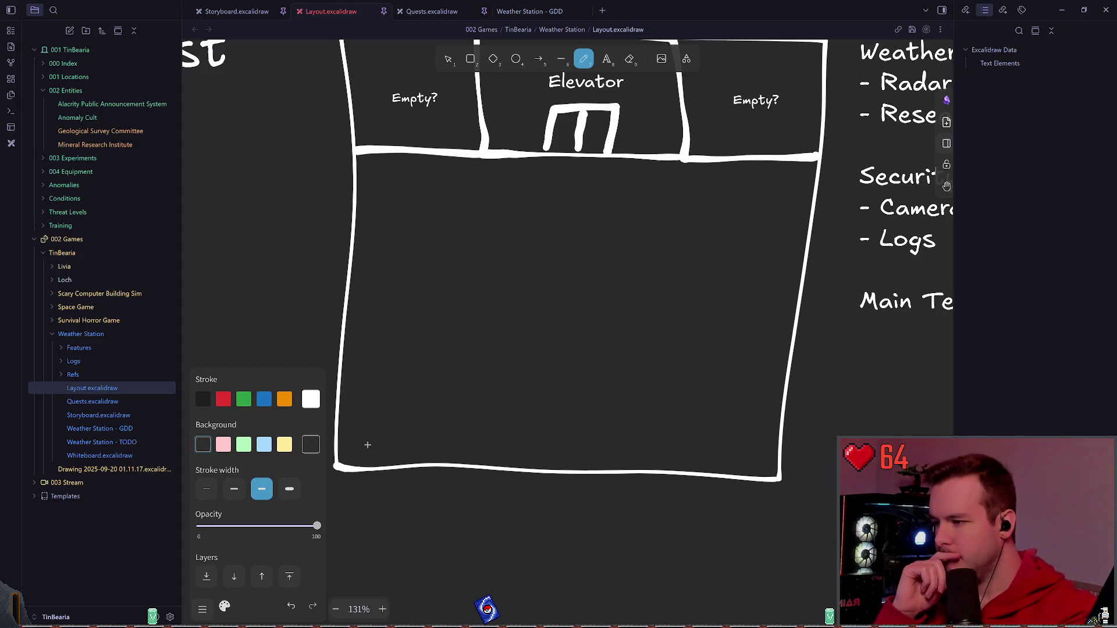
pyautogui.moveTo(378, 432)
pyautogui.mouseDown()
pyautogui.moveTo(407, 206)
pyautogui.moveTo(353, 210)
pyautogui.mouseUp()
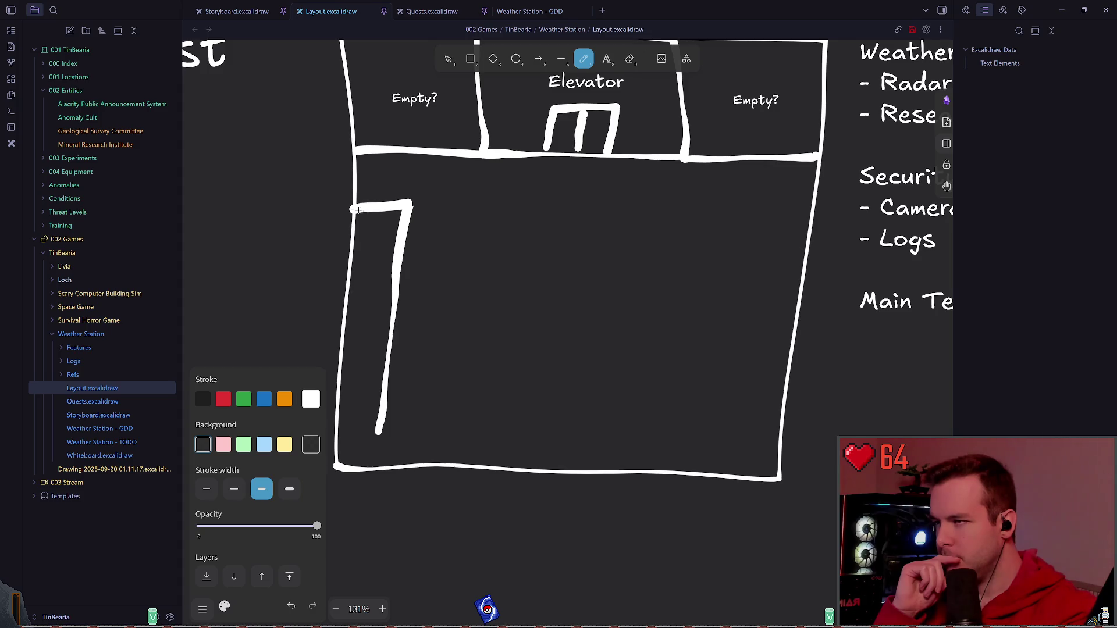
pyautogui.moveTo(811, 212)
pyautogui.mouseDown()
pyautogui.moveTo(755, 227)
pyautogui.moveTo(748, 446)
pyautogui.mouseUp()
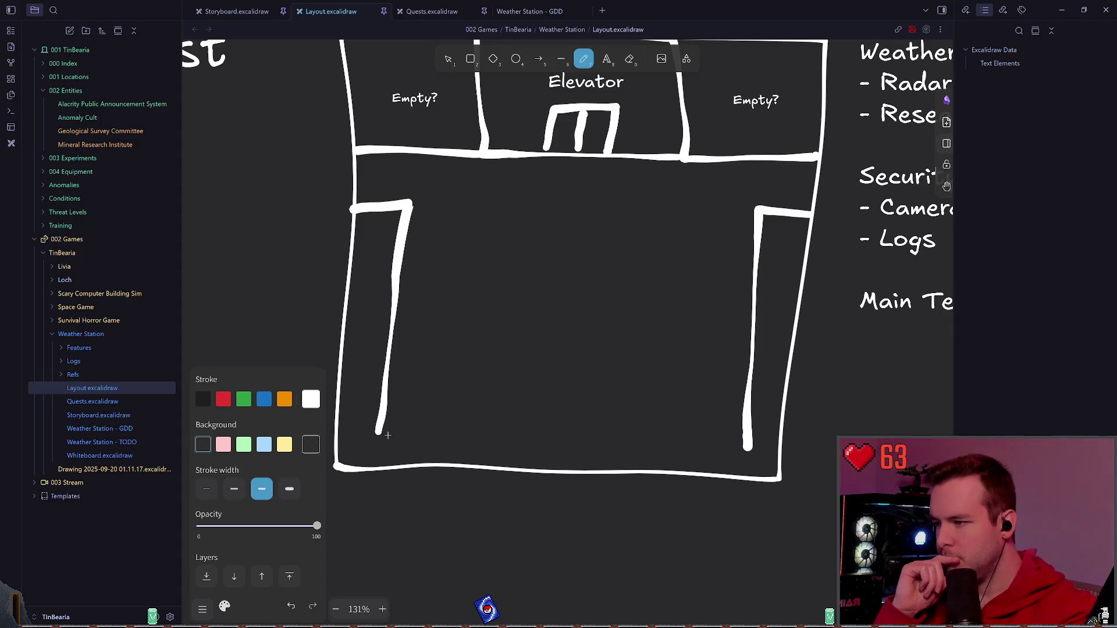
pyautogui.moveTo(378, 431); pyautogui.dragTo(748, 449)
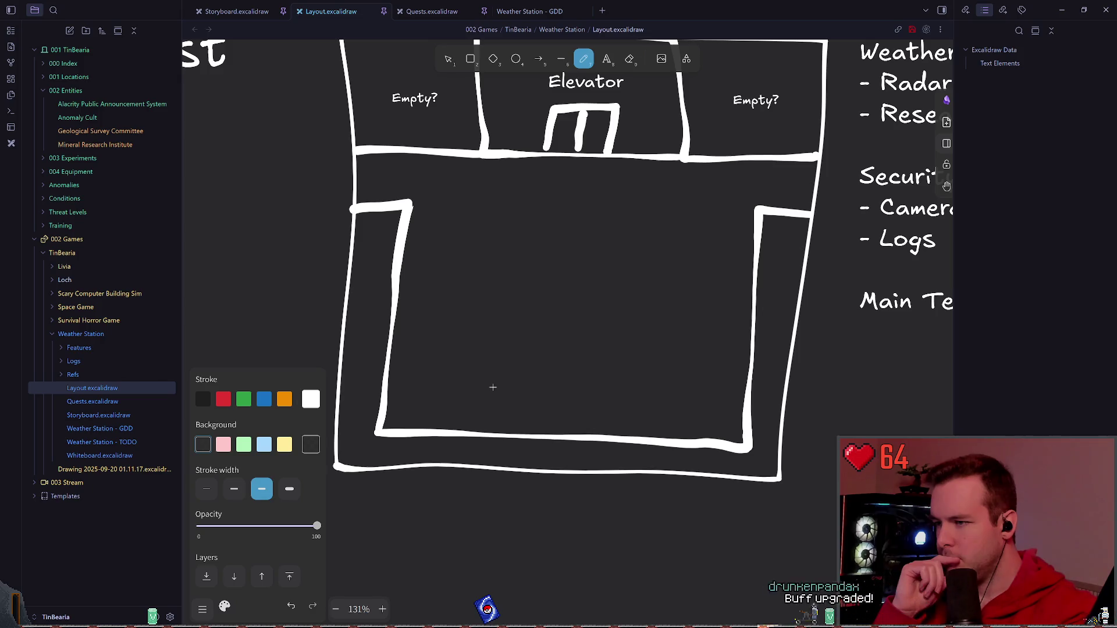
# - Sketch the inner U wall, undoing two attempts, cap its top and save
pyautogui.moveTo(453, 383)
pyautogui.mouseDown()
pyautogui.moveTo(451, 234)
pyautogui.moveTo(463, 297)
pyautogui.moveTo(454, 393)
pyautogui.moveTo(620, 395)
pyautogui.moveTo(699, 325)
pyautogui.moveTo(707, 215)
pyautogui.mouseUp()
pyautogui.hotkey('ctrl', 'z')
pyautogui.moveTo(505, 215)
pyautogui.mouseDown()
pyautogui.moveTo(499, 297)
pyautogui.moveTo(610, 361)
pyautogui.moveTo(672, 262)
pyautogui.moveTo(684, 215)
pyautogui.moveTo(654, 362)
pyautogui.moveTo(506, 360)
pyautogui.moveTo(512, 214)
pyautogui.moveTo(499, 300)
pyautogui.moveTo(641, 366)
pyautogui.moveTo(671, 279)
pyautogui.moveTo(674, 210)
pyautogui.moveTo(709, 207)
pyautogui.mouseUp()
pyautogui.hotkey('ctrl', 'z')
pyautogui.hotkey('ctrl', 'z')
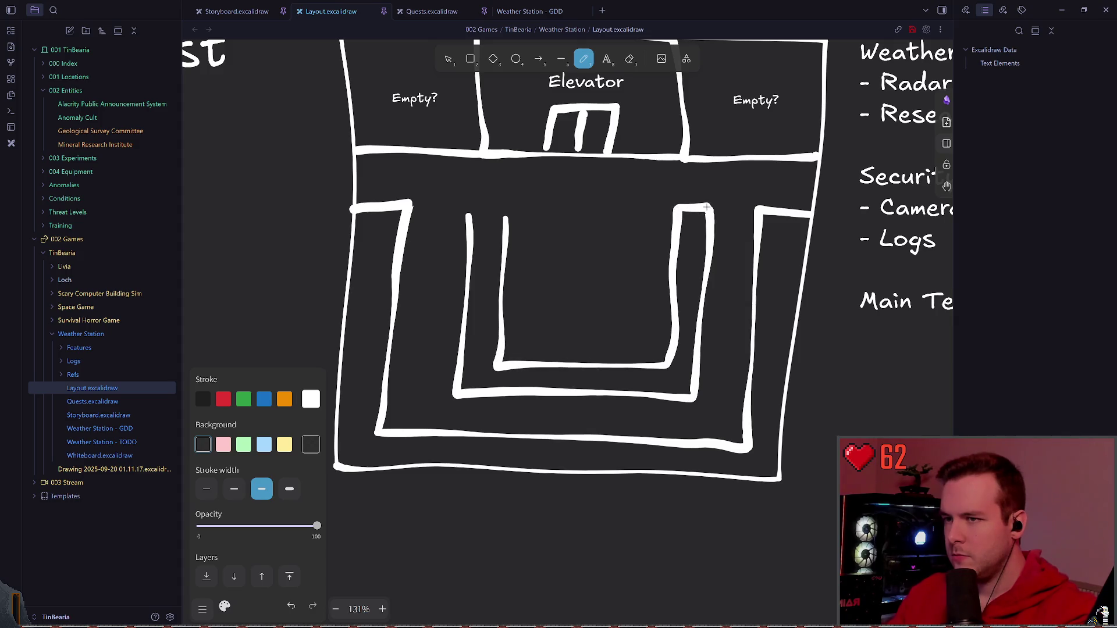
pyautogui.moveTo(503, 217); pyautogui.dragTo(469, 213)
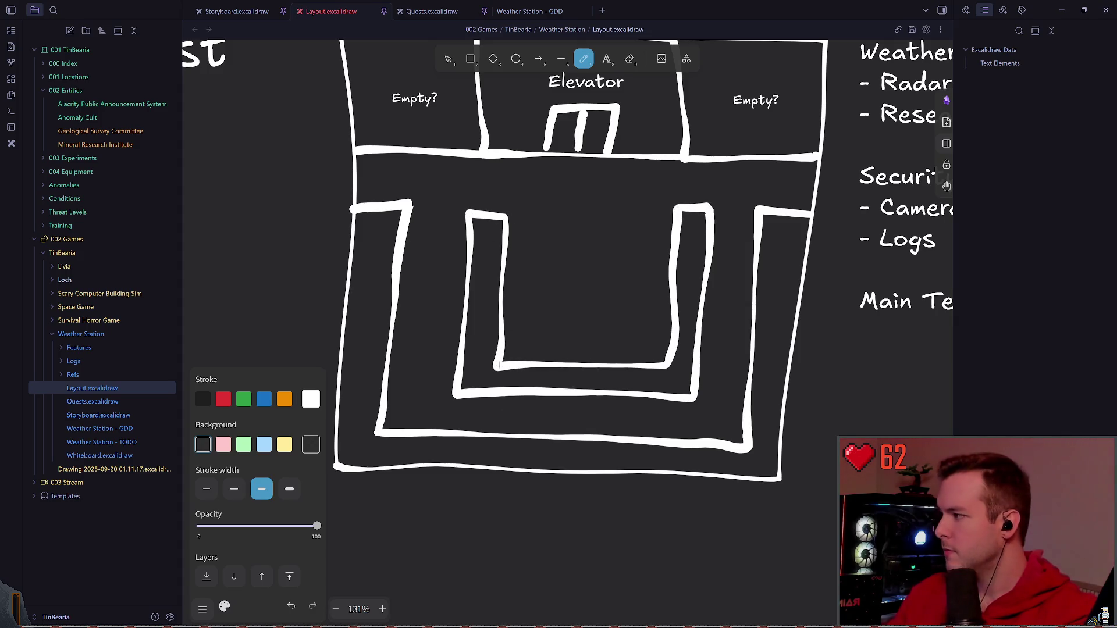
pyautogui.hotkey('ctrl', 's')
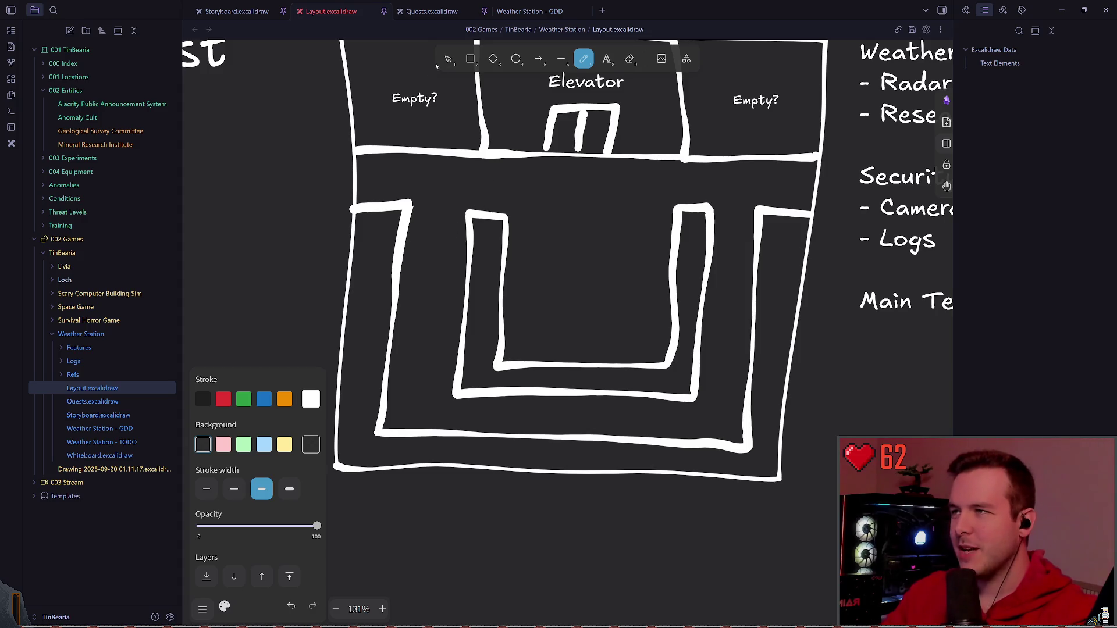
# - Shift the innermost U shape right and delete the stray strokes atop the left and right pillars
pyautogui.press('1')
pyautogui.moveTo(449, 175); pyautogui.dragTo(745, 428)
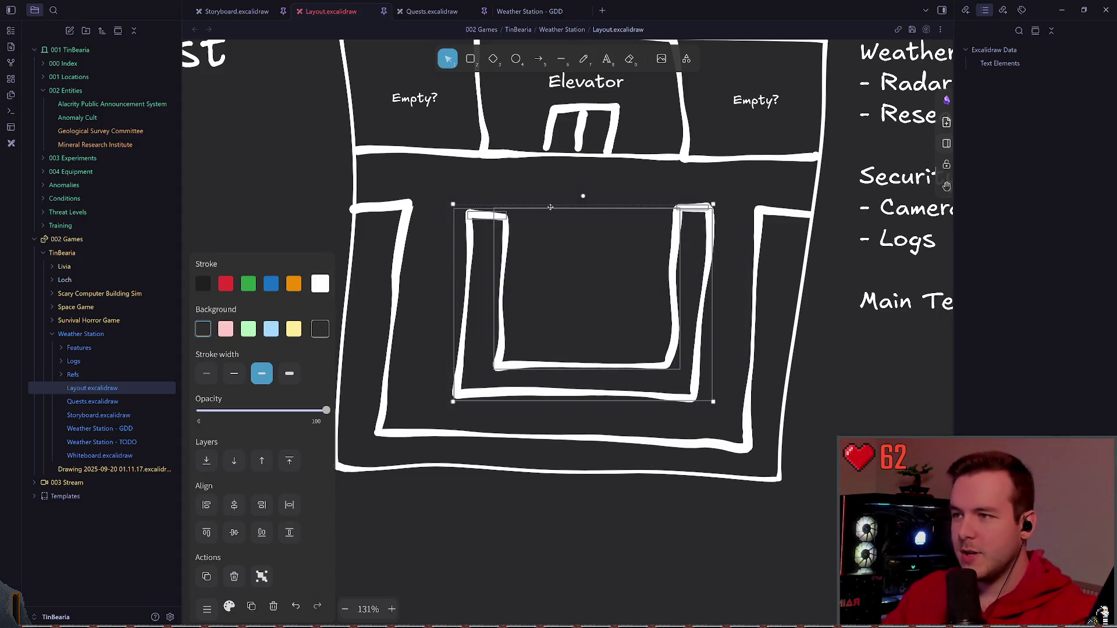
pyautogui.press('Escape')
pyautogui.moveTo(492, 215)
pyautogui.mouseDown()
pyautogui.moveTo(508, 224)
pyautogui.moveTo(513, 204)
pyautogui.mouseUp()
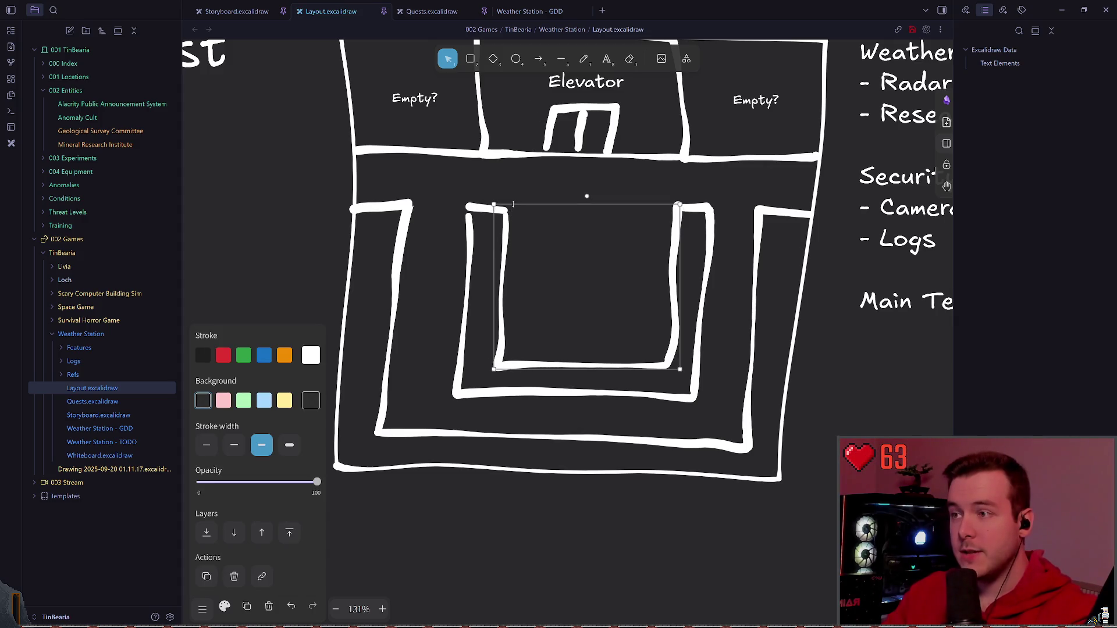
pyautogui.click(555, 199)
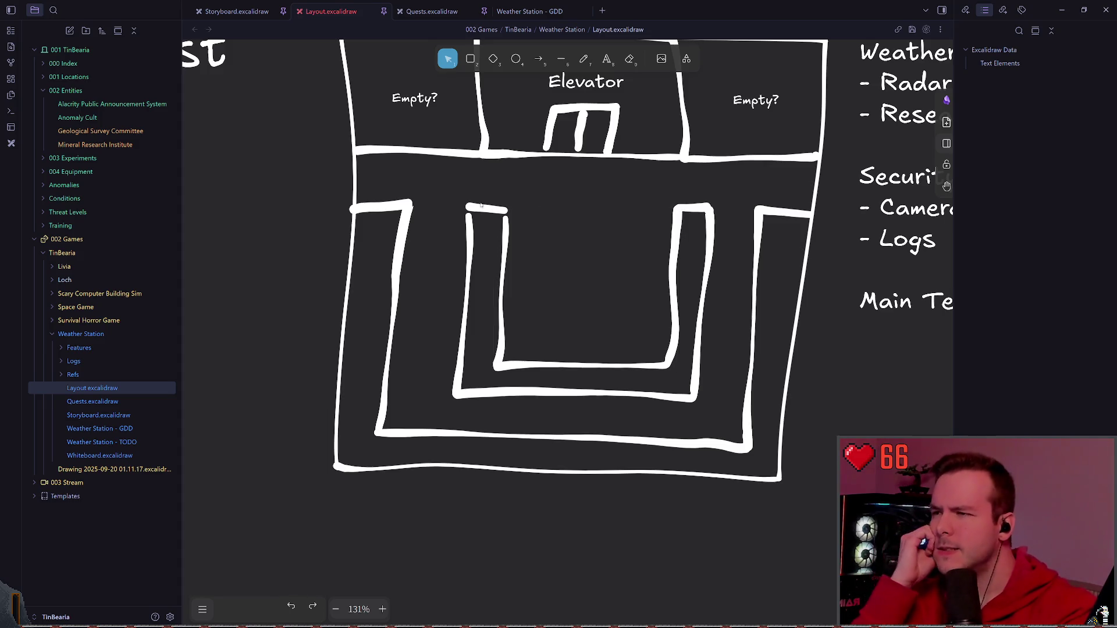
pyautogui.click(482, 209)
pyautogui.press('Delete')
pyautogui.click(476, 214)
pyautogui.press('Delete')
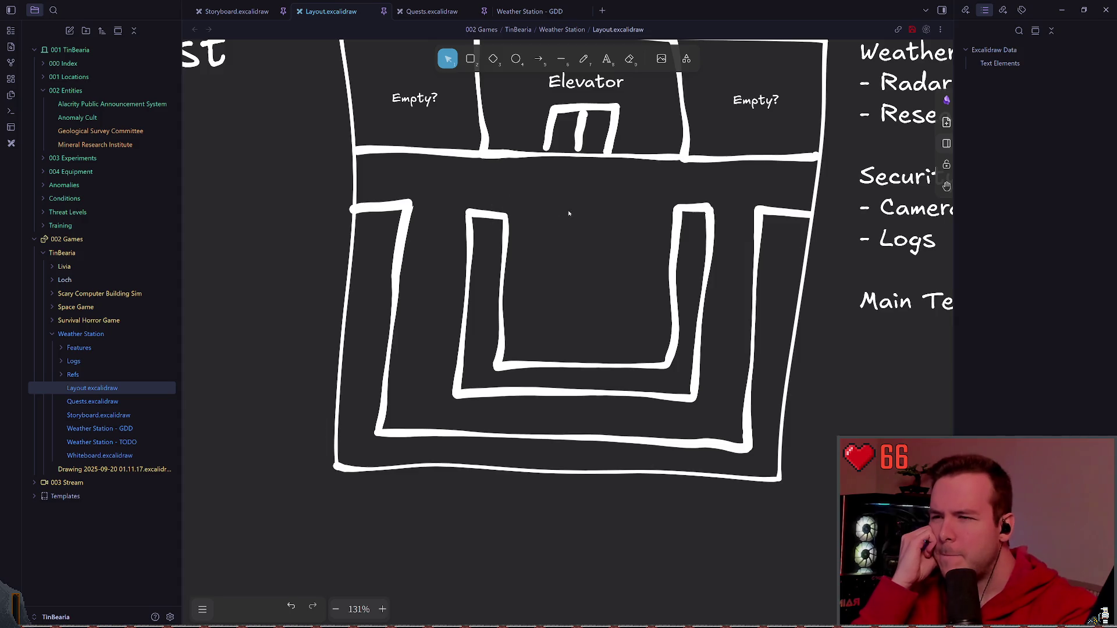
pyautogui.click(692, 209)
pyautogui.press('Delete')
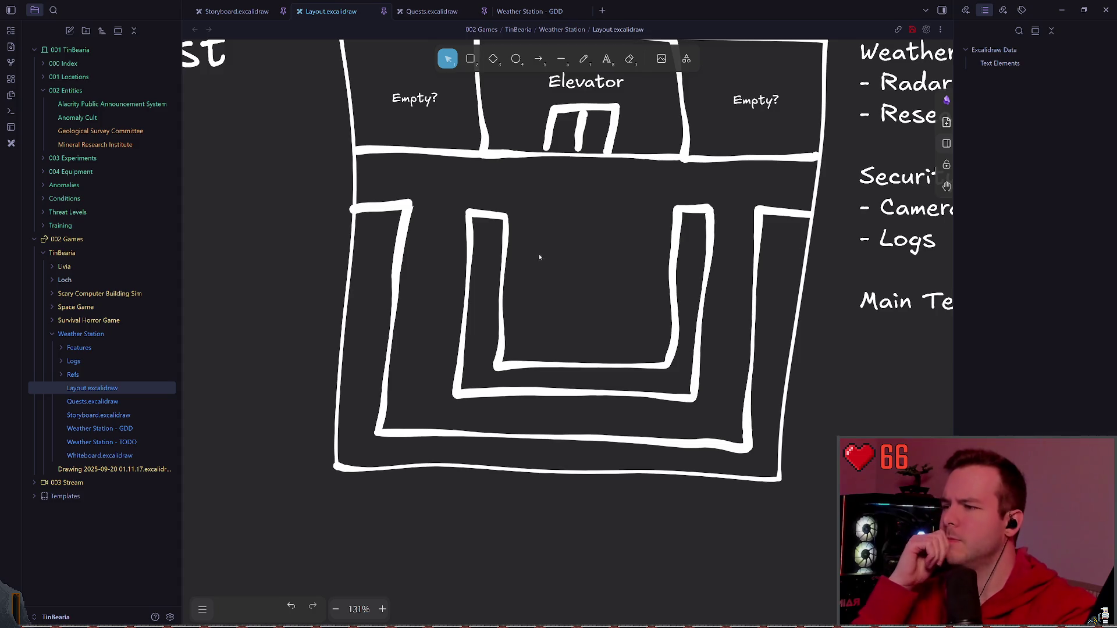
# - Nudge the inner U walls up and left with arrow keys and return to freehand drawing
pyautogui.moveTo(450, 412); pyautogui.dragTo(744, 210)
pyautogui.press('Left')
pyautogui.press('Left')
pyautogui.press('Up')
pyautogui.press('Up')
pyautogui.click(740, 191)
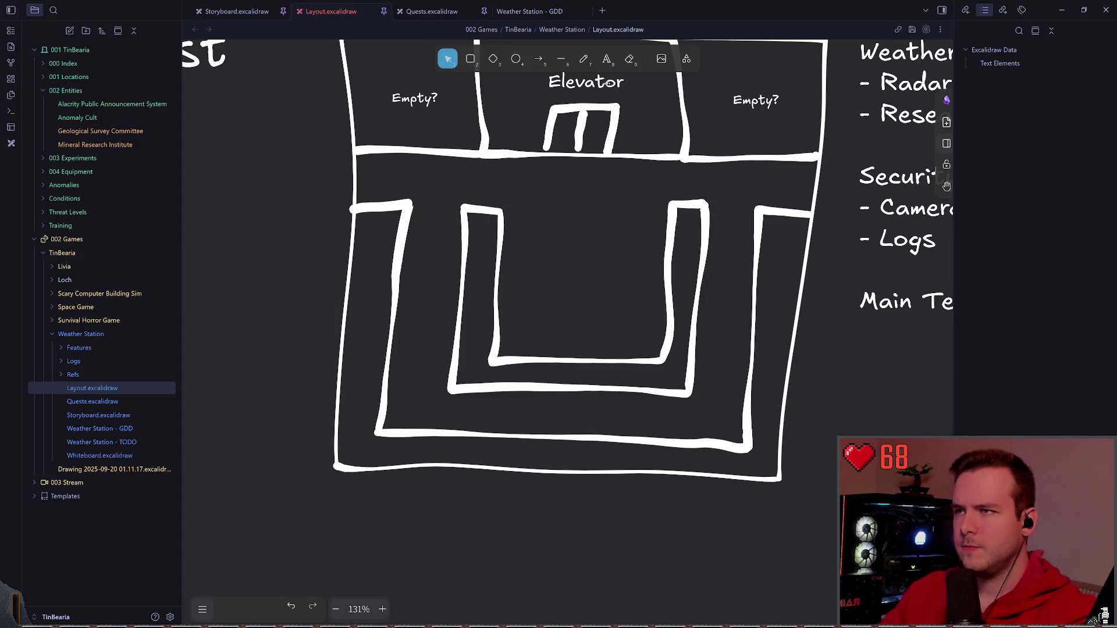
pyautogui.press('p')
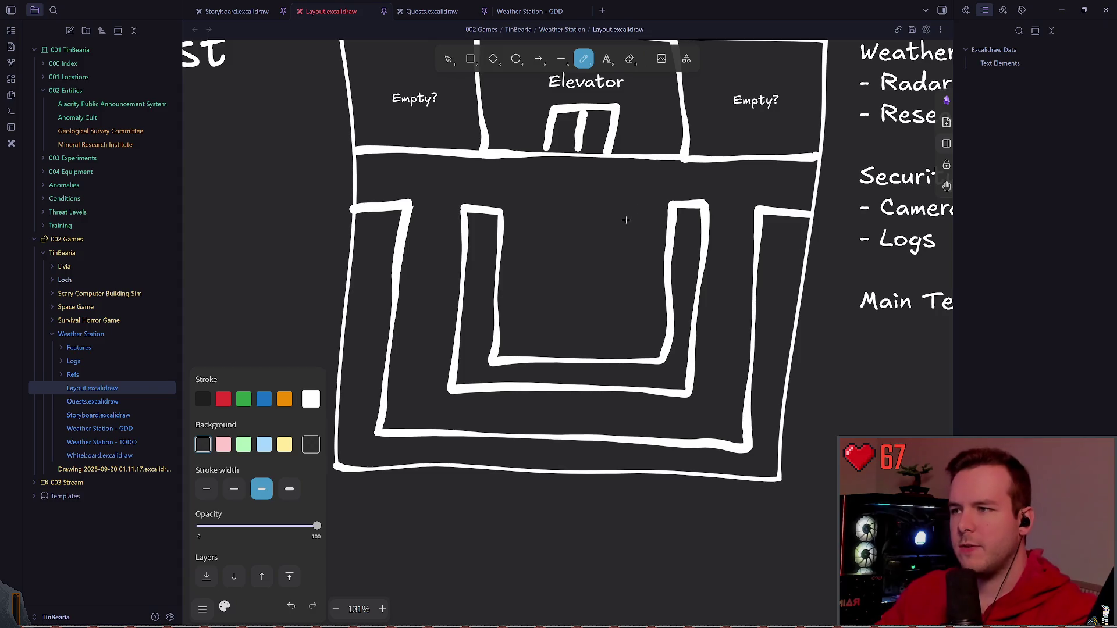
pyautogui.moveTo(558, 219); pyautogui.dragTo(521, 243)
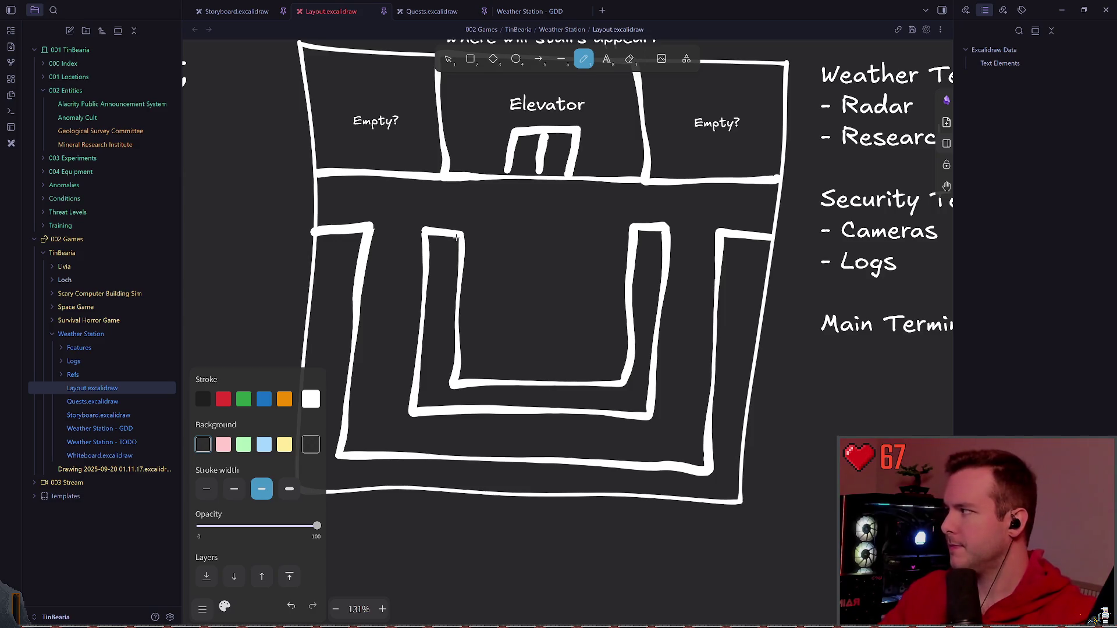
pyautogui.hscroll(2, 511, 239)
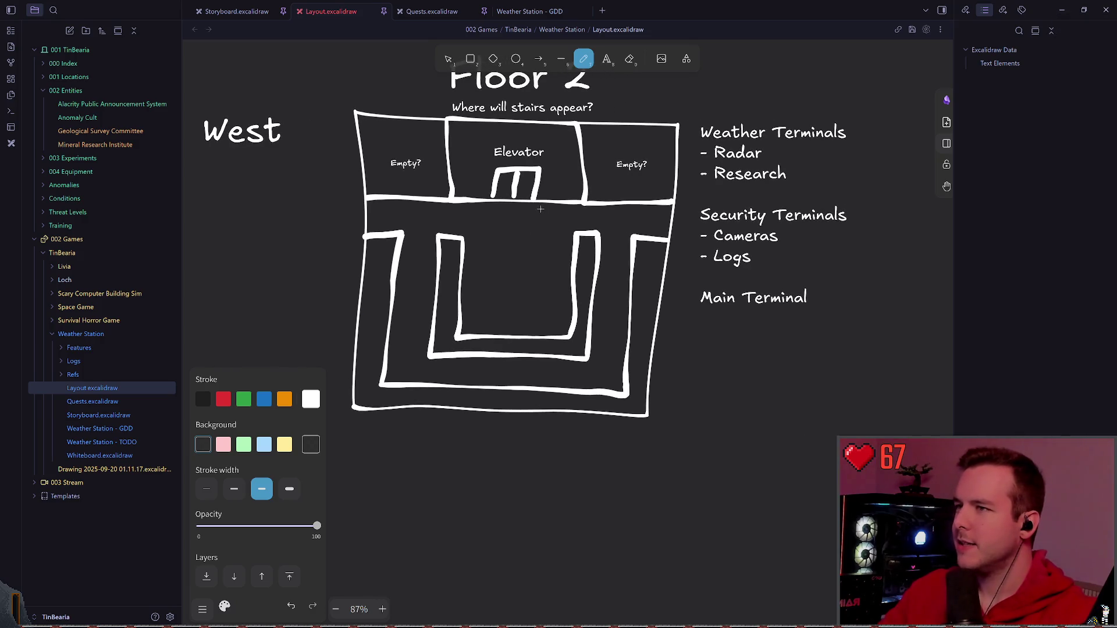
pyautogui.hscroll(-3, 557, 218)
# - Duplicate the whole Floor 2 drawing and nudge the copy into place below the original
pyautogui.click(452, 57)
pyautogui.scroll(-5, 497, 178)
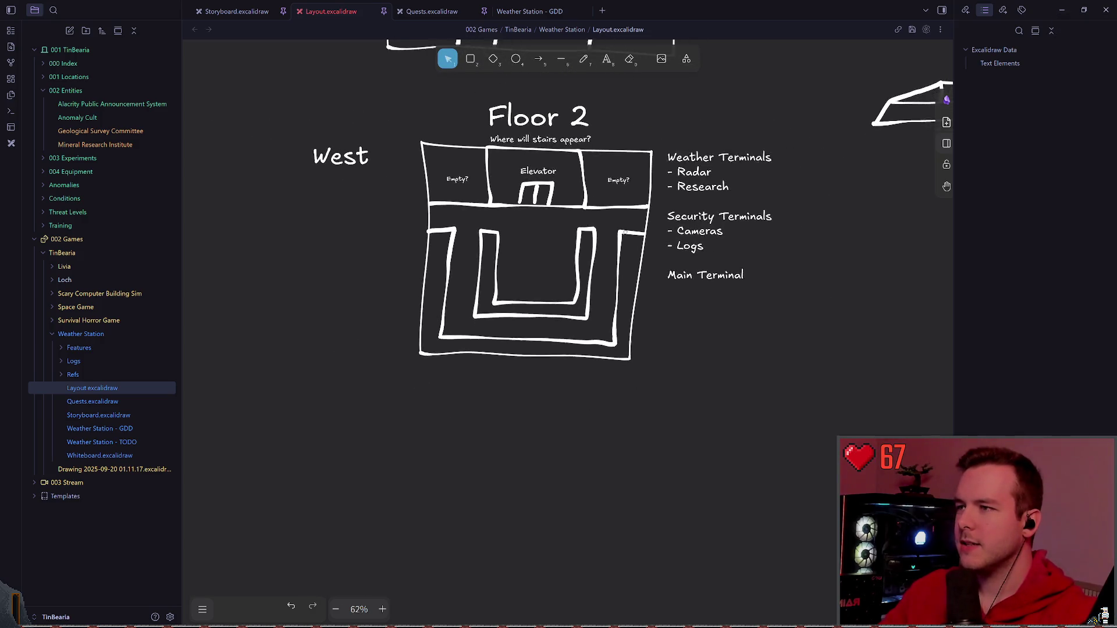
pyautogui.moveTo(368, 159); pyautogui.dragTo(397, 159)
pyautogui.moveTo(336, 119); pyautogui.dragTo(724, 363)
pyautogui.click(557, 365)
pyautogui.hotkey('ctrl', 'a')
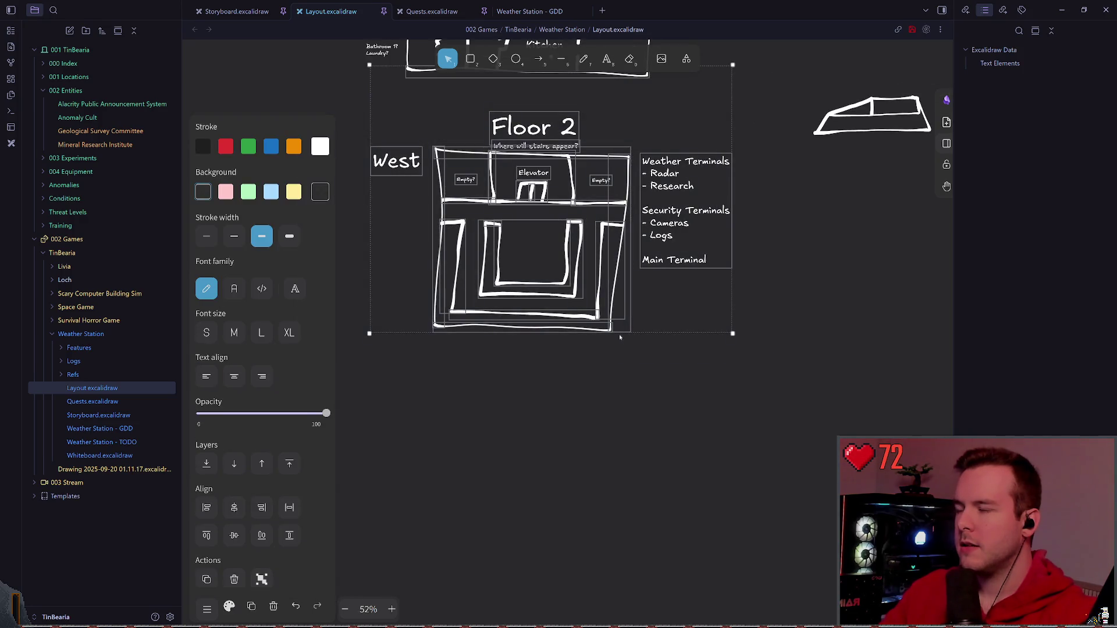
pyautogui.hotkey('ctrl', 'd')
pyautogui.moveTo(542, 263); pyautogui.dragTo(559, 419)
pyautogui.scroll(-3, 549, 343)
pyautogui.moveTo(550, 343); pyautogui.dragTo(551, 350)
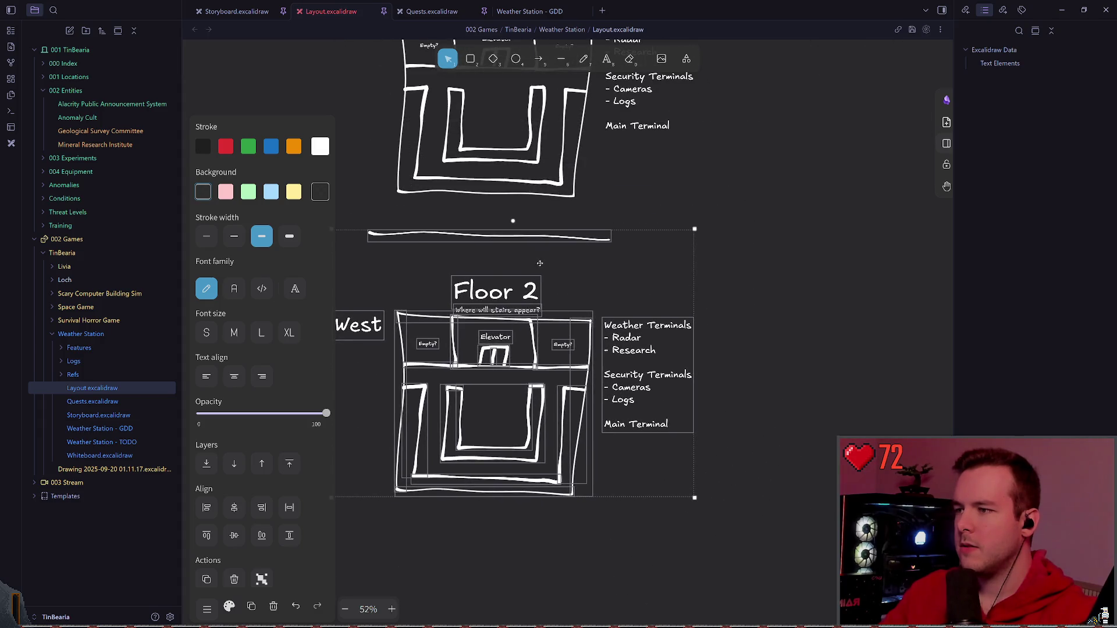
# - Retitle the copy 'Roof' and remove its 'Where will stairs appear?' note
pyautogui.doubleClick(510, 291)
pyautogui.write('Roof')
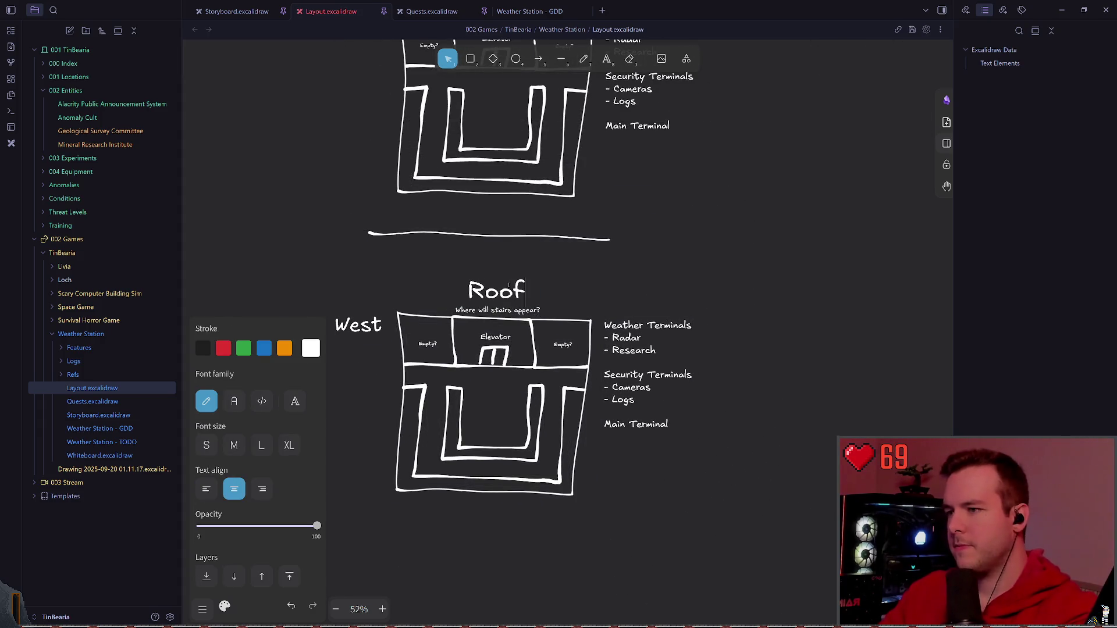
pyautogui.press('Escape')
pyautogui.scroll(3, 524, 288)
pyautogui.scroll(3, 467, 276)
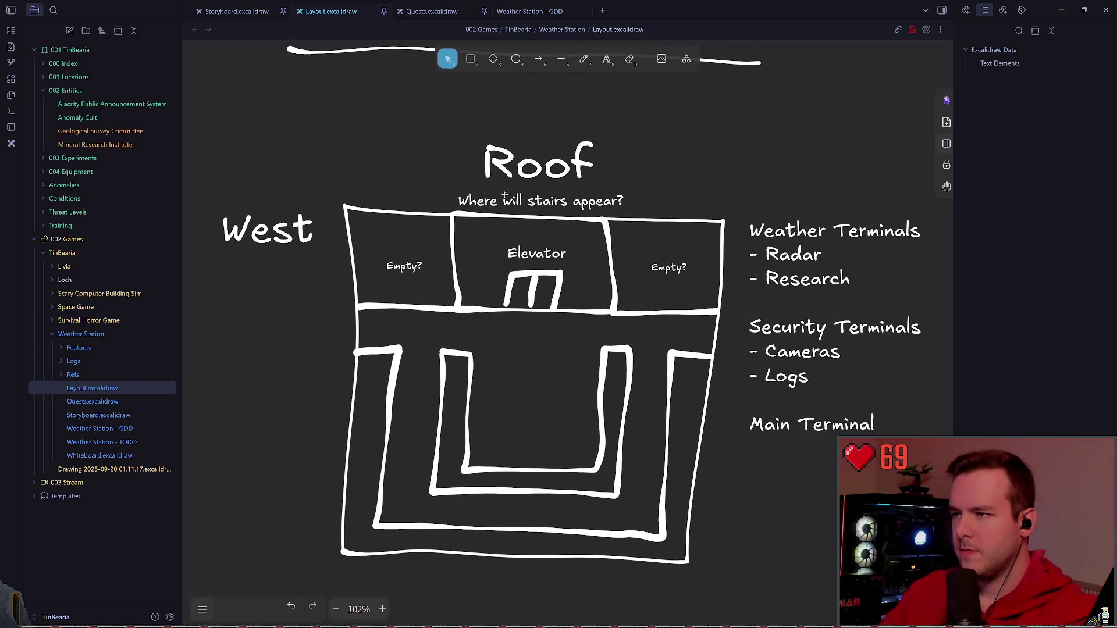
pyautogui.click(536, 199)
pyautogui.press('Delete')
pyautogui.scroll(5, 611, 227)
pyautogui.scroll(5, 525, 262)
pyautogui.keyDown('ctrl'); pyautogui.scroll(3, 514, 308); pyautogui.keyUp('ctrl')
# - Restore the stairs note under the Roof title and save the drawing
pyautogui.click(454, 182)
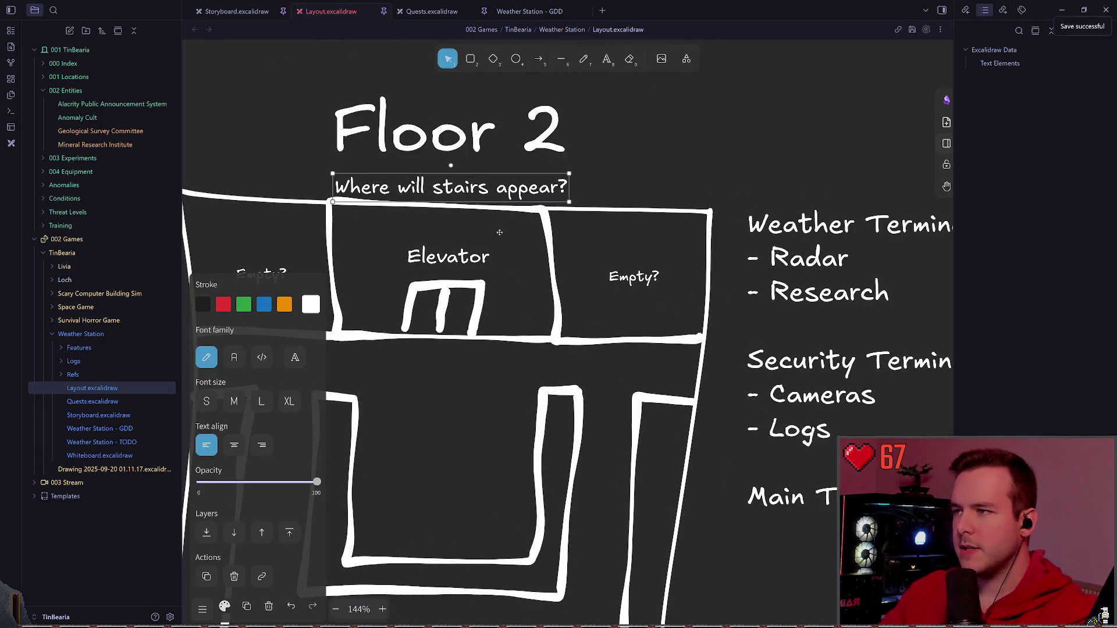
pyautogui.scroll(-5, 524, 261)
pyautogui.scroll(-5, 588, 278)
pyautogui.scroll(-5, 588, 277)
pyautogui.press('Escape')
pyautogui.hotkey('ctrl', 'z')
pyautogui.scroll(3, 613, 165)
pyautogui.scroll(-3, 613, 165)
pyautogui.hotkey('ctrl', 's')
pyautogui.scroll(4, 614, 166)
pyautogui.press('Escape')
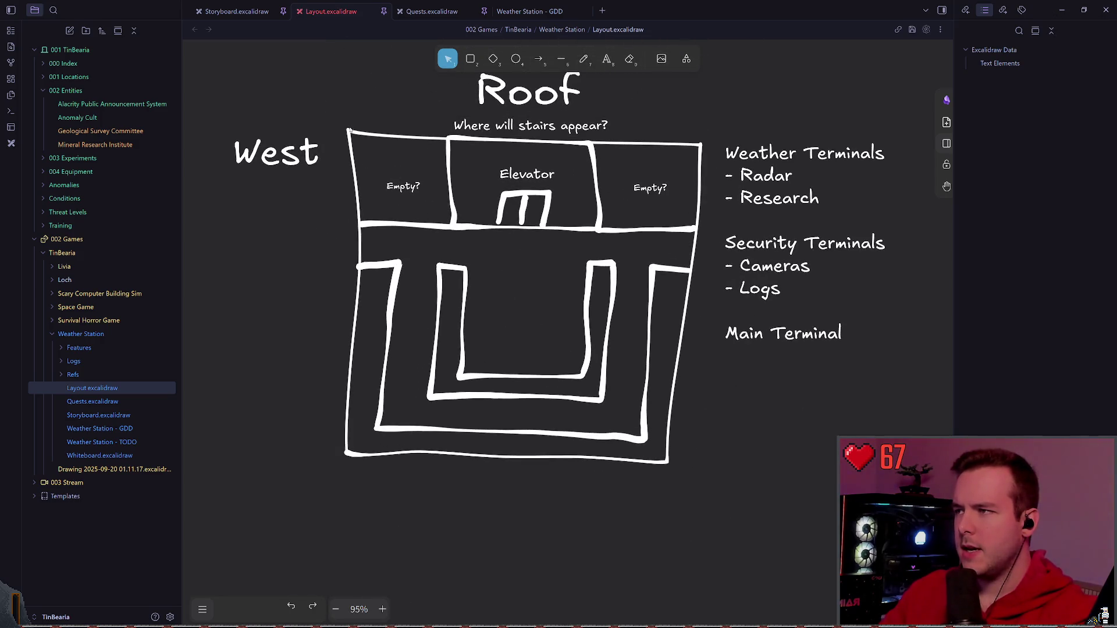
# - Delete the left room's 'Empty?' label and its bottom wall, keeping the left outer wall
pyautogui.click(403, 183)
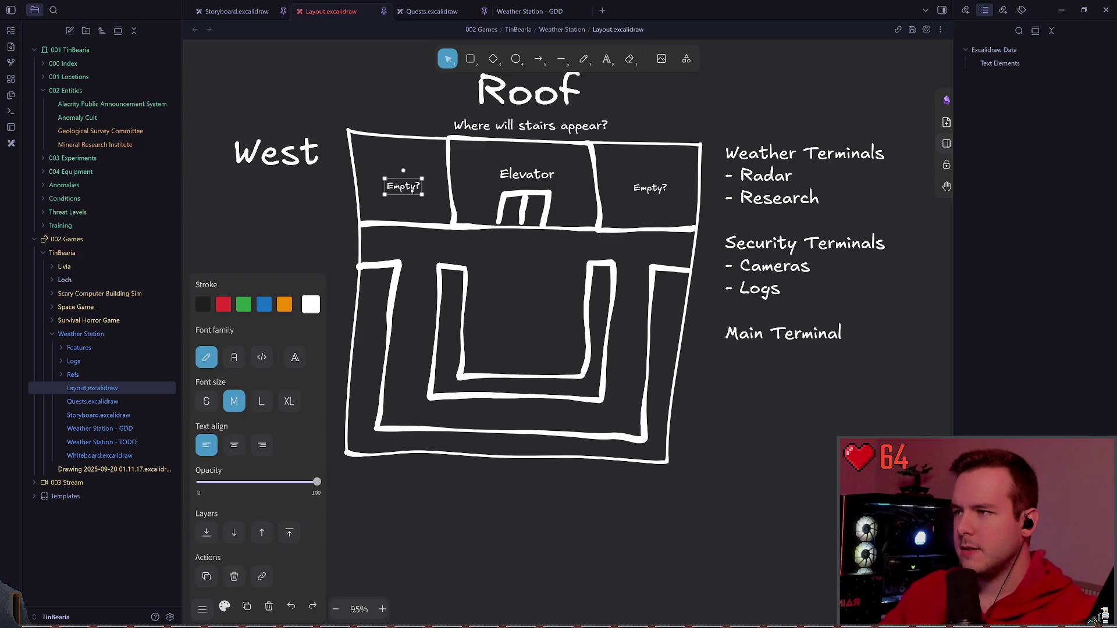
pyautogui.press('Delete')
pyautogui.click(410, 225)
pyautogui.press('Delete')
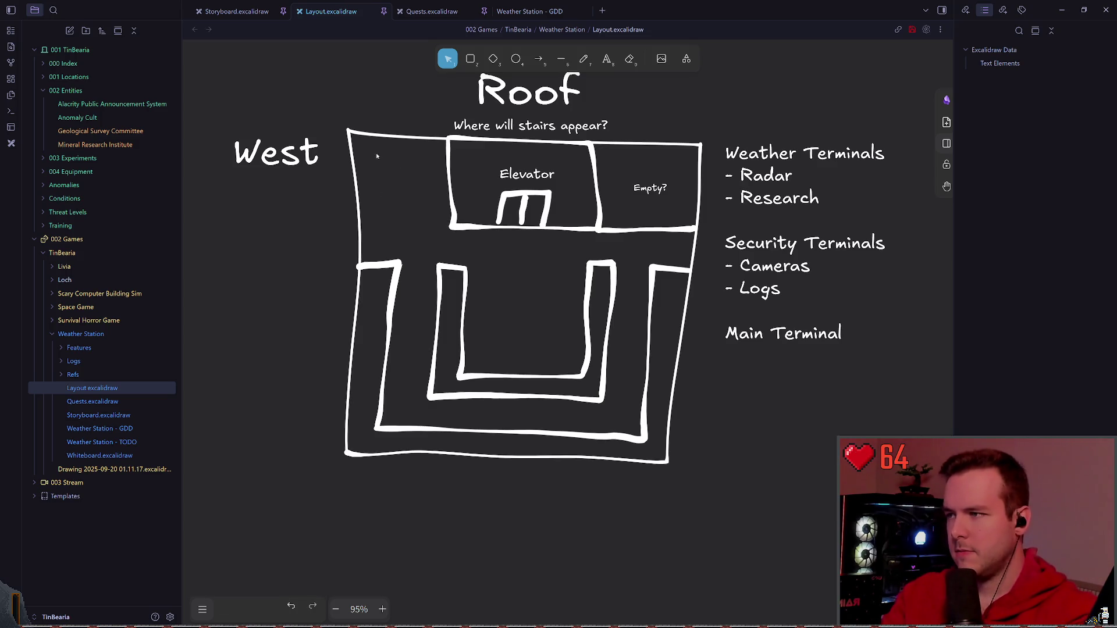
pyautogui.click(352, 183)
pyautogui.press('Escape')
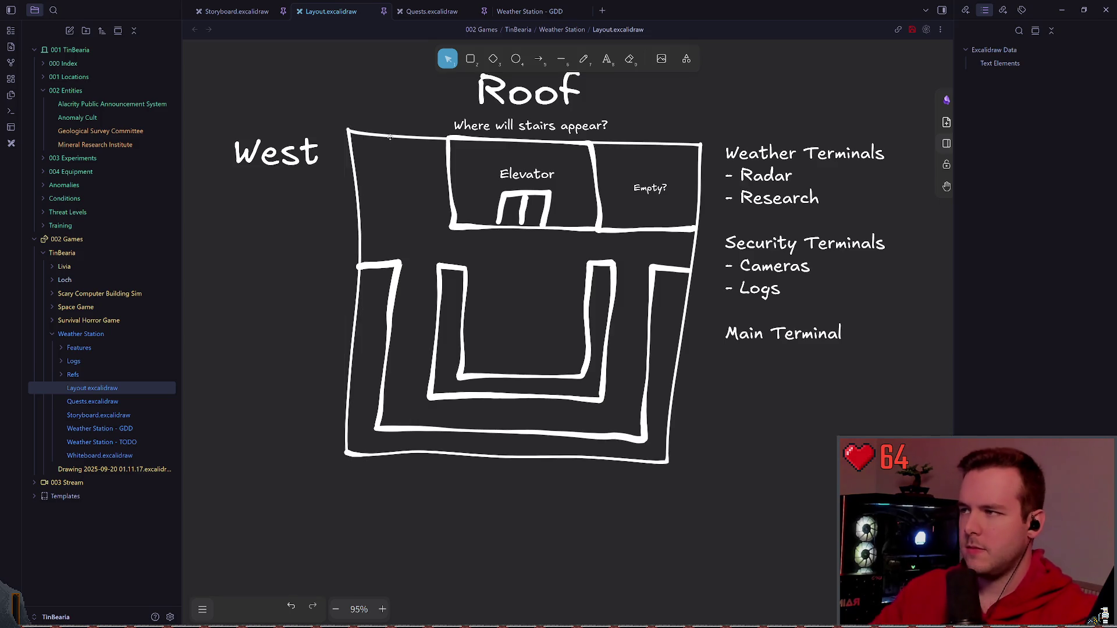
pyautogui.scroll(-3, 497, 346)
pyautogui.scroll(-2, 498, 347)
pyautogui.scroll(3, 497, 347)
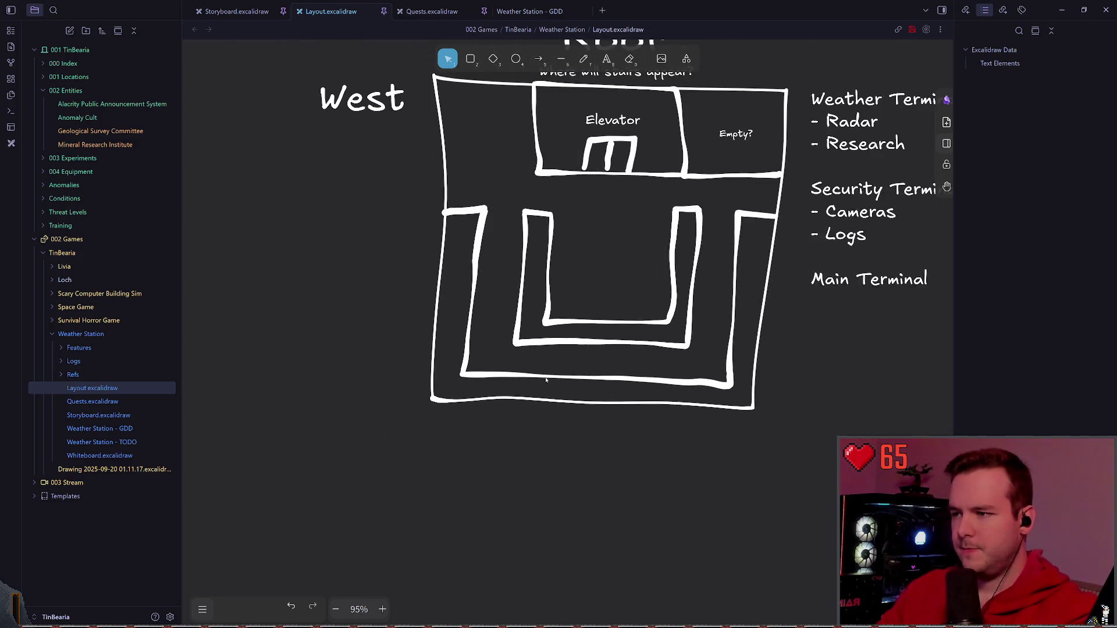
pyautogui.scroll(1, 445, 385)
# - Marquee-delete the nested corridor walls in the lower Roof plan, undoing over-broad selections
pyautogui.moveTo(330, 215); pyautogui.dragTo(721, 444)
pyautogui.press('Delete')
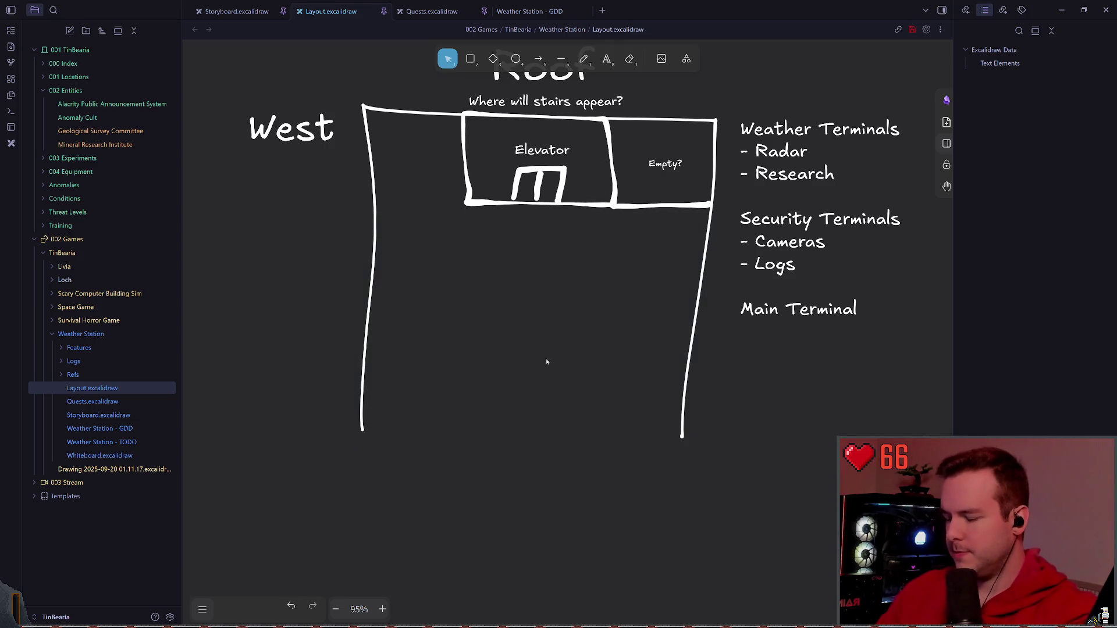
pyautogui.hotkey('ctrl', 'z')
pyautogui.click(443, 402)
pyautogui.moveTo(336, 194); pyautogui.dragTo(716, 420)
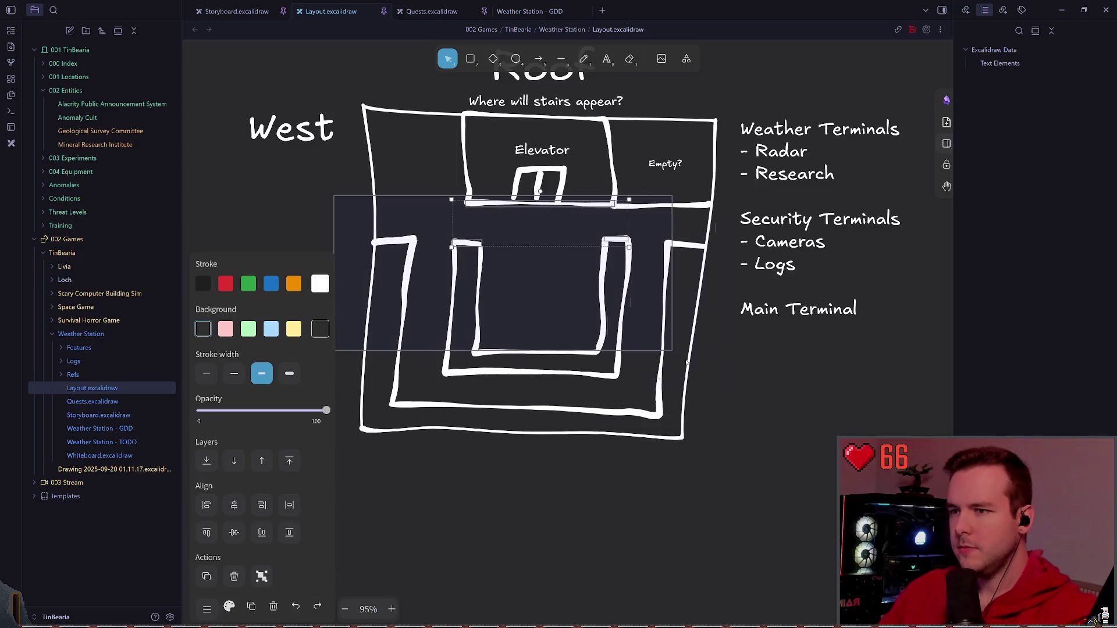
pyautogui.press('Delete')
pyautogui.scroll(2, 524, 305)
pyautogui.moveTo(397, 271); pyautogui.dragTo(631, 331)
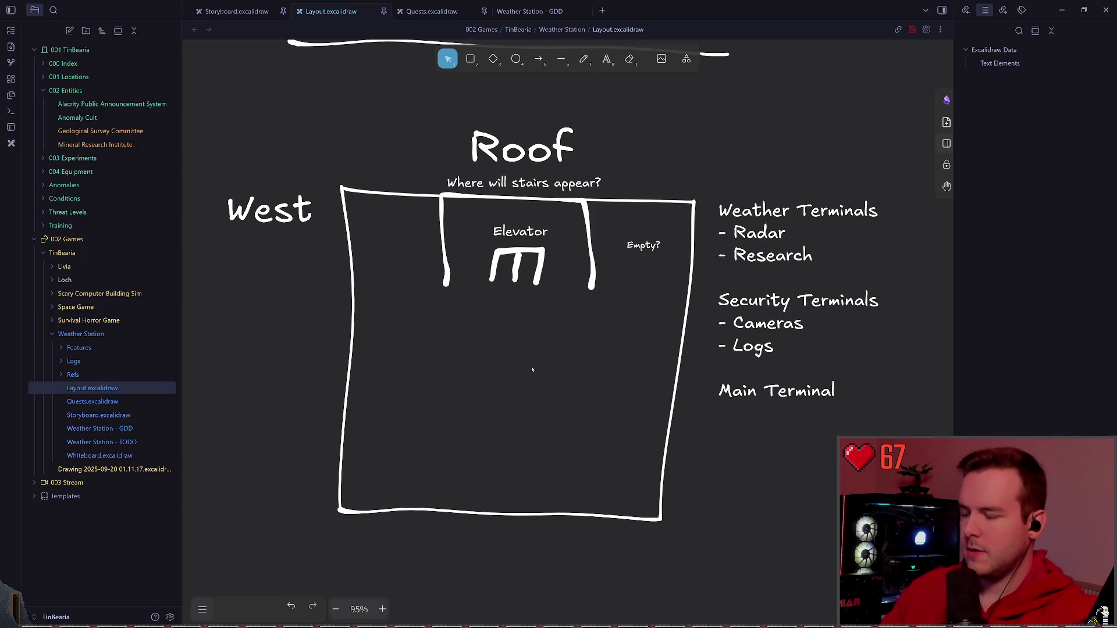
pyautogui.hotkey('ctrl', 'z')
pyautogui.click(292, 218)
pyautogui.scroll(-2, 292, 218)
pyautogui.moveTo(336, 206); pyautogui.dragTo(699, 402)
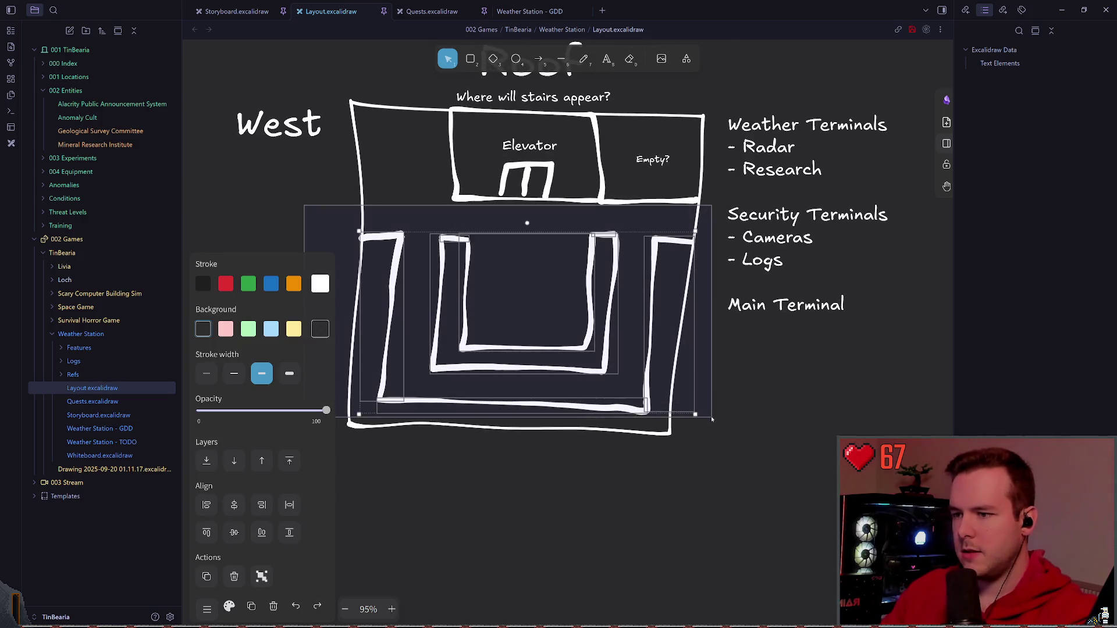
pyautogui.press('Delete')
pyautogui.scroll(2, 523, 305)
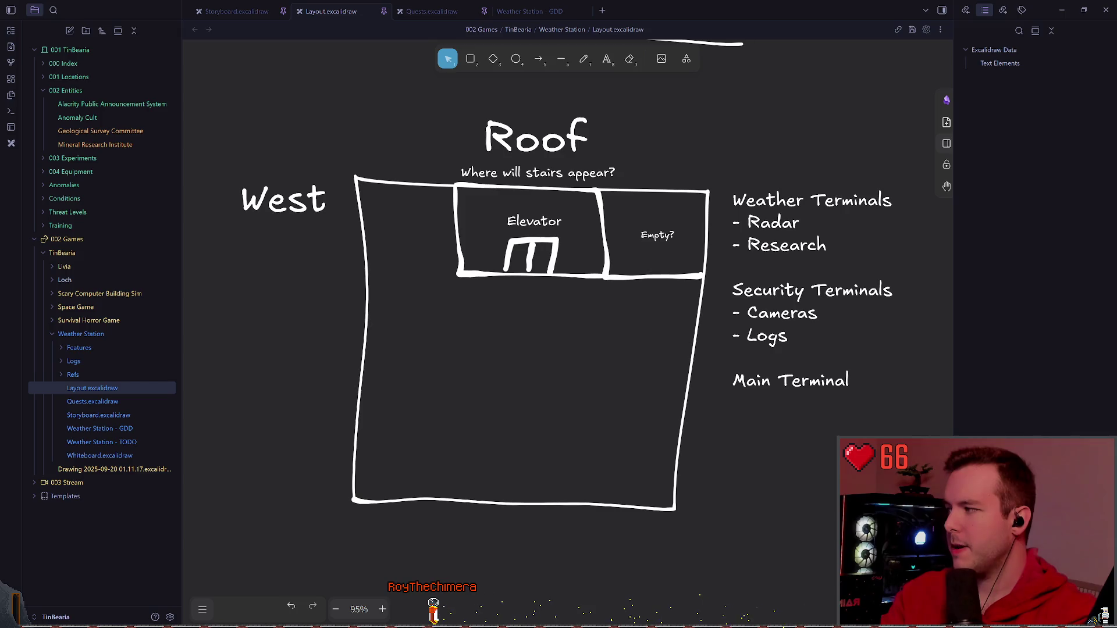
pyautogui.scroll(1, 303, 294)
pyautogui.click(632, 292)
# - Remove the Empty? room's bottom line and move the elevator room with its label out to the left
pyautogui.press('Delete')
pyautogui.press('Delete')
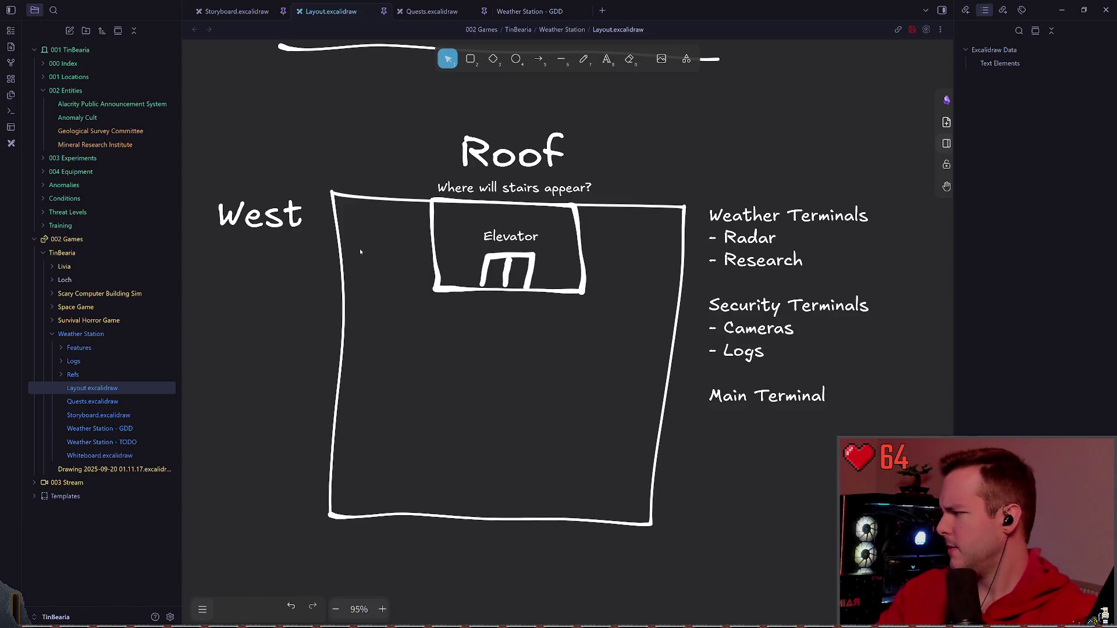
pyautogui.press('p')
pyautogui.scroll(-2, 539, 375)
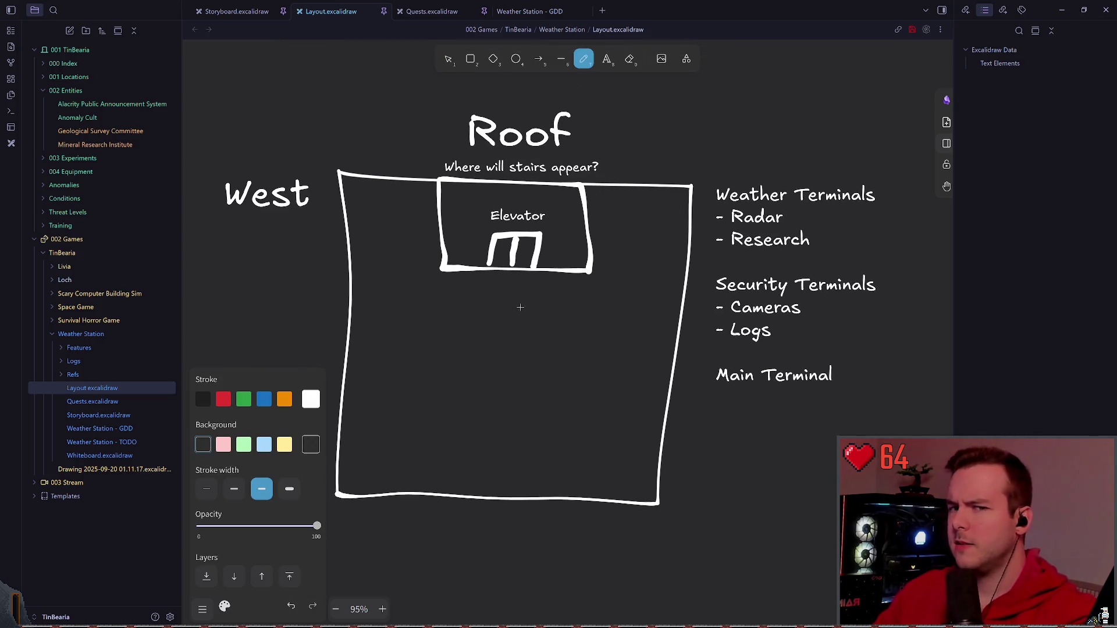
pyautogui.scroll(-3, 523, 249)
pyautogui.scroll(2, 524, 249)
pyautogui.scroll(2, 524, 249)
pyautogui.scroll(3, 523, 249)
pyautogui.click(449, 59)
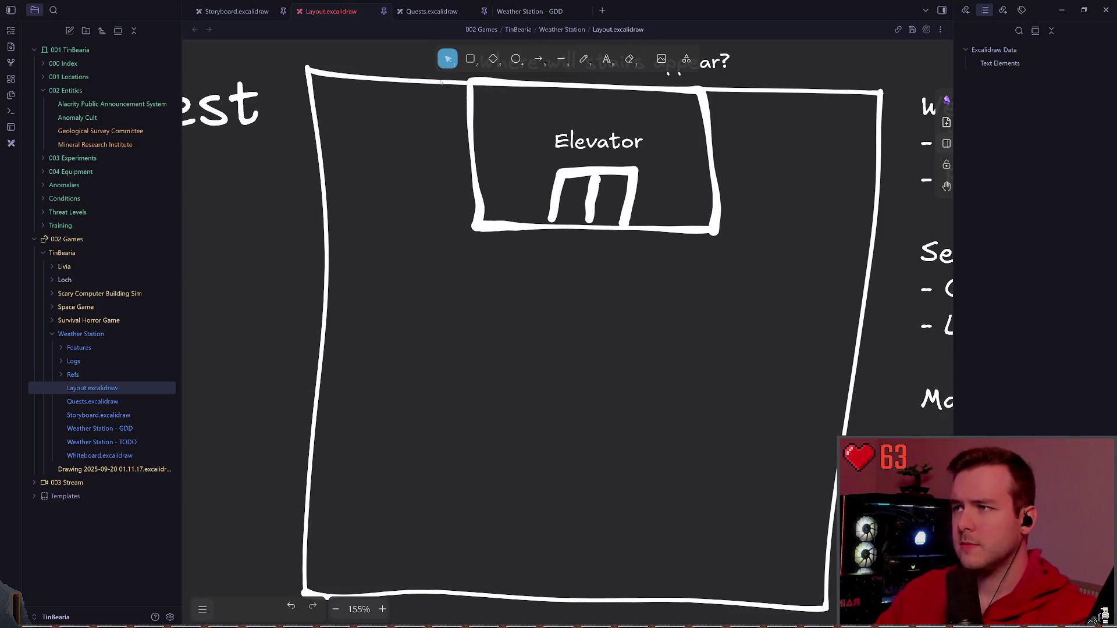
pyautogui.scroll(-3, 541, 231)
pyautogui.scroll(-2, 542, 232)
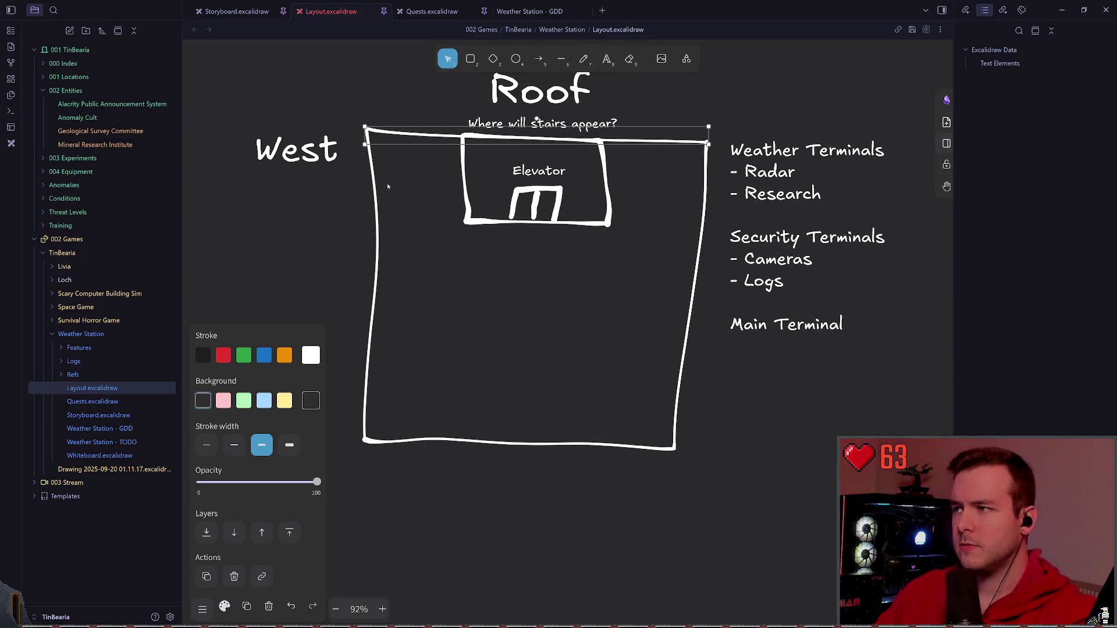
pyautogui.moveTo(428, 263); pyautogui.dragTo(628, 131)
pyautogui.moveTo(588, 167)
pyautogui.mouseDown()
pyautogui.moveTo(549, 247)
pyautogui.moveTo(253, 288)
pyautogui.mouseUp()
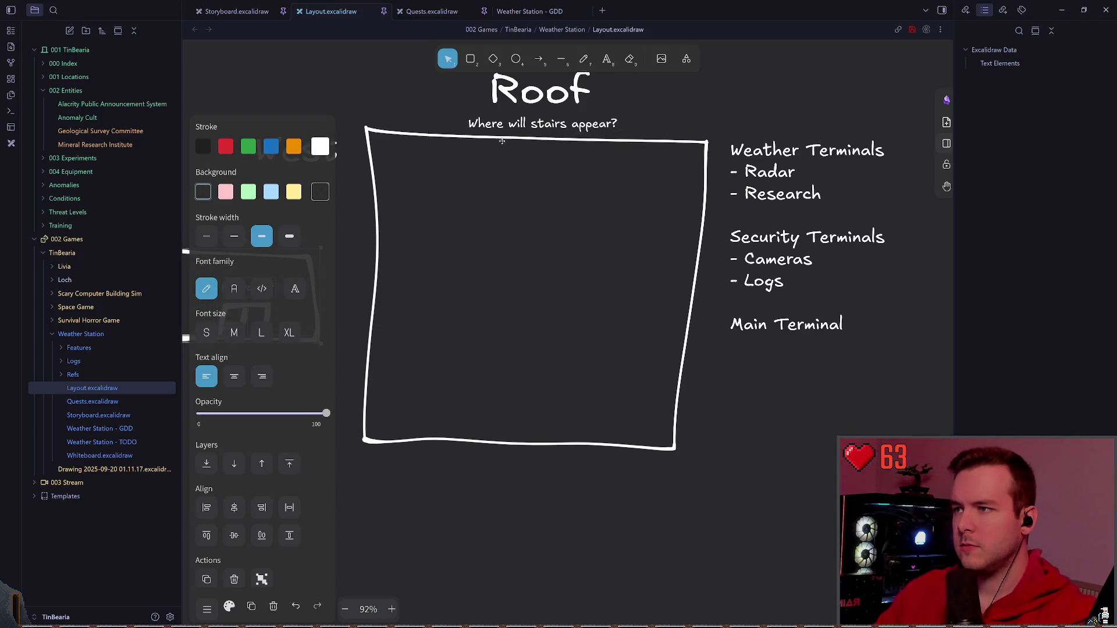
pyautogui.hscroll(-1, 502, 142)
# - Set the stairs note aside, then shrink the main Roof outline from its corner and shift it up-left
pyautogui.moveTo(382, 112); pyautogui.dragTo(738, 454)
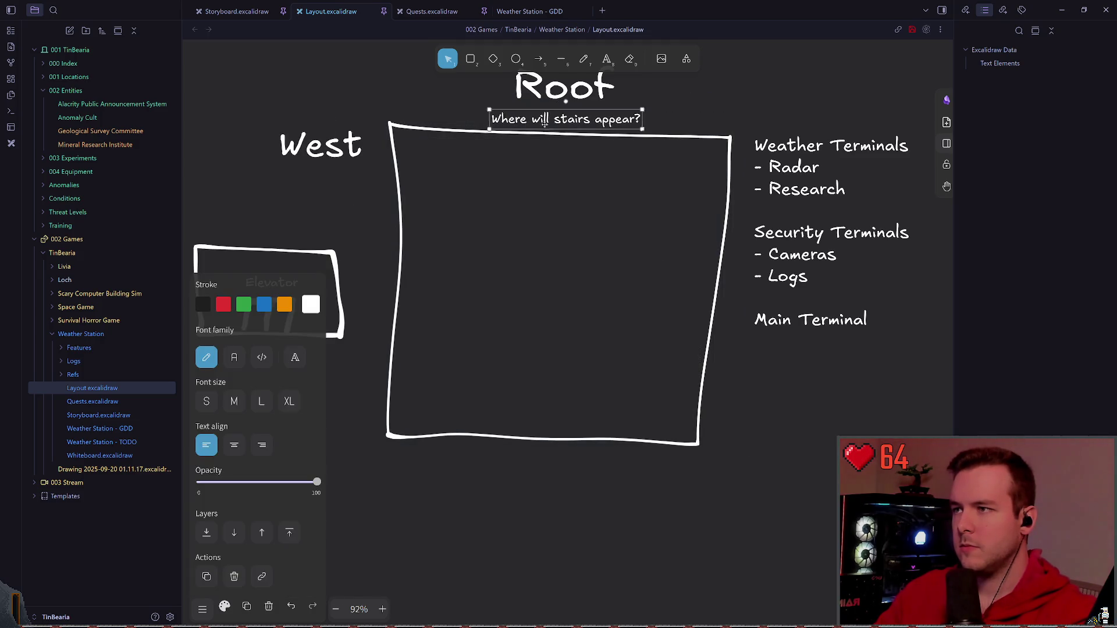
pyautogui.moveTo(565, 119); pyautogui.dragTo(381, 72)
pyautogui.click(482, 166)
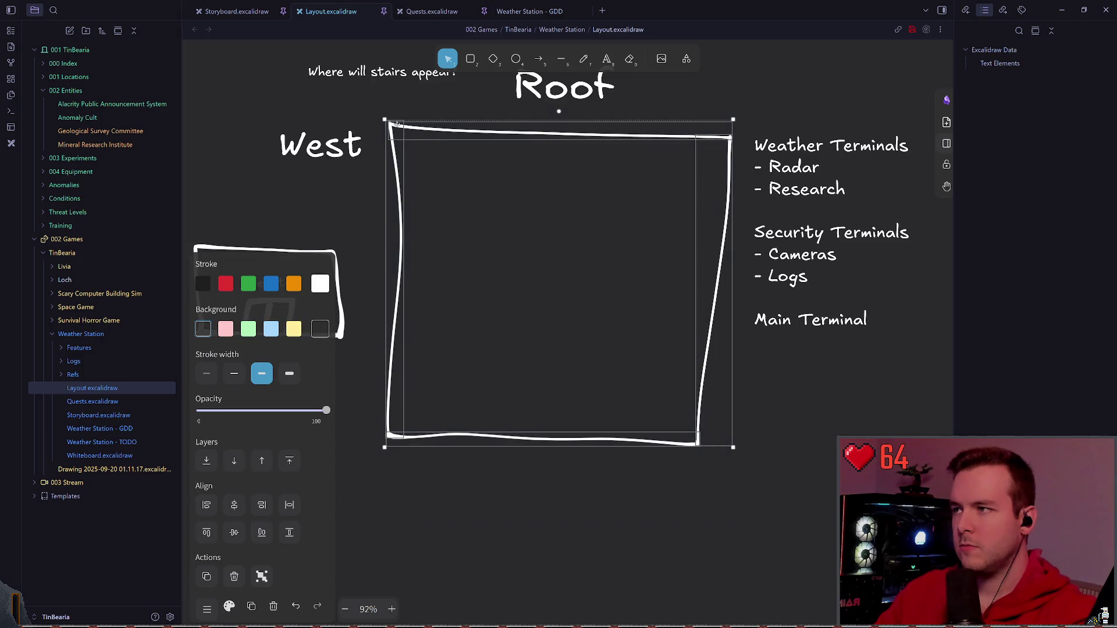
pyautogui.moveTo(385, 119); pyautogui.dragTo(450, 199)
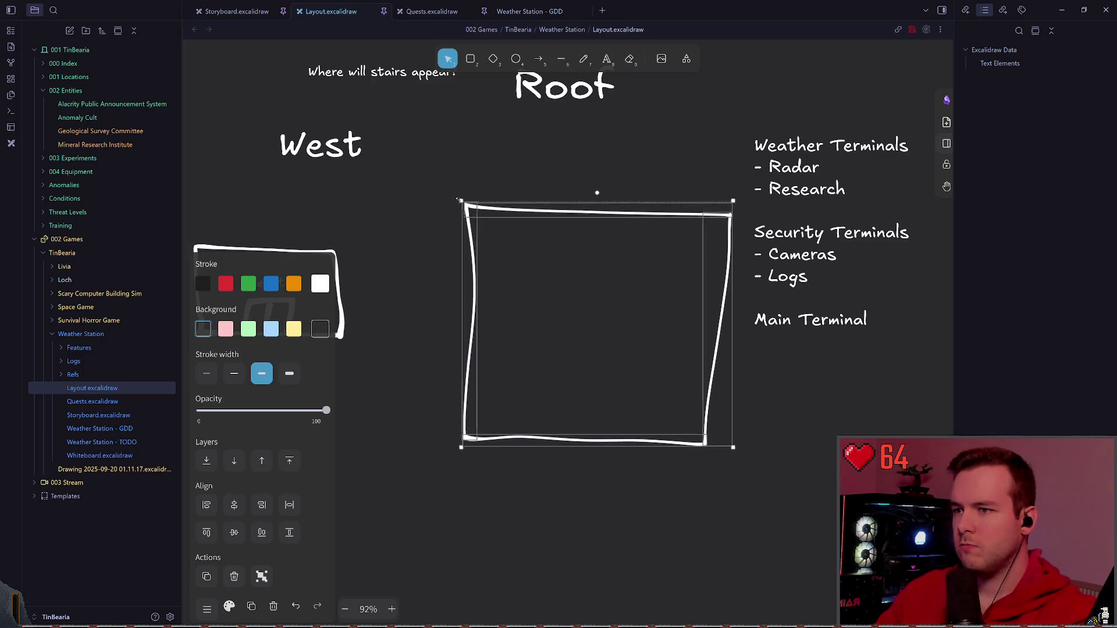
pyautogui.hotkey('ctrl', 'z')
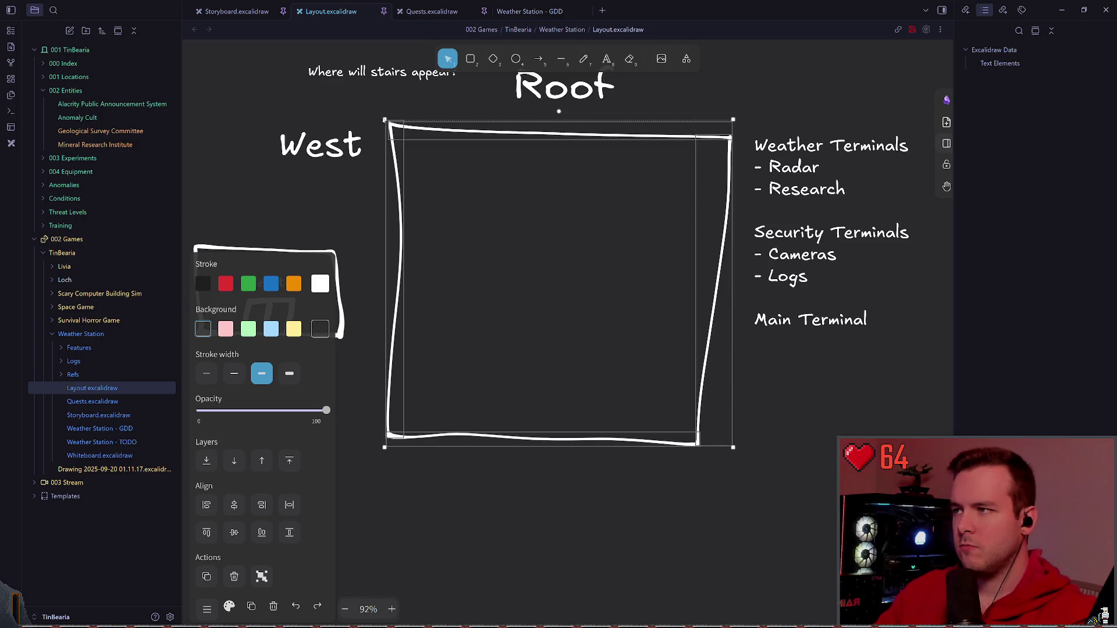
pyautogui.moveTo(384, 118); pyautogui.dragTo(493, 221)
pyautogui.moveTo(618, 291); pyautogui.dragTo(564, 177)
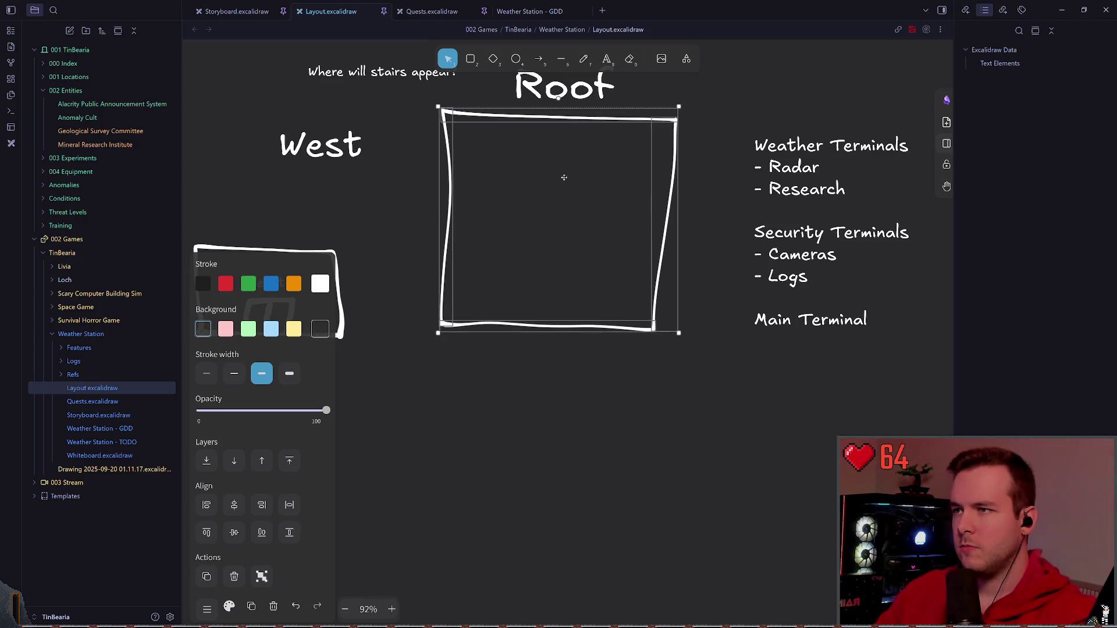
pyautogui.scroll(1, 563, 177)
pyautogui.click(410, 262)
# - Raise the Roof title and put the stairs note back underneath it
pyautogui.click(350, 161)
pyautogui.press('Escape')
pyautogui.moveTo(567, 124); pyautogui.dragTo(568, 105)
pyautogui.moveTo(387, 111); pyautogui.dragTo(560, 136)
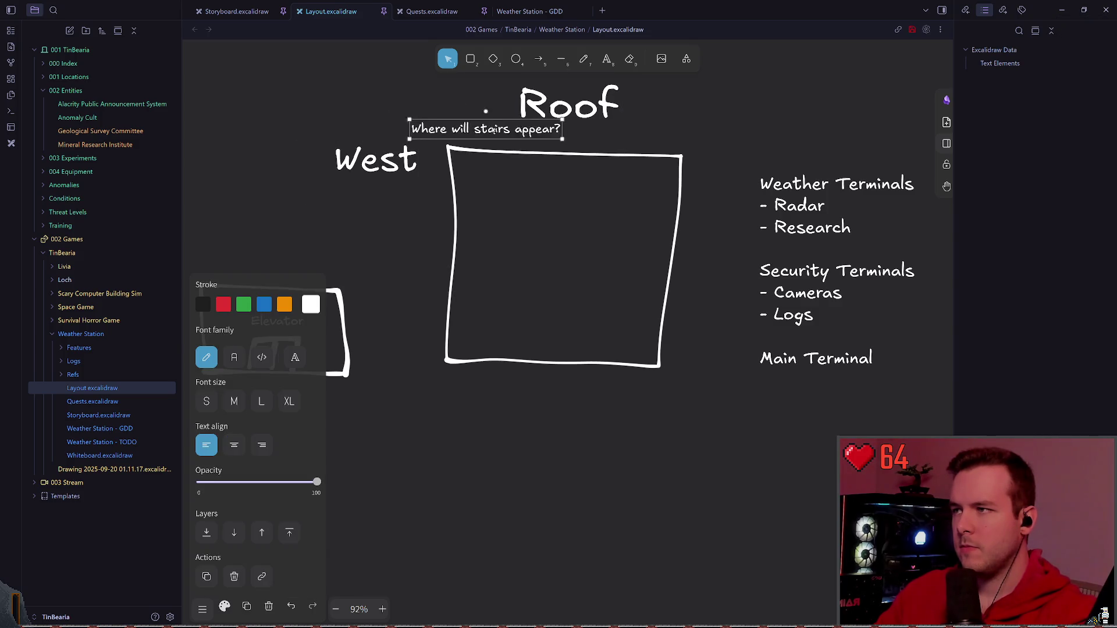
pyautogui.click(328, 271)
# - Lower the main Roof outline and perch the elevator room on top of it
pyautogui.moveTo(328, 271); pyautogui.dragTo(412, 261)
pyautogui.click(383, 315)
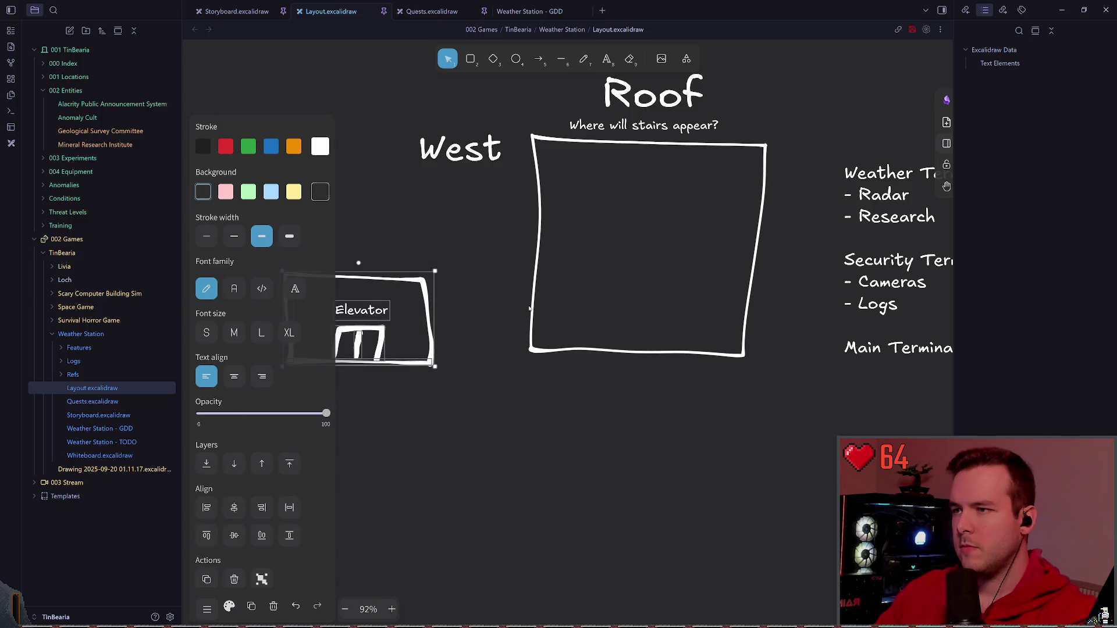
pyautogui.moveTo(549, 349)
pyautogui.mouseDown()
pyautogui.moveTo(548, 421)
pyautogui.moveTo(767, 133)
pyautogui.moveTo(720, 172)
pyautogui.mouseUp()
pyautogui.hotkey('ctrl', 'z')
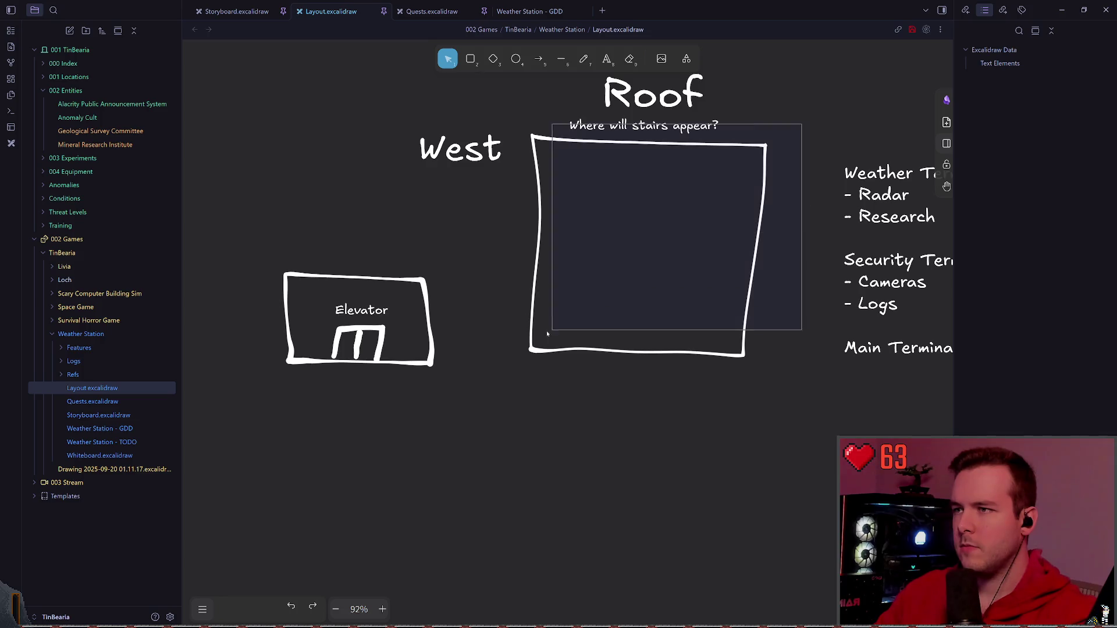
pyautogui.moveTo(542, 336); pyautogui.dragTo(768, 139)
pyautogui.moveTo(630, 269); pyautogui.dragTo(630, 401)
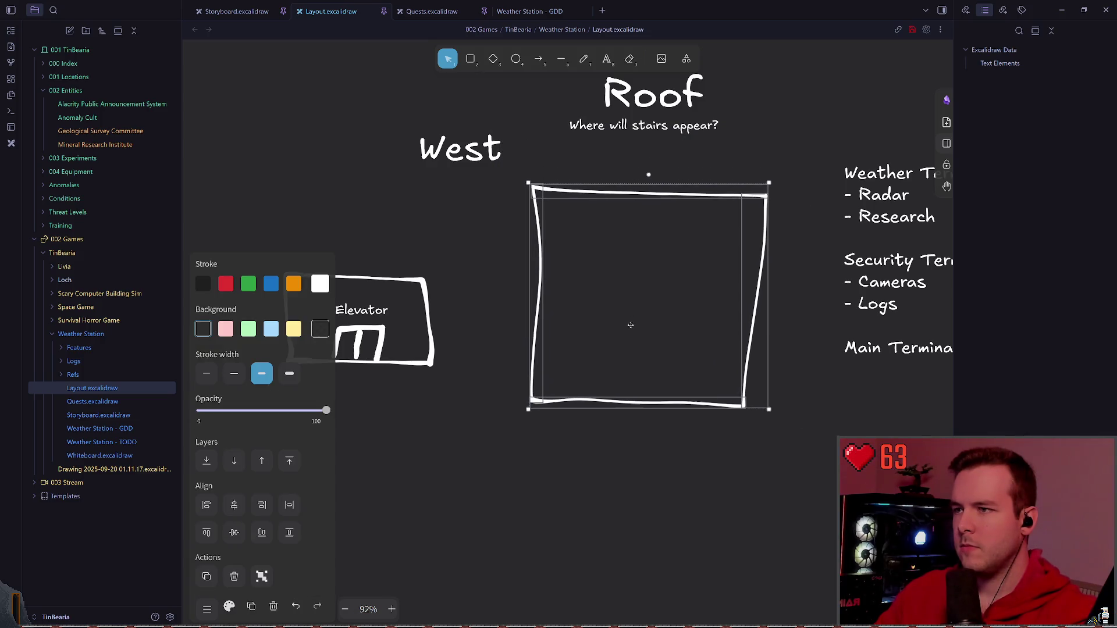
pyautogui.click(403, 393)
pyautogui.scroll(-1, 401, 393)
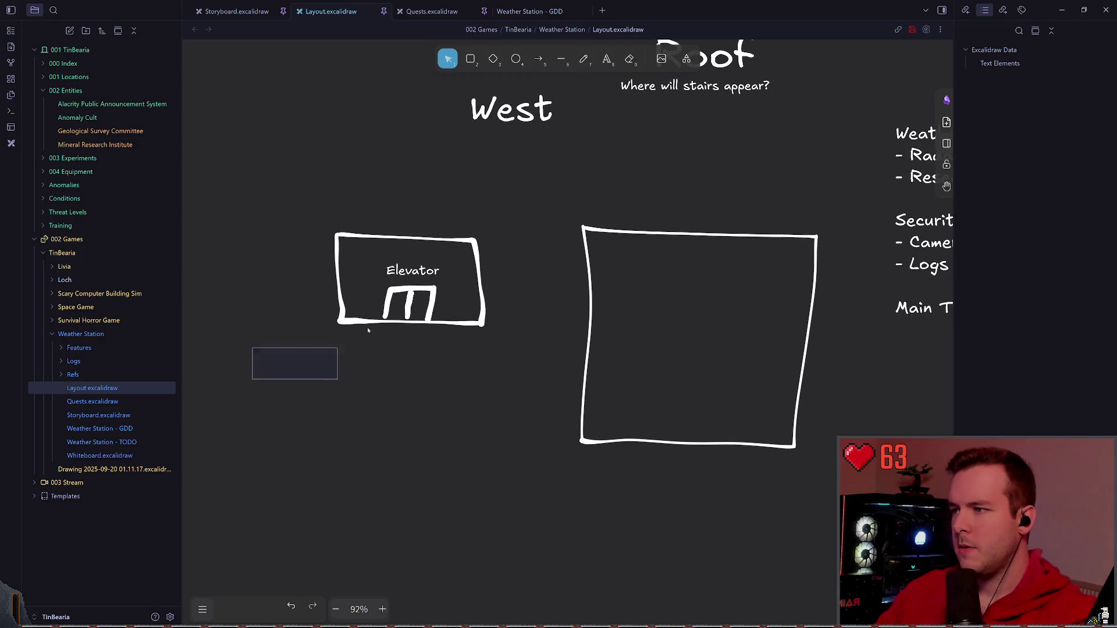
pyautogui.moveTo(253, 349); pyautogui.dragTo(336, 384)
pyautogui.moveTo(410, 280); pyautogui.dragTo(705, 189)
pyautogui.click(838, 164)
pyautogui.scroll(2, 839, 164)
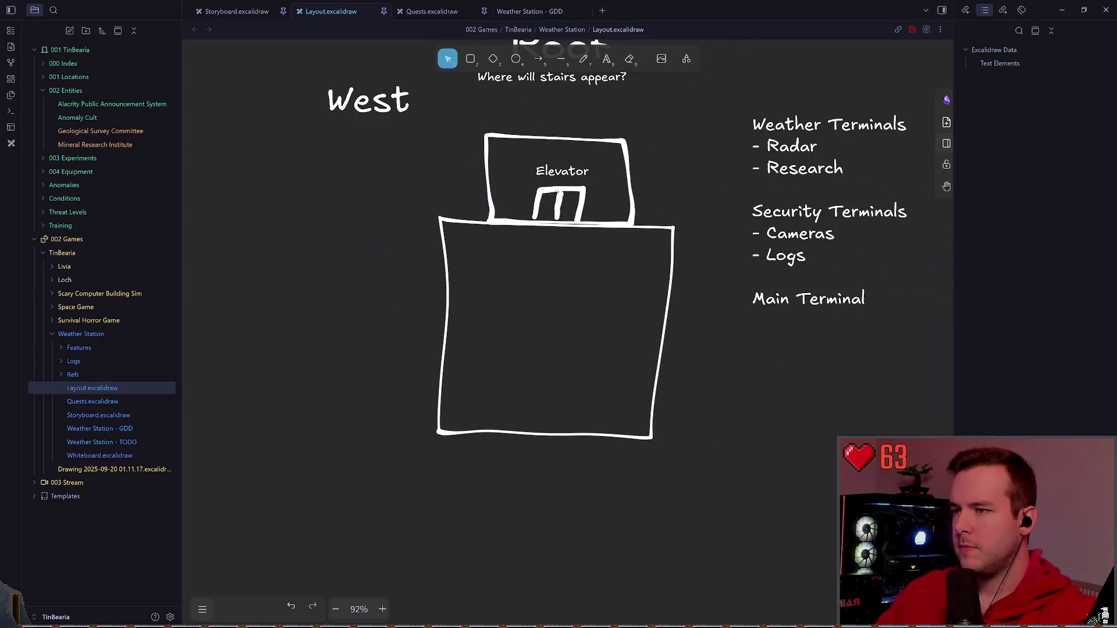
# - Check the combined Roof layout and shift the Weather Terminals notes slightly left
pyautogui.moveTo(384, 480); pyautogui.dragTo(580, 162)
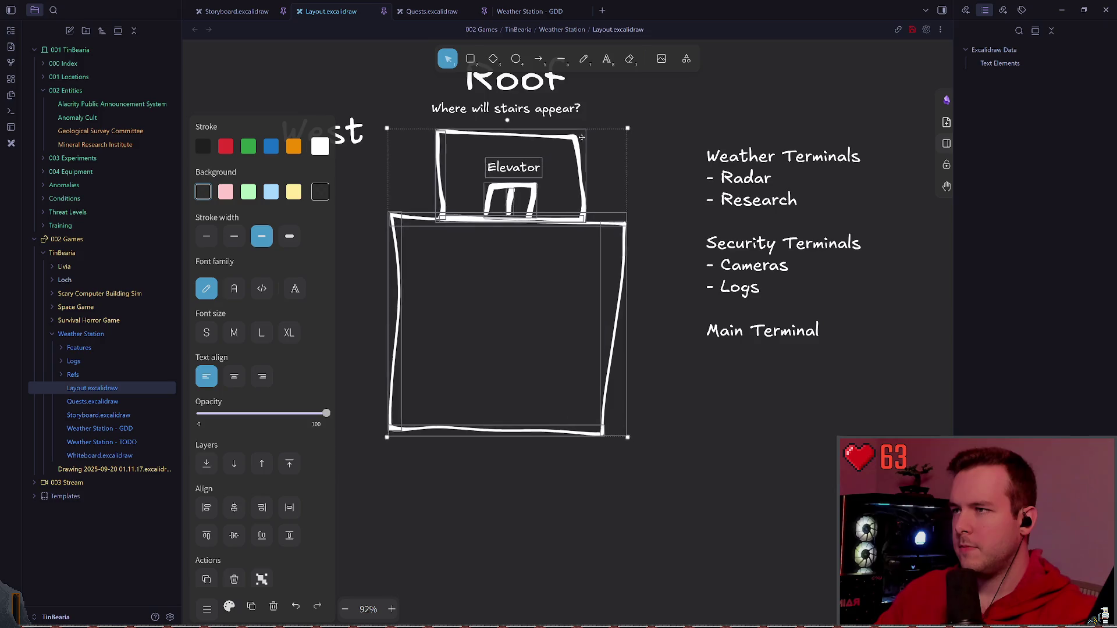
pyautogui.click(685, 153)
pyautogui.scroll(1, 686, 153)
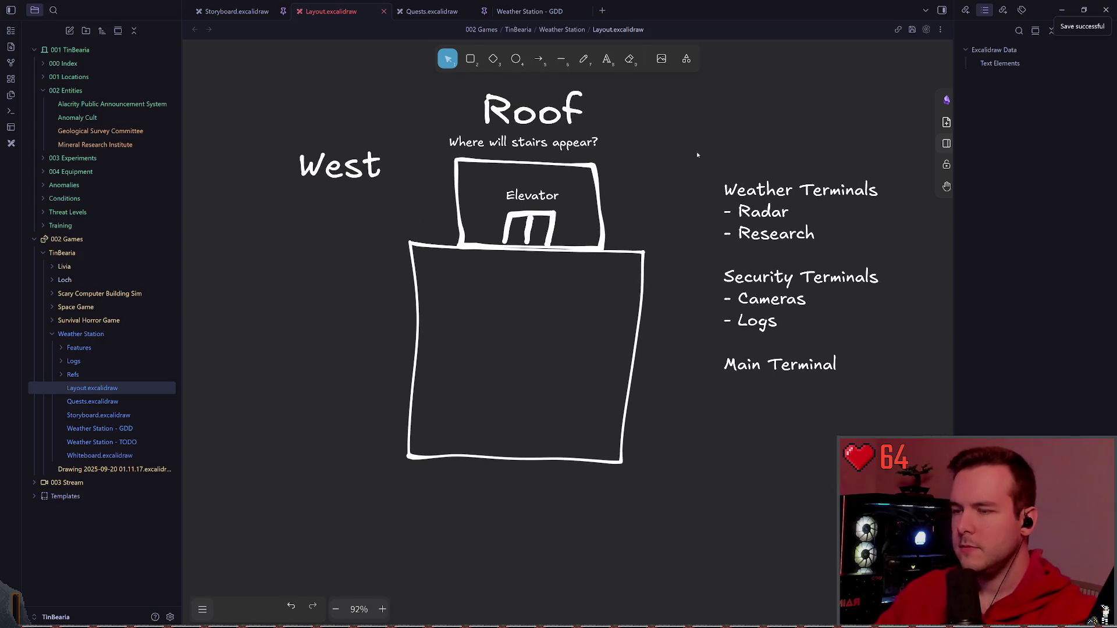
pyautogui.moveTo(685, 153); pyautogui.dragTo(899, 385)
pyautogui.moveTo(815, 251); pyautogui.dragTo(771, 249)
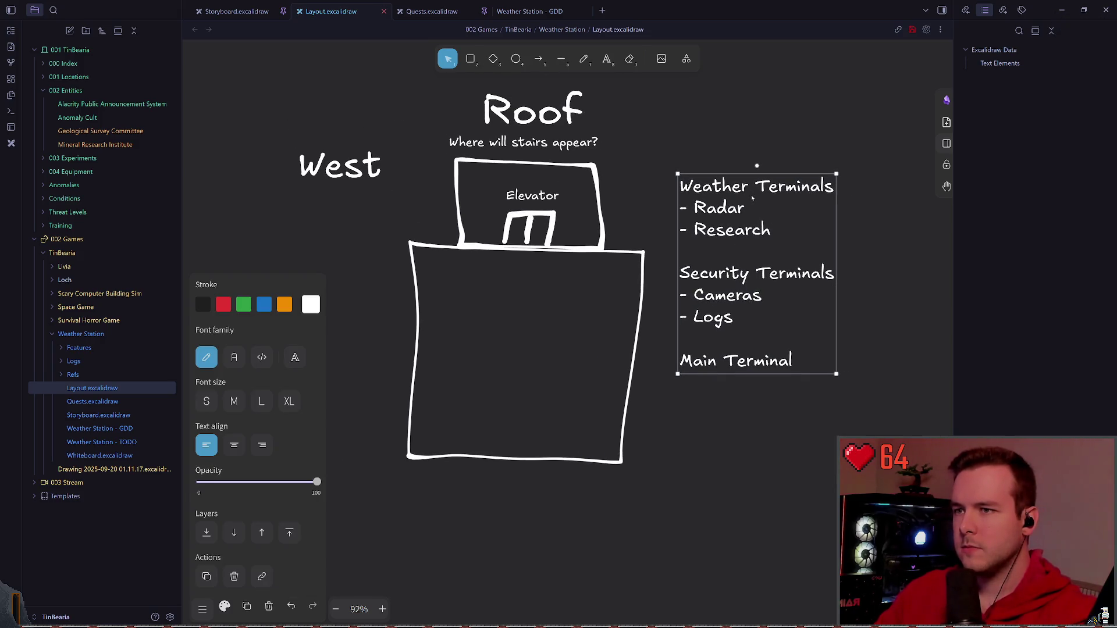
# - Rewrite the notes as 'Weather Instruments' with '- ?' and 'Breaker Box?' replacing the terminals list
pyautogui.doubleClick(768, 185)
pyautogui.write('Instrument')
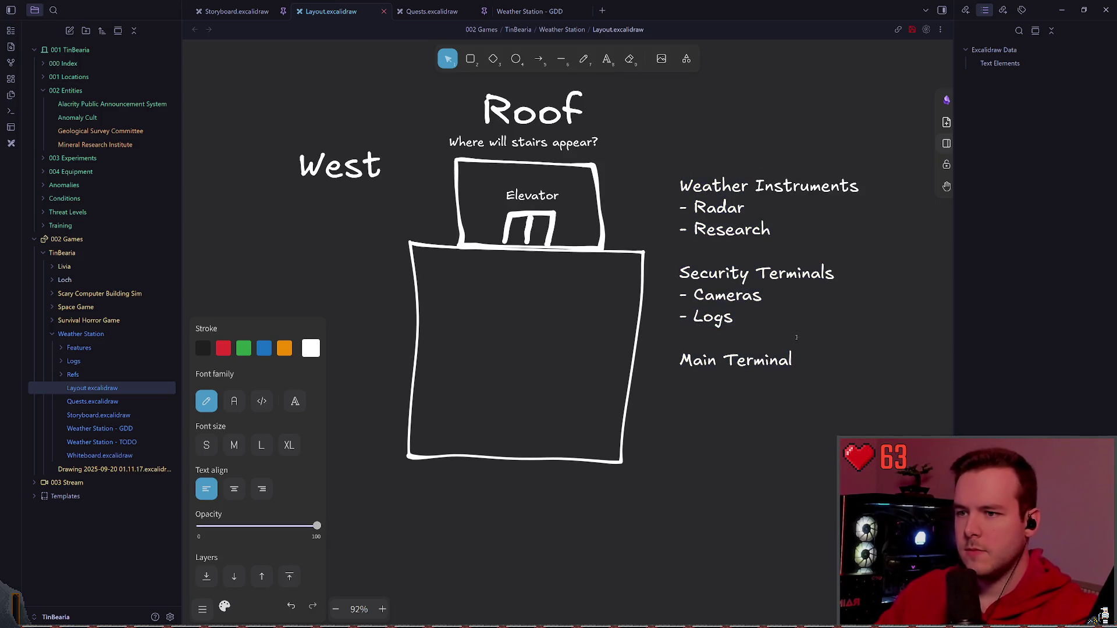
pyautogui.moveTo(794, 361); pyautogui.dragTo(646, 221)
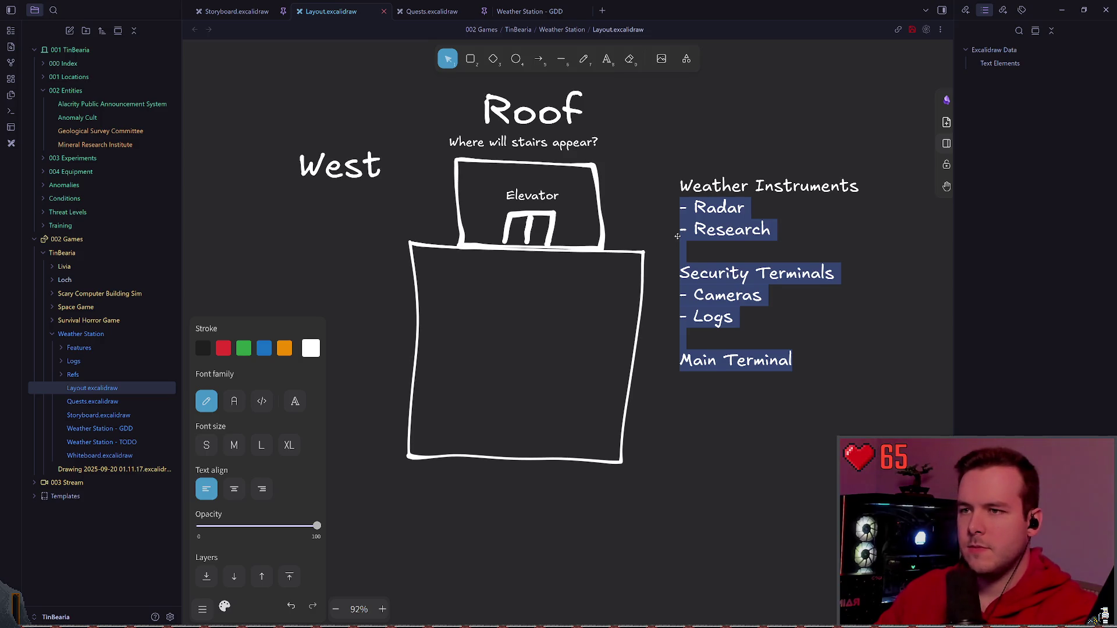
pyautogui.press('BackSpace')
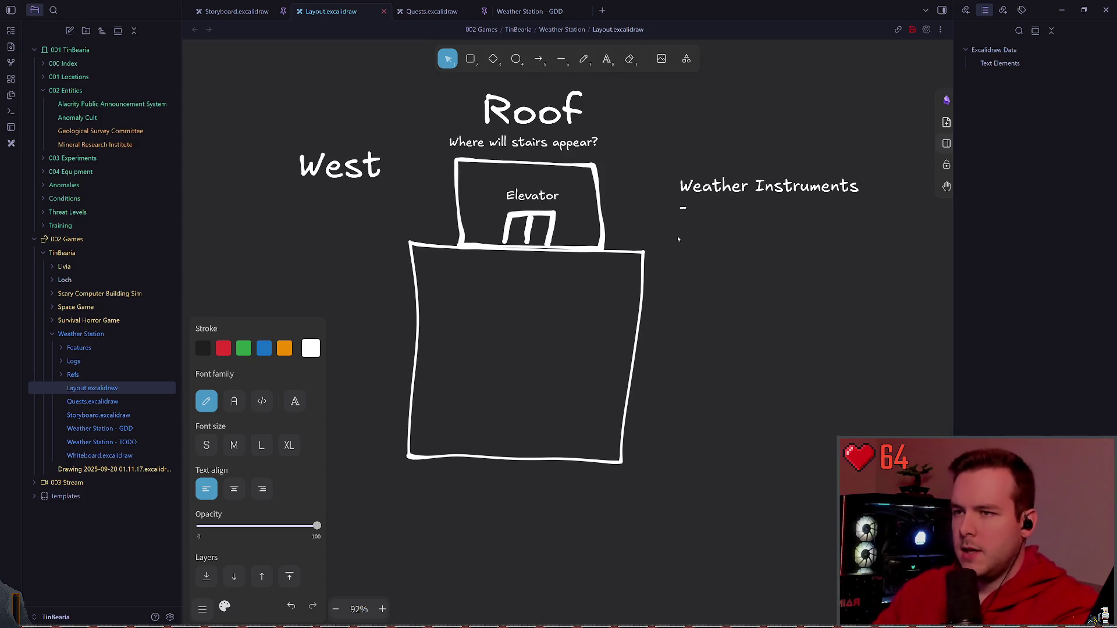
pyautogui.press('BackSpace')
pyautogui.press('Return')
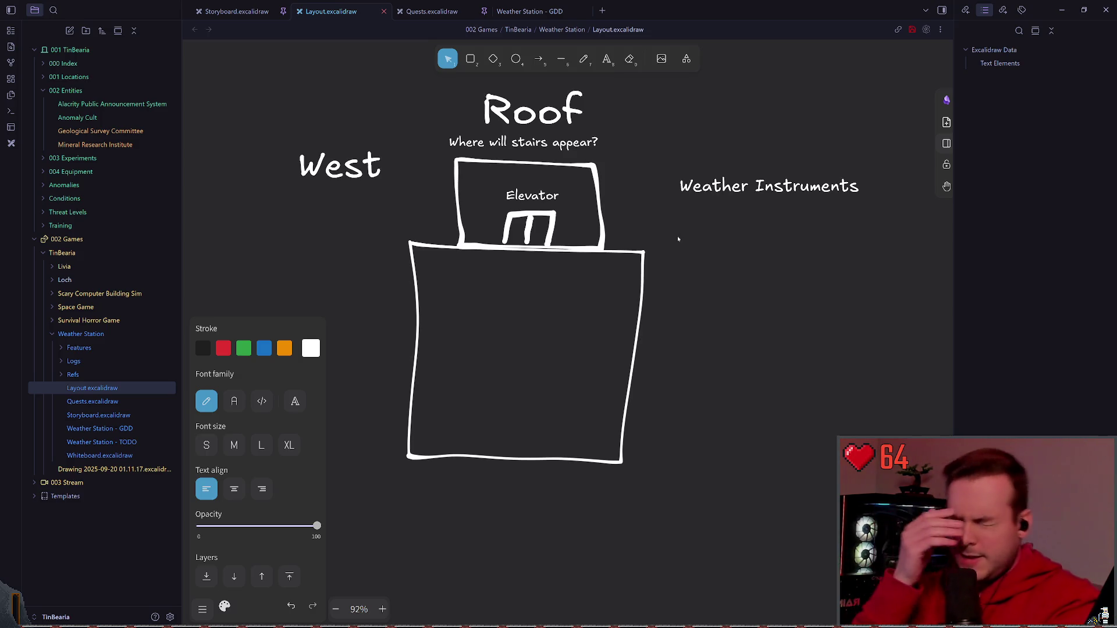
pyautogui.press('BackSpace')
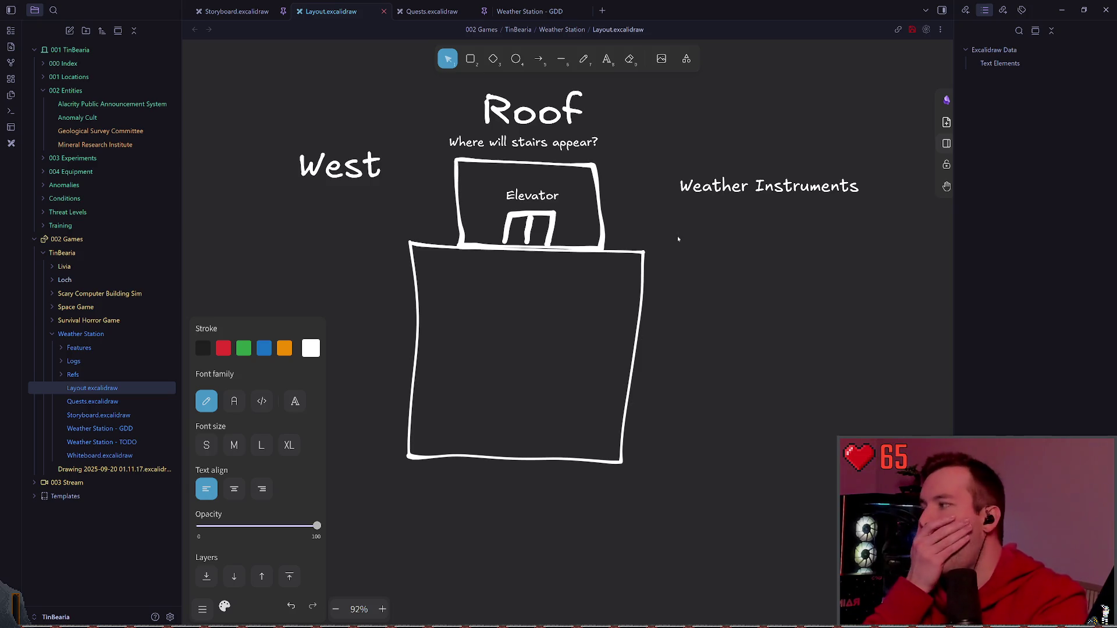
pyautogui.write('- ?')
pyautogui.press('Return')
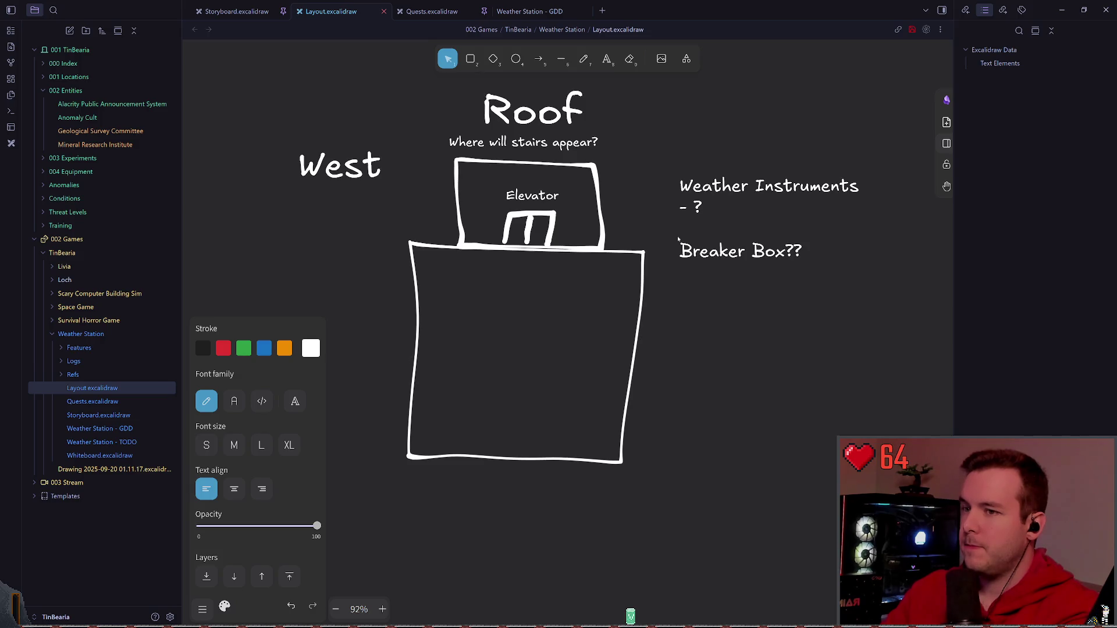
# - Finish the notes text and delete the stray line on top of the main box
pyautogui.click(682, 280)
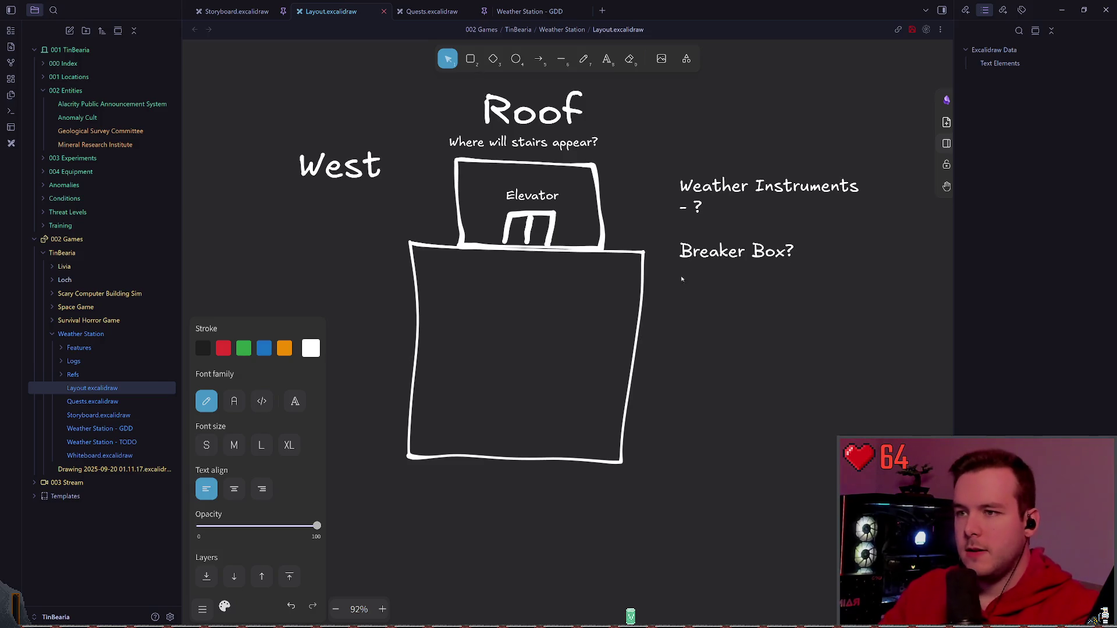
pyautogui.press('Escape')
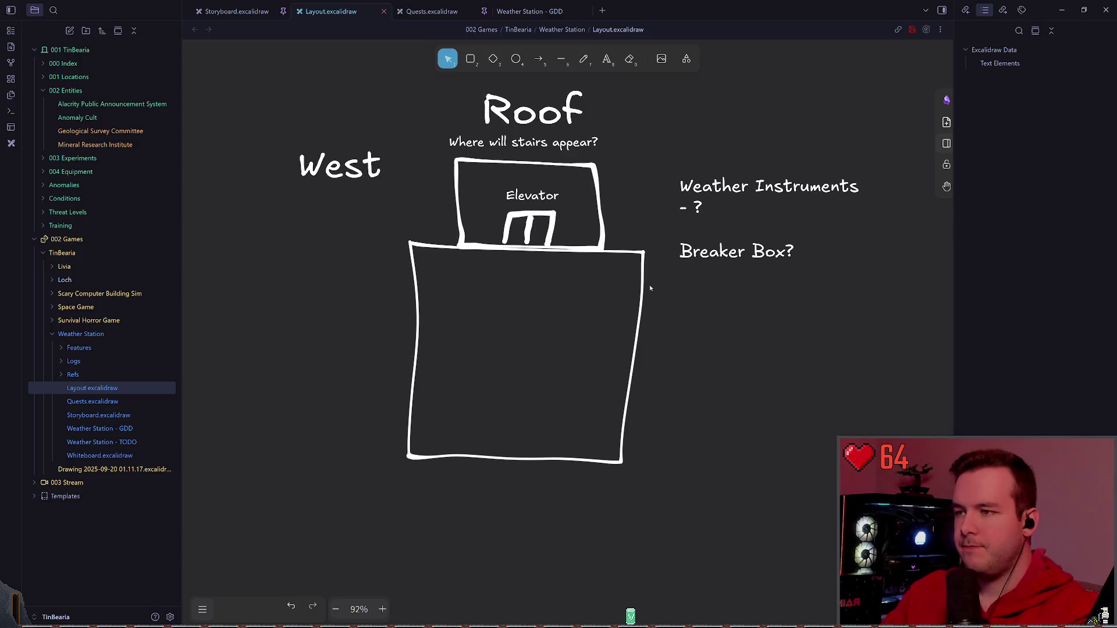
pyautogui.click(552, 252)
pyautogui.press('Delete')
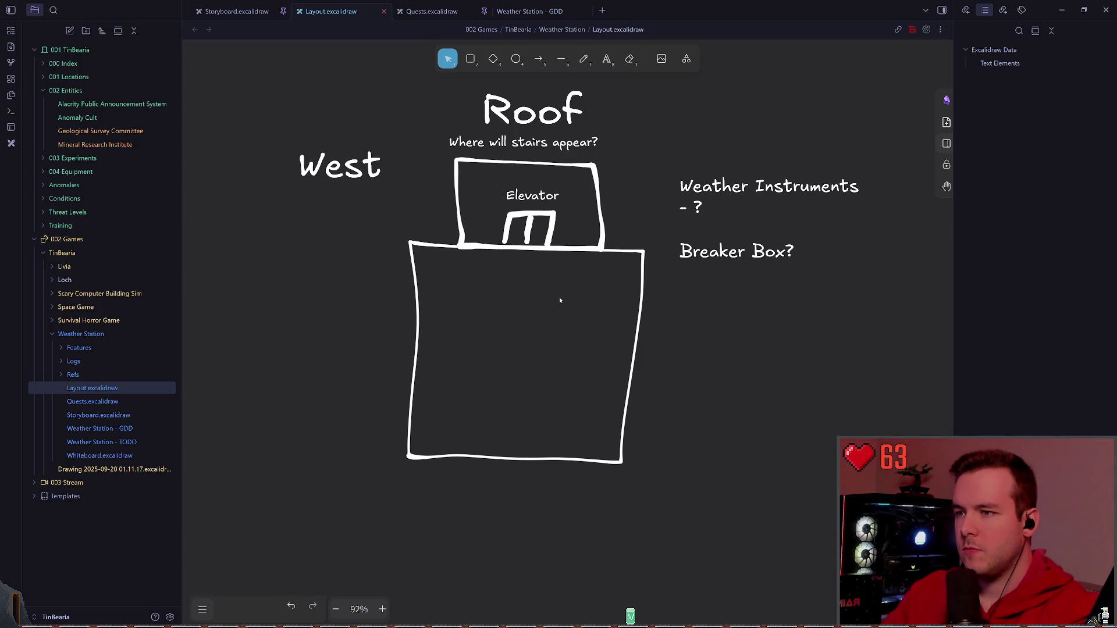
pyautogui.scroll(2, 692, 387)
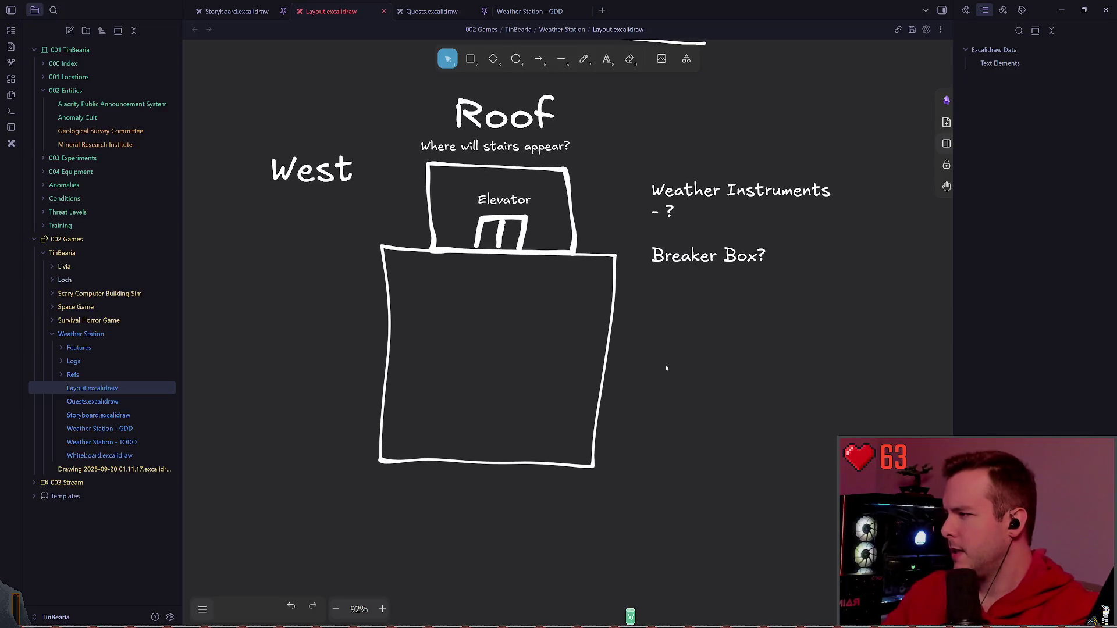
pyautogui.scroll(2, 672, 375)
pyautogui.scroll(1, 632, 363)
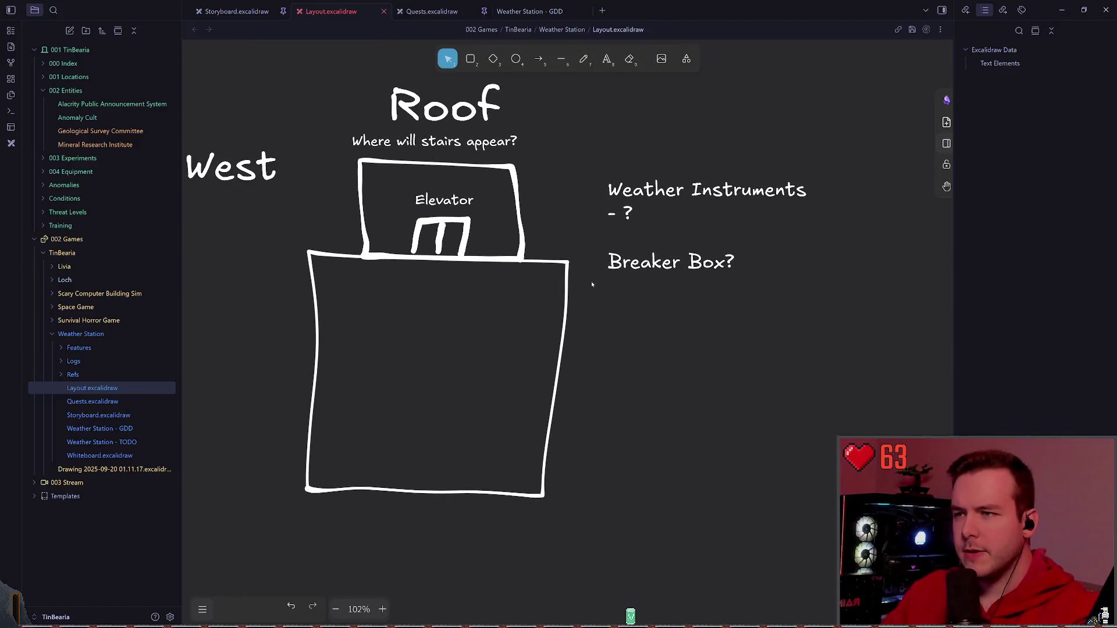
# - Recentre on the Roof plan and nudge the Weather Instruments notes slightly left
pyautogui.moveTo(593, 295); pyautogui.dragTo(640, 340)
pyautogui.click(760, 214)
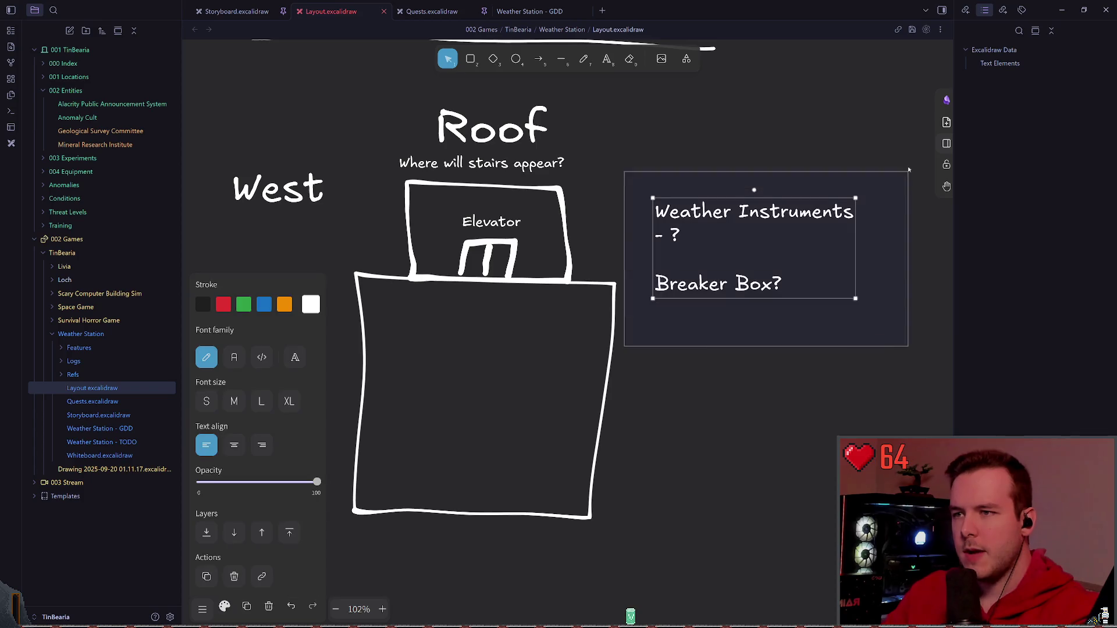
pyautogui.moveTo(759, 213); pyautogui.dragTo(752, 213)
# - Move the West label down beside the Roof plan's main box
pyautogui.moveTo(296, 188); pyautogui.dragTo(299, 280)
pyautogui.click(663, 139)
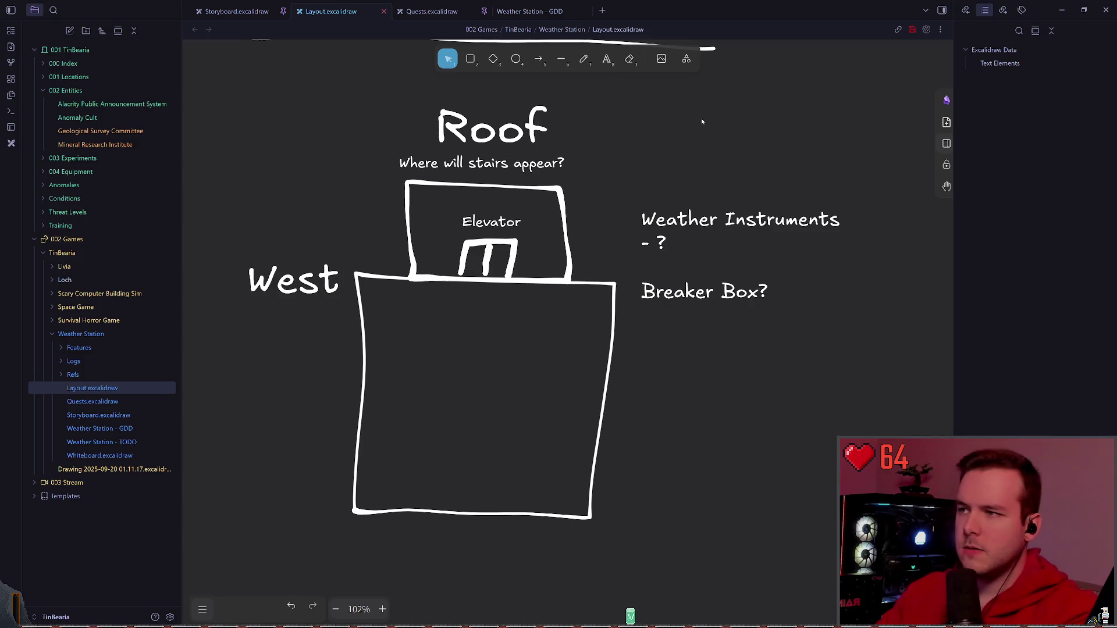
pyautogui.moveTo(661, 135); pyautogui.dragTo(654, 154)
pyautogui.click(675, 249)
pyautogui.click(664, 193)
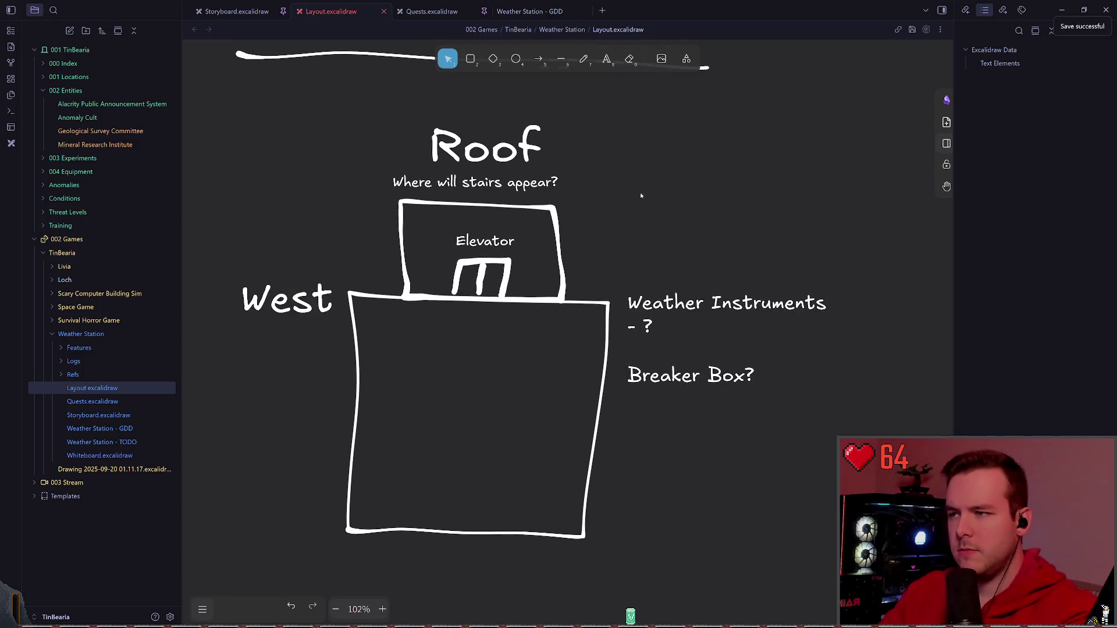
pyautogui.scroll(-2, 650, 262)
pyautogui.scroll(-2, 629, 374)
pyautogui.scroll(-2, 629, 373)
pyautogui.scroll(-2, 524, 332)
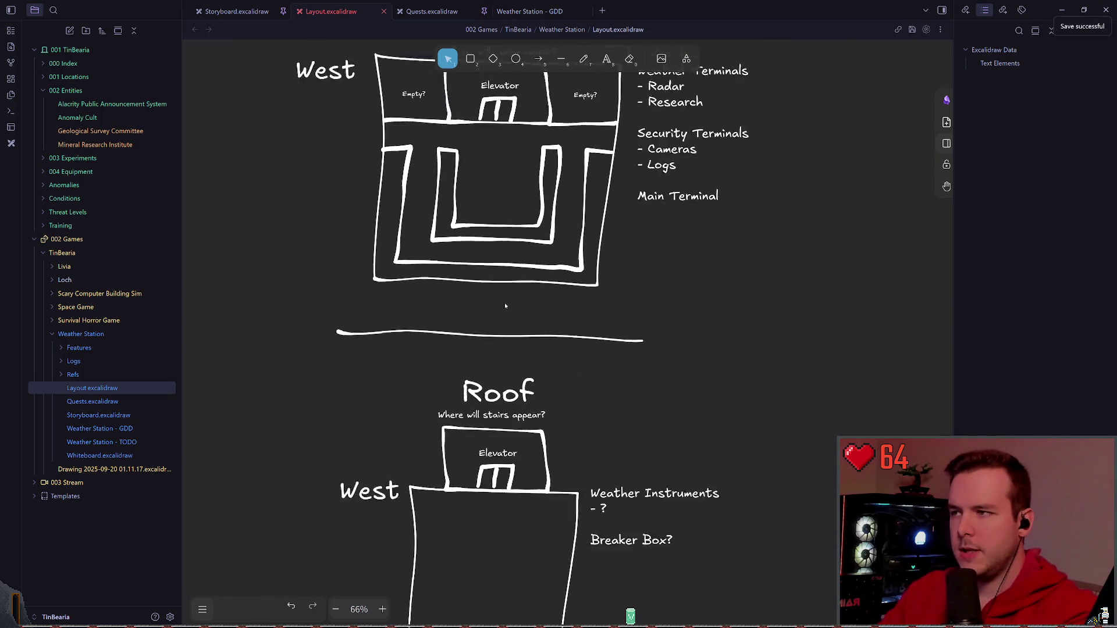
pyautogui.scroll(-2, 510, 306)
# - Delete the horizontal divider line between the Floor 2 and Roof plans
pyautogui.click(503, 370)
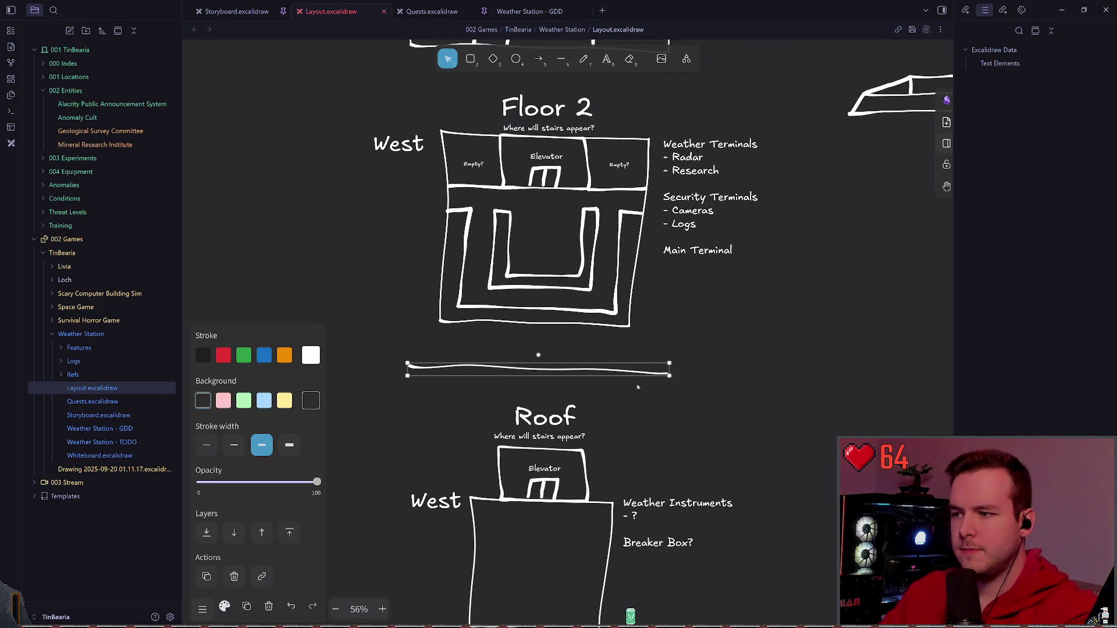
pyautogui.scroll(-3, 661, 386)
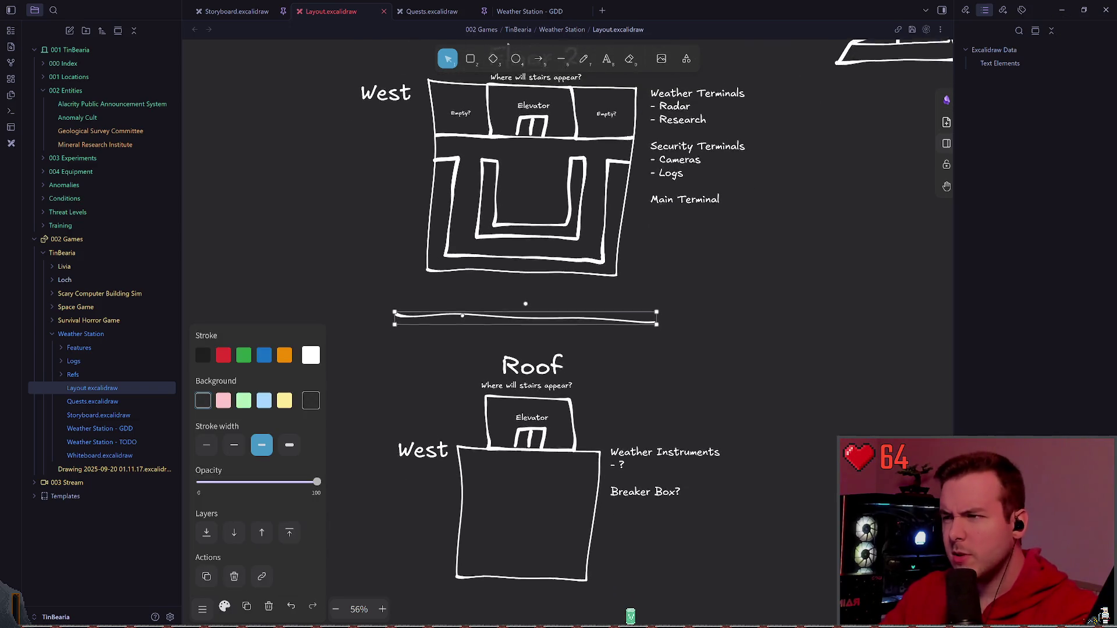
pyautogui.scroll(1, 523, 349)
pyautogui.press('Delete')
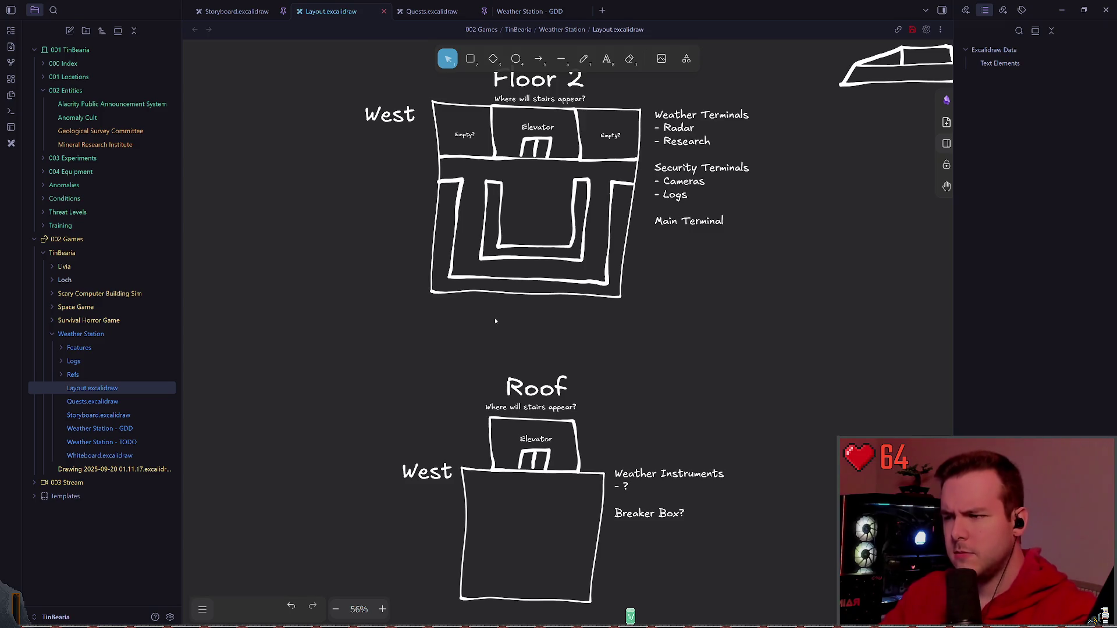
pyautogui.scroll(3, 672, 294)
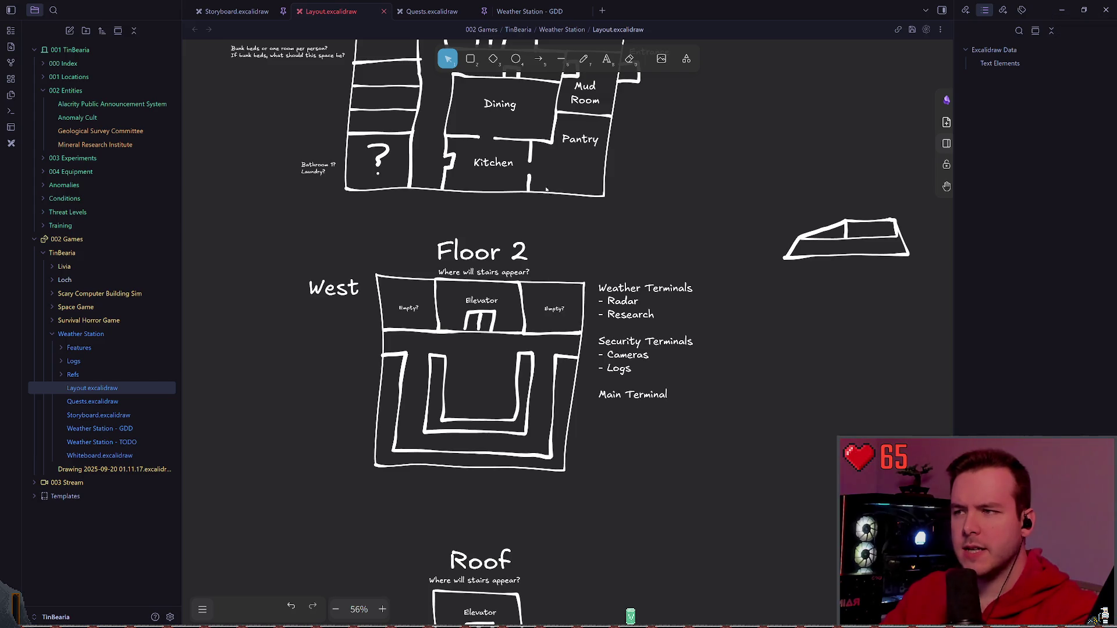
pyautogui.scroll(4, 546, 189)
pyautogui.scroll(-6, 610, 262)
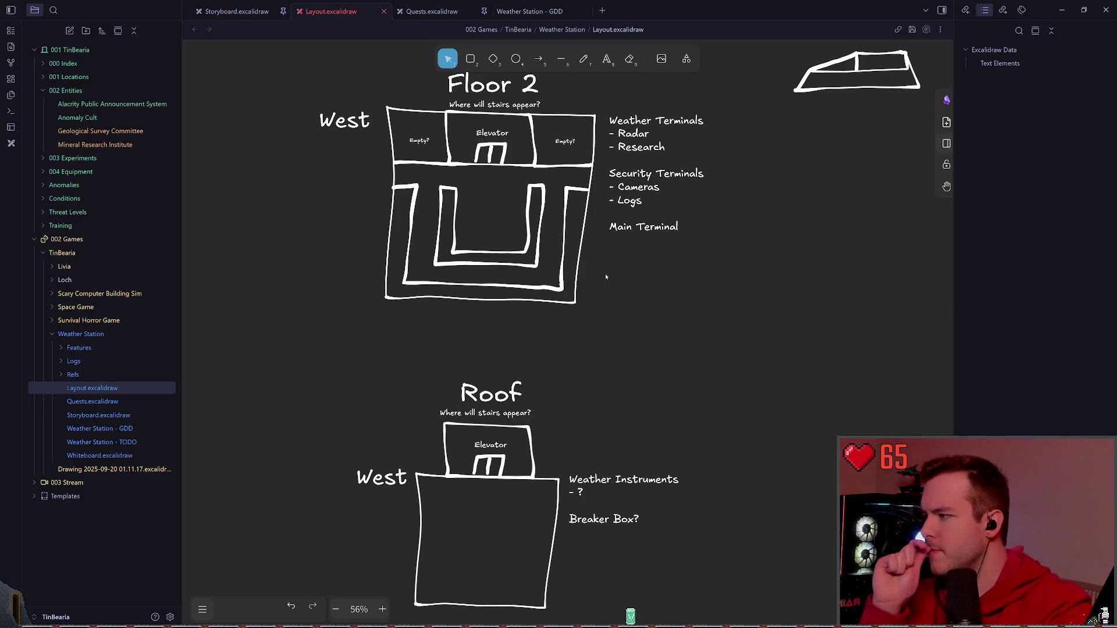
pyautogui.scroll(1, 619, 288)
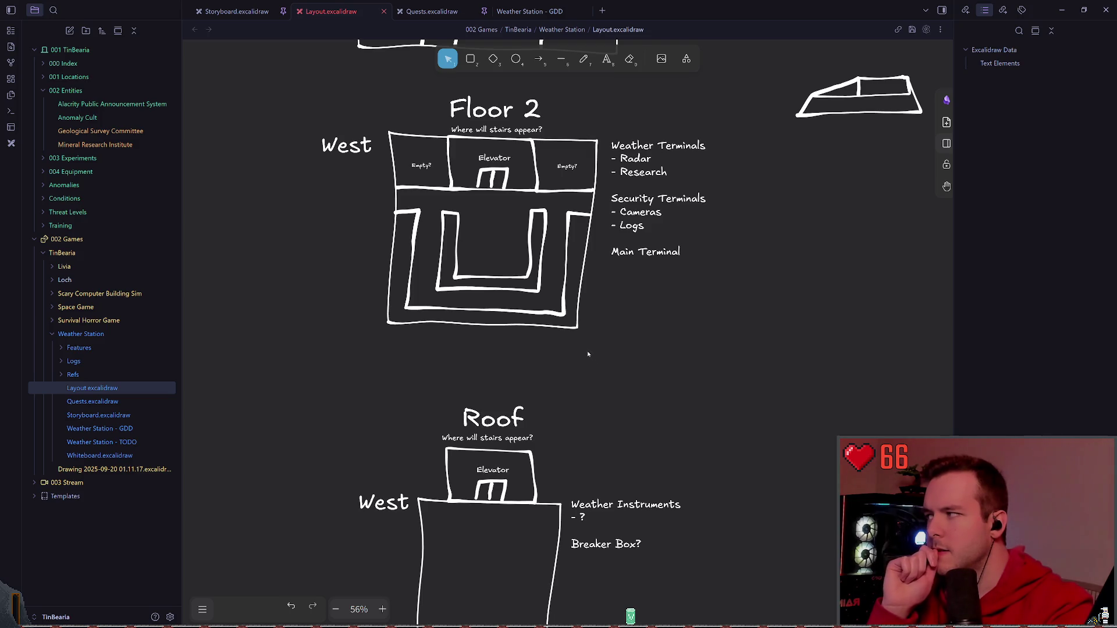
pyautogui.scroll(3, 677, 288)
pyautogui.hscroll(5, 677, 288)
pyautogui.hscroll(2, 670, 261)
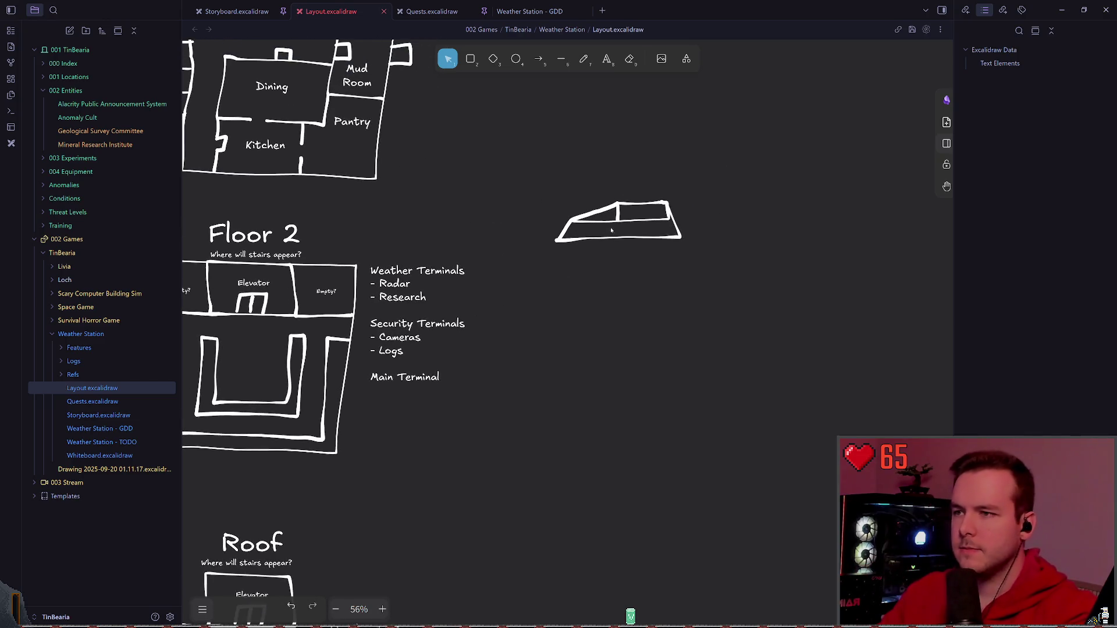
pyautogui.scroll(4, 551, 260)
pyautogui.scroll(3, 551, 260)
pyautogui.scroll(5, 551, 260)
pyautogui.scroll(3, 551, 261)
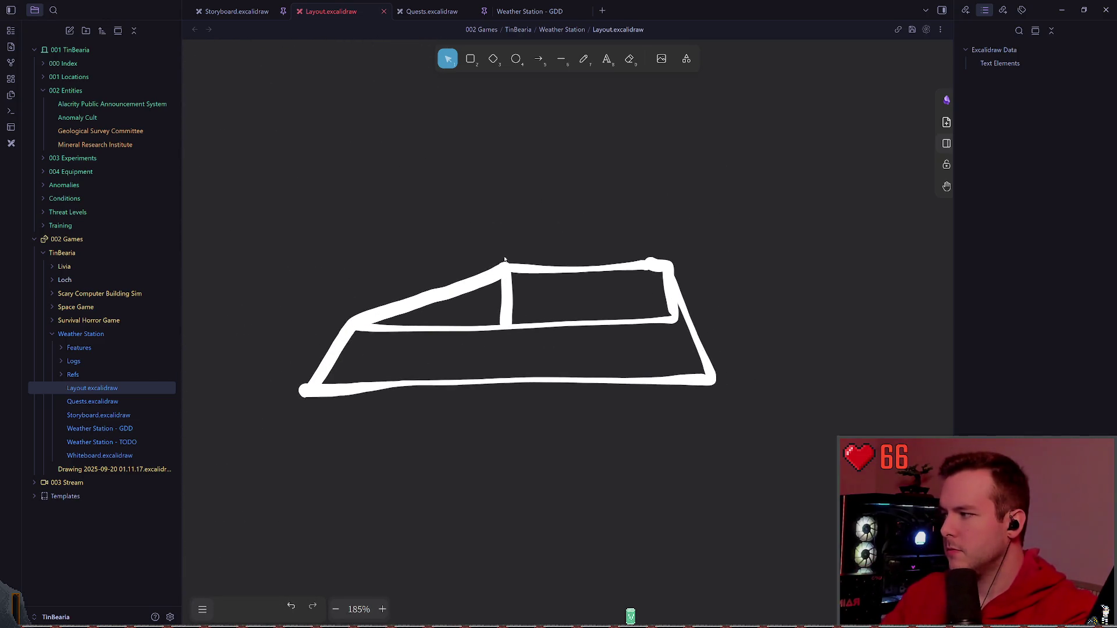
# - Sketch an upright freehand stroke at the building sketch's corner, undoing the too-tall attempt
pyautogui.click(583, 59)
pyautogui.moveTo(500, 260); pyautogui.dragTo(521, 196)
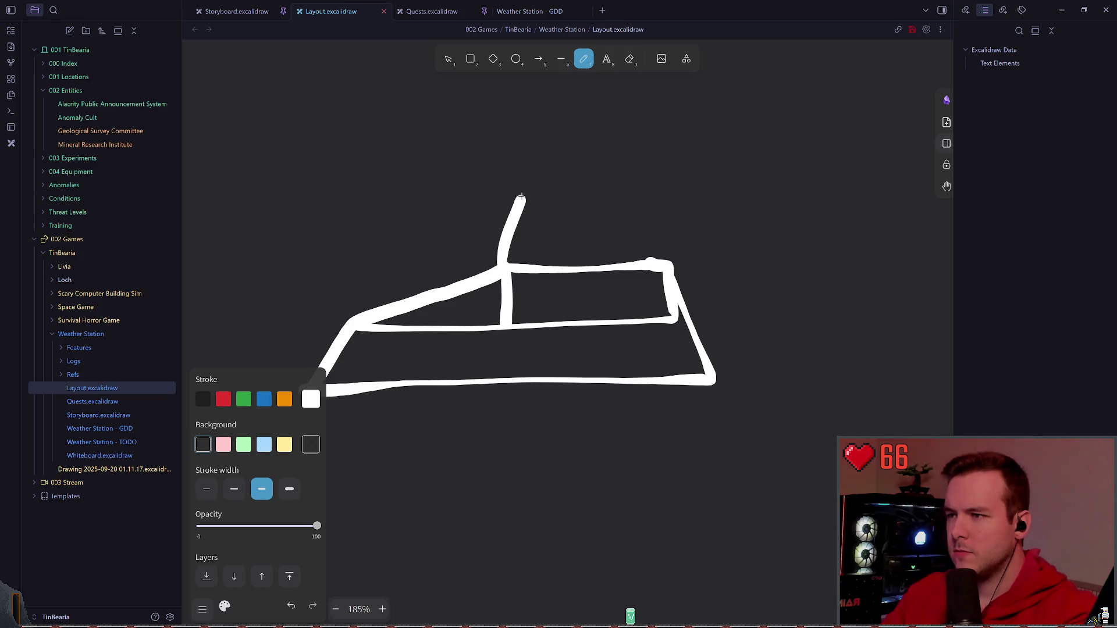
pyautogui.hotkey('ctrl', 'z')
pyautogui.moveTo(503, 260); pyautogui.dragTo(518, 238)
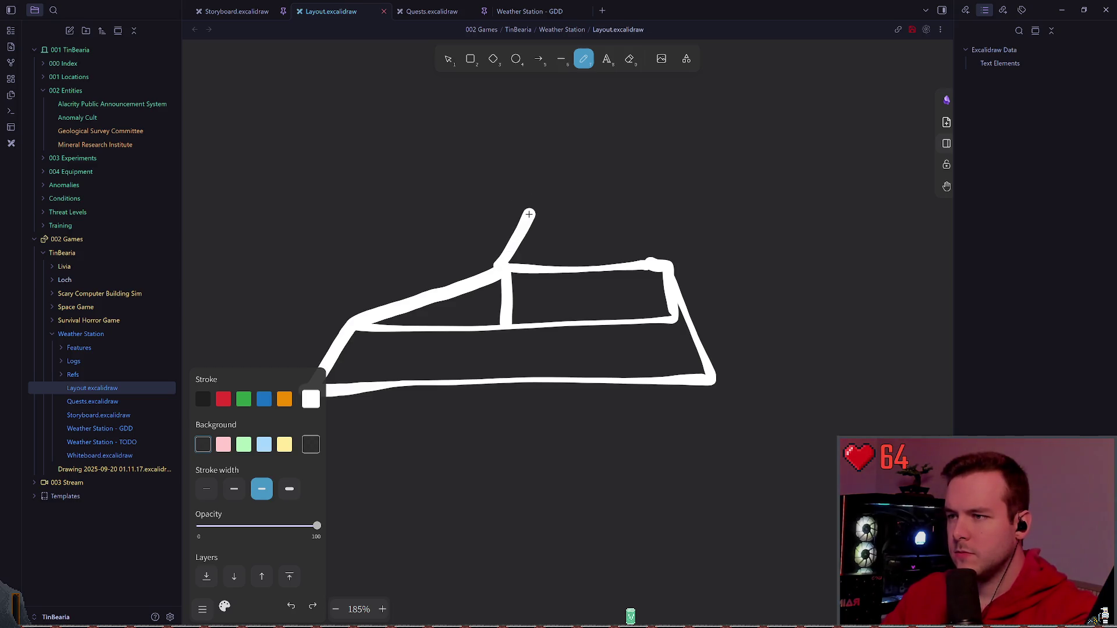
pyautogui.scroll(-3, 585, 262)
pyautogui.scroll(-3, 576, 227)
pyautogui.scroll(-3, 551, 232)
pyautogui.scroll(-3, 552, 232)
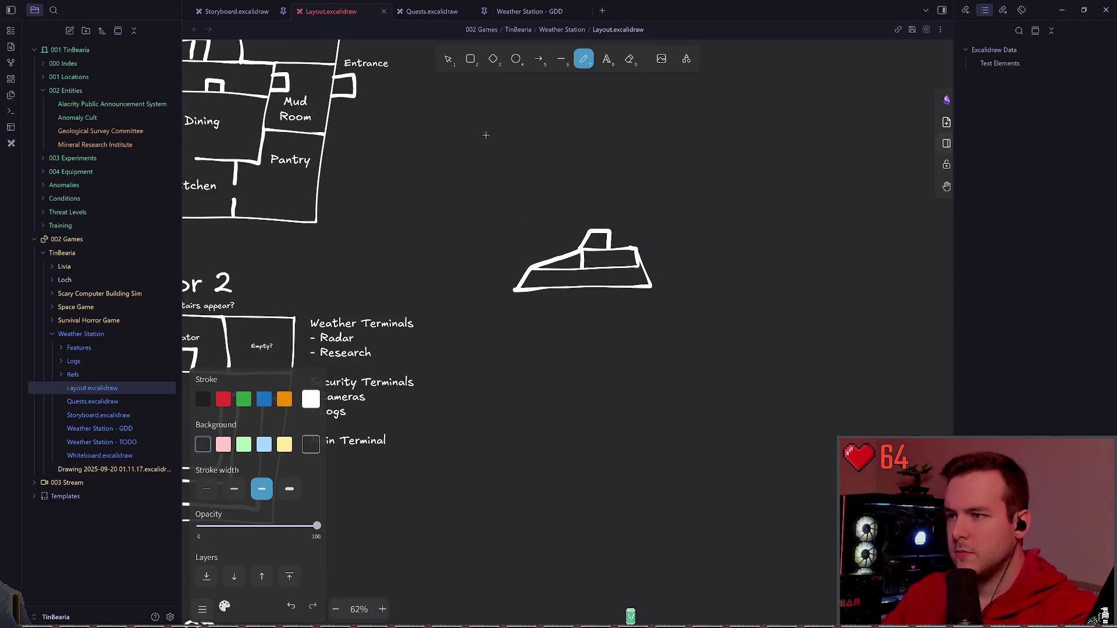
pyautogui.scroll(-2, 523, 183)
# - Try a lower hull line under the side-view sketch and undo it
pyautogui.press('v')
pyautogui.moveTo(502, 193); pyautogui.dragTo(681, 314)
pyautogui.press('Escape')
pyautogui.press('p')
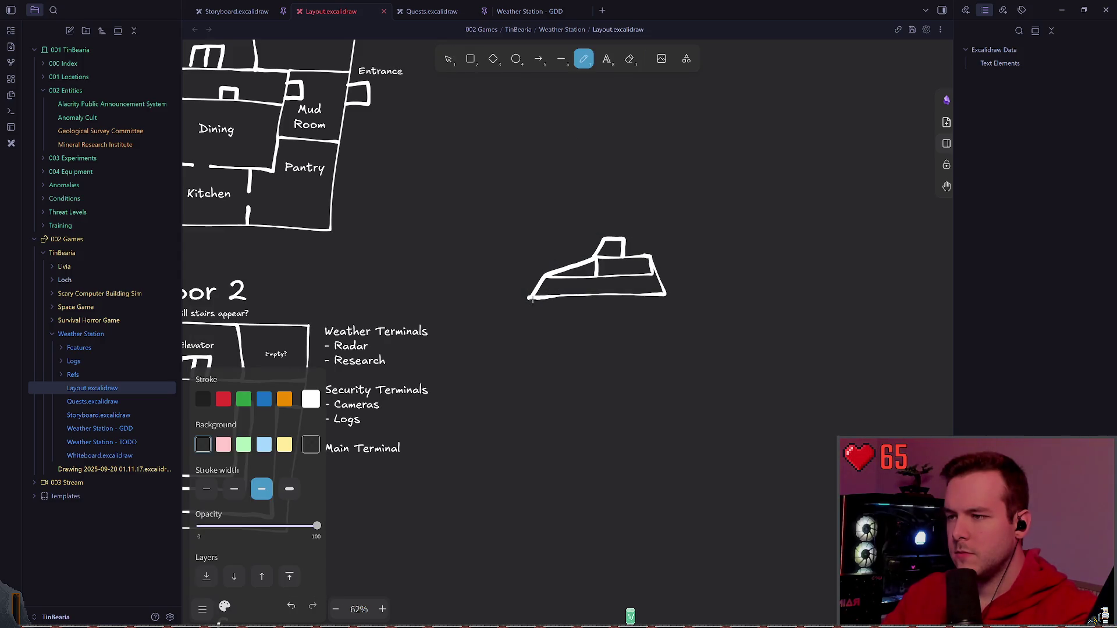
pyautogui.moveTo(670, 339); pyautogui.dragTo(670, 332)
pyautogui.hotkey('ctrl', 'z')
pyautogui.hotkey('ctrl', 'z')
pyautogui.hotkey('ctrl', 'z')
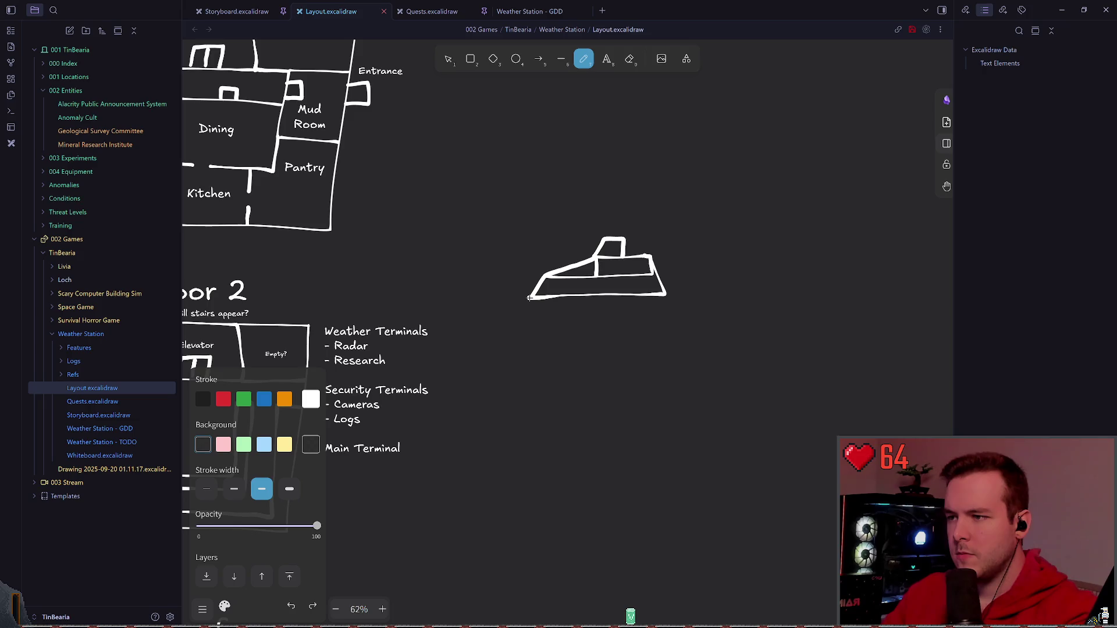
pyautogui.hotkey('ctrl', 'z')
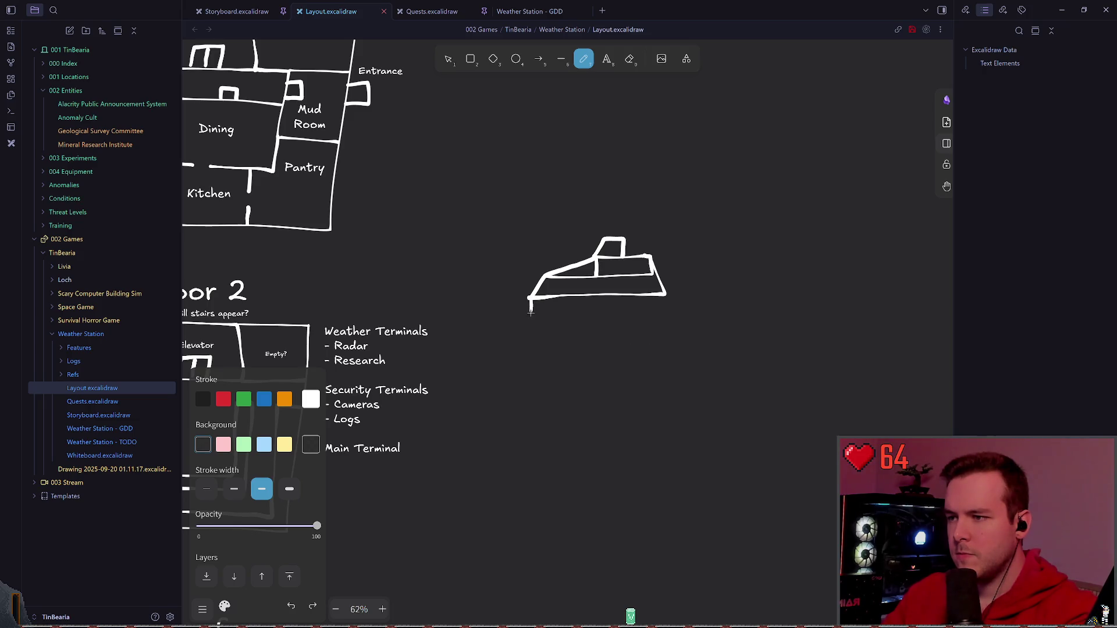
pyautogui.scroll(1, 675, 287)
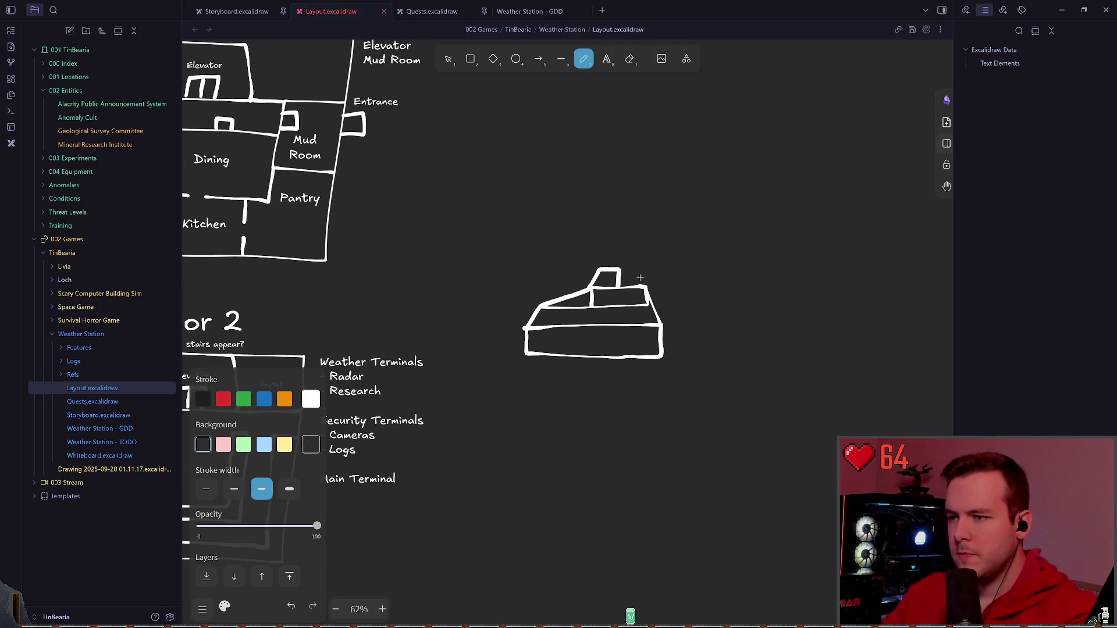
# - Scale the side-view building sketch up from its corner handle
pyautogui.press('v')
pyautogui.moveTo(523, 236); pyautogui.dragTo(672, 367)
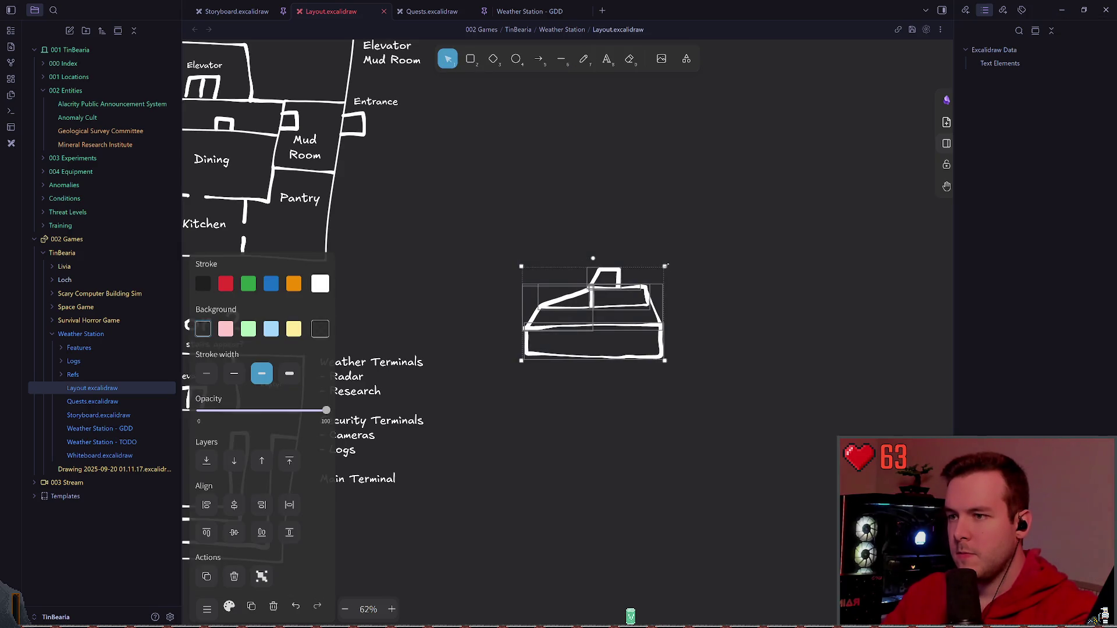
pyautogui.moveTo(665, 266); pyautogui.dragTo(716, 218)
pyautogui.click(673, 224)
pyautogui.scroll(-4, 673, 224)
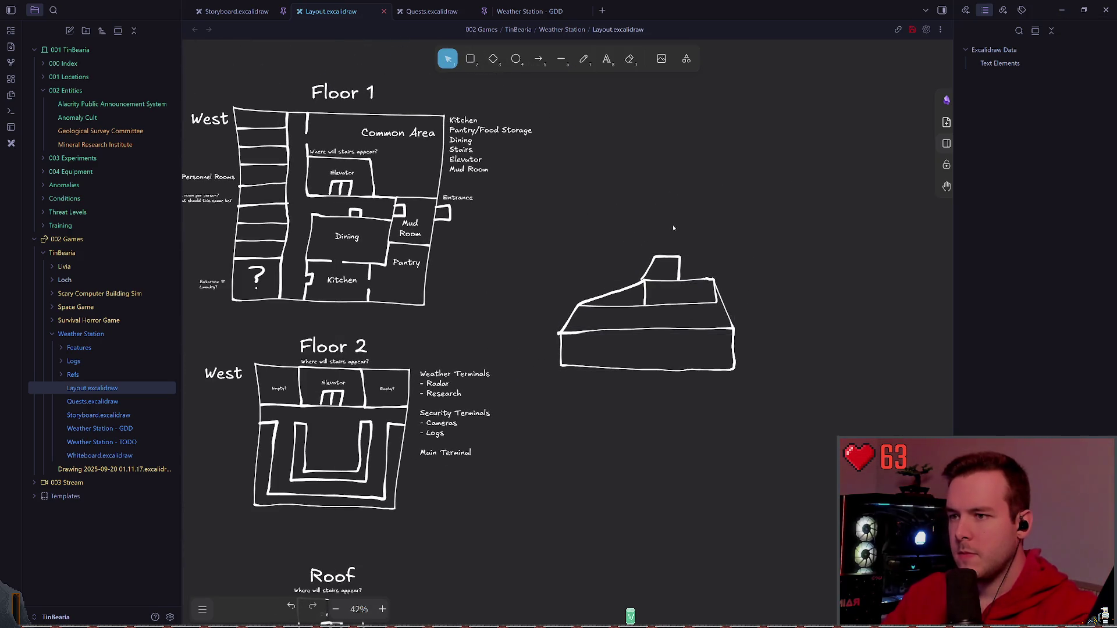
# - Shrink the side-view sketch back slightly
pyautogui.moveTo(618, 212); pyautogui.dragTo(751, 384)
pyautogui.moveTo(740, 251); pyautogui.dragTo(689, 297)
pyautogui.click(750, 279)
pyautogui.moveTo(528, 258)
pyautogui.mouseDown()
pyautogui.moveTo(538, 274)
pyautogui.moveTo(699, 301)
pyautogui.moveTo(659, 225)
pyautogui.moveTo(590, 221)
pyautogui.mouseUp()
pyautogui.scroll(-1, 439, 253)
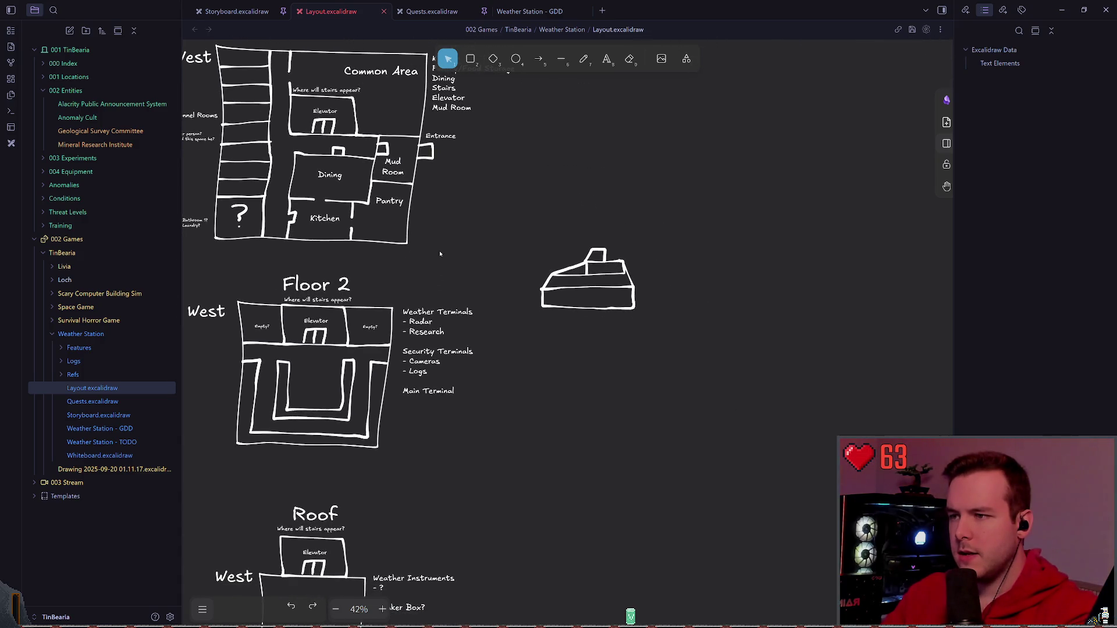
pyautogui.scroll(-1, 226, 303)
# - Alt-drag a copy of the Floor 2 West label over beneath the side-view sketch
pyautogui.click(206, 289)
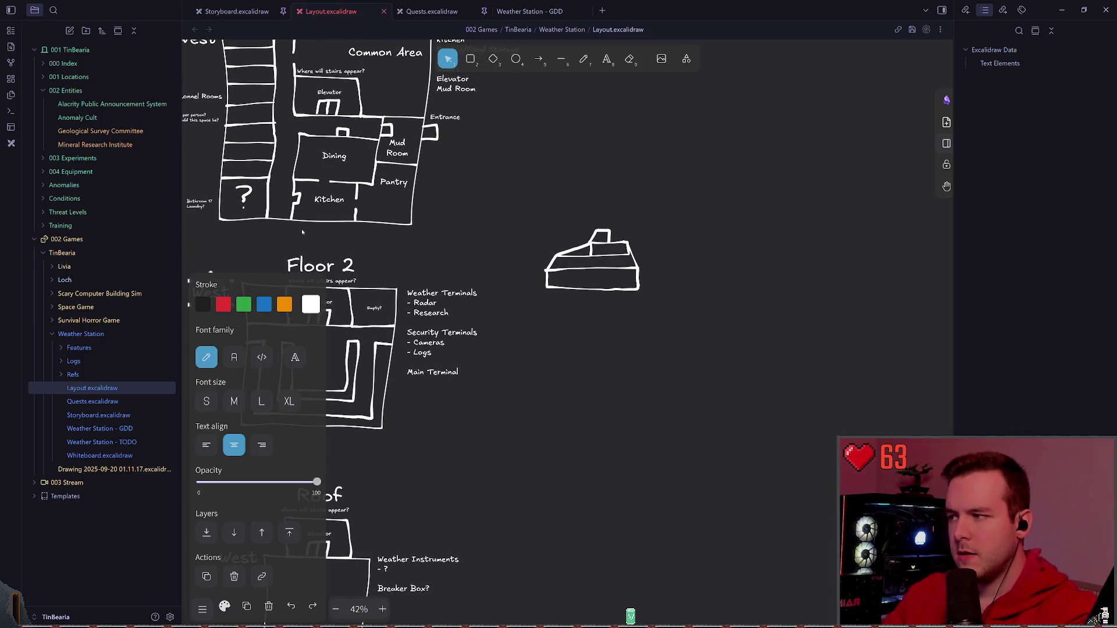
pyautogui.hotkey('ctrl', 'v')
pyautogui.hotkey('ctrl', 'z')
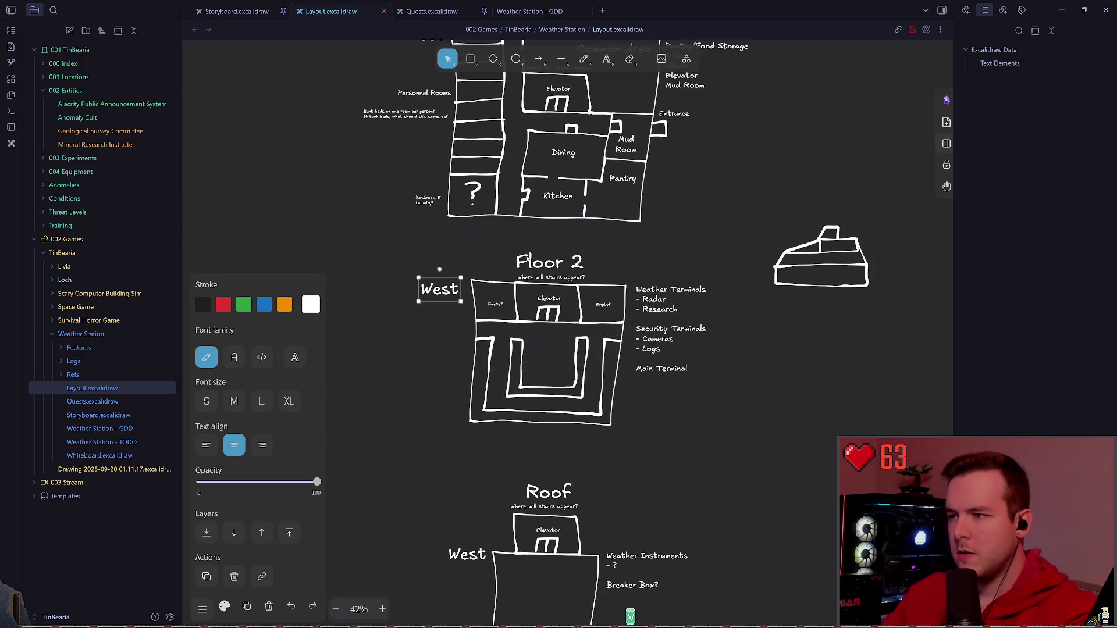
pyautogui.moveTo(448, 287); pyautogui.dragTo(813, 303)
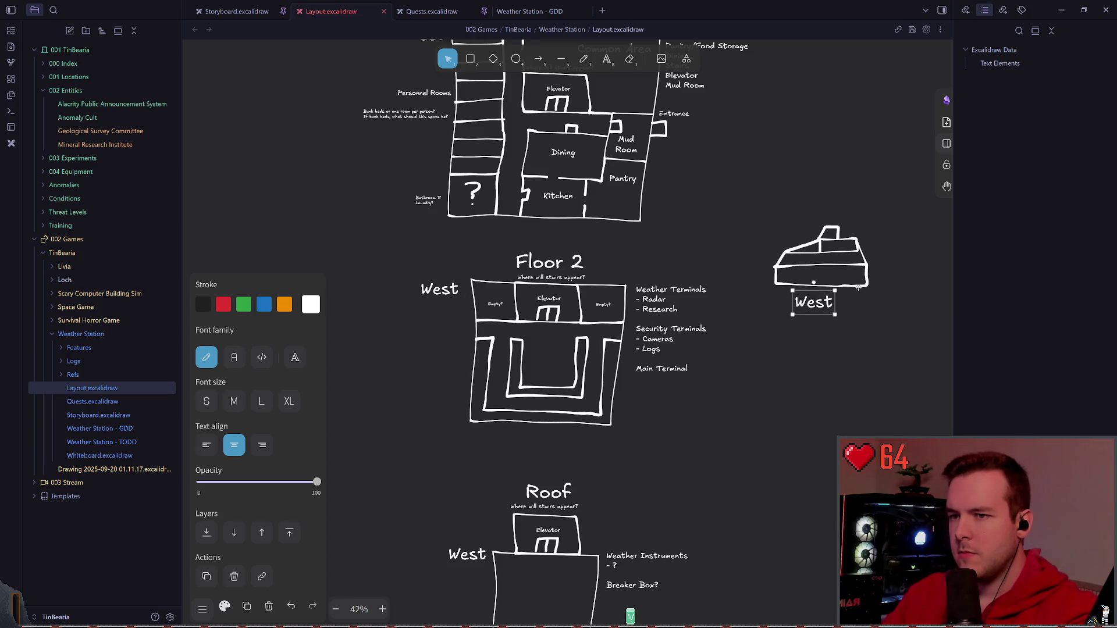
pyautogui.hscroll(4, 559, 332)
pyautogui.moveTo(648, 329); pyautogui.dragTo(653, 331)
# - Retype the copied labels as South beside the sketch and West beneath it
pyautogui.doubleClick(647, 339)
pyautogui.write('South')
pyautogui.press('Escape')
pyautogui.moveTo(645, 338)
pyautogui.mouseDown()
pyautogui.moveTo(570, 294)
pyautogui.moveTo(606, 348)
pyautogui.moveTo(648, 332)
pyautogui.mouseUp()
pyautogui.doubleClick(650, 340)
pyautogui.write('West')
pyautogui.click(626, 390)
pyautogui.click(568, 362)
pyautogui.click(648, 333)
pyautogui.click(567, 361)
pyautogui.moveTo(567, 361); pyautogui.dragTo(576, 366)
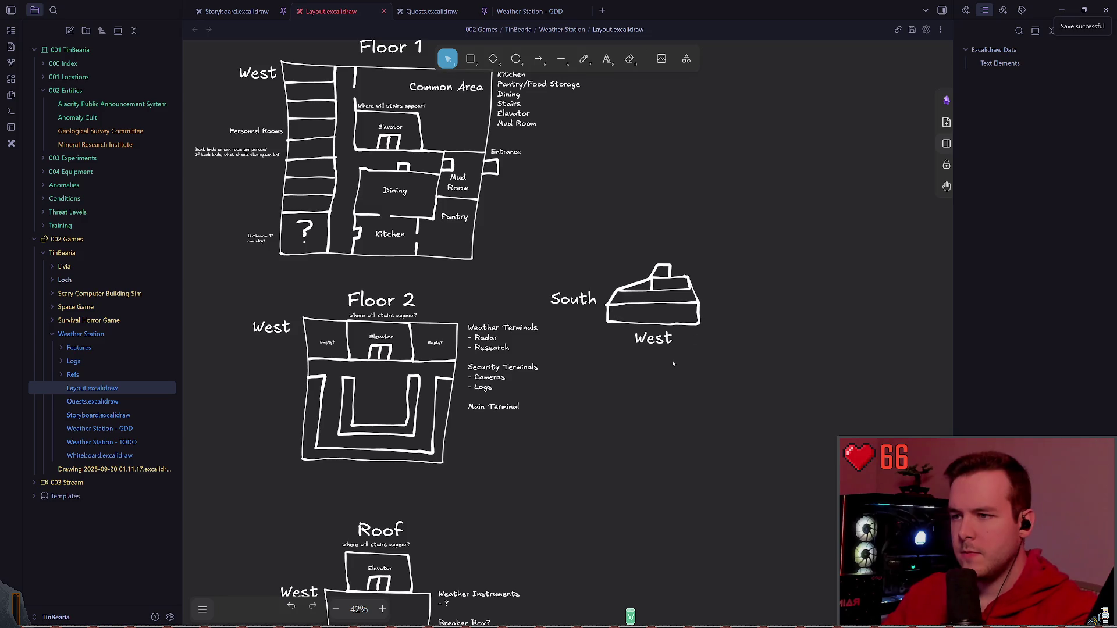
# - Add a large 'Building Side Perspective' title above the sketch and save the drawing
pyautogui.click(606, 58)
pyautogui.click(628, 245)
pyautogui.write('Building Side Perspective')
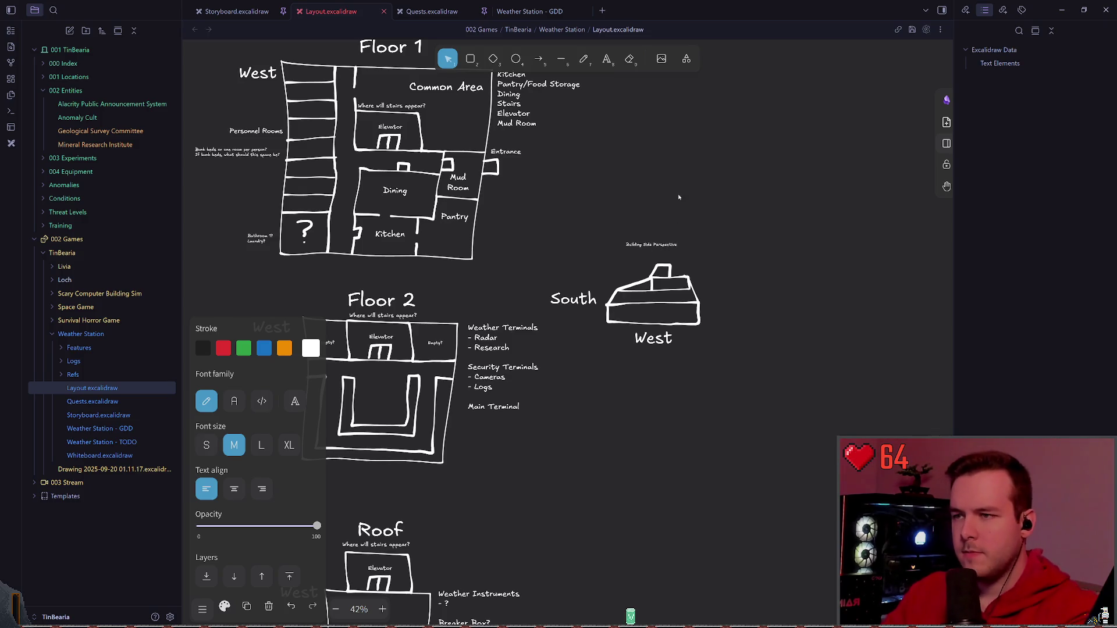
pyautogui.press('Escape')
pyautogui.click(650, 244)
pyautogui.moveTo(679, 240); pyautogui.dragTo(827, 220)
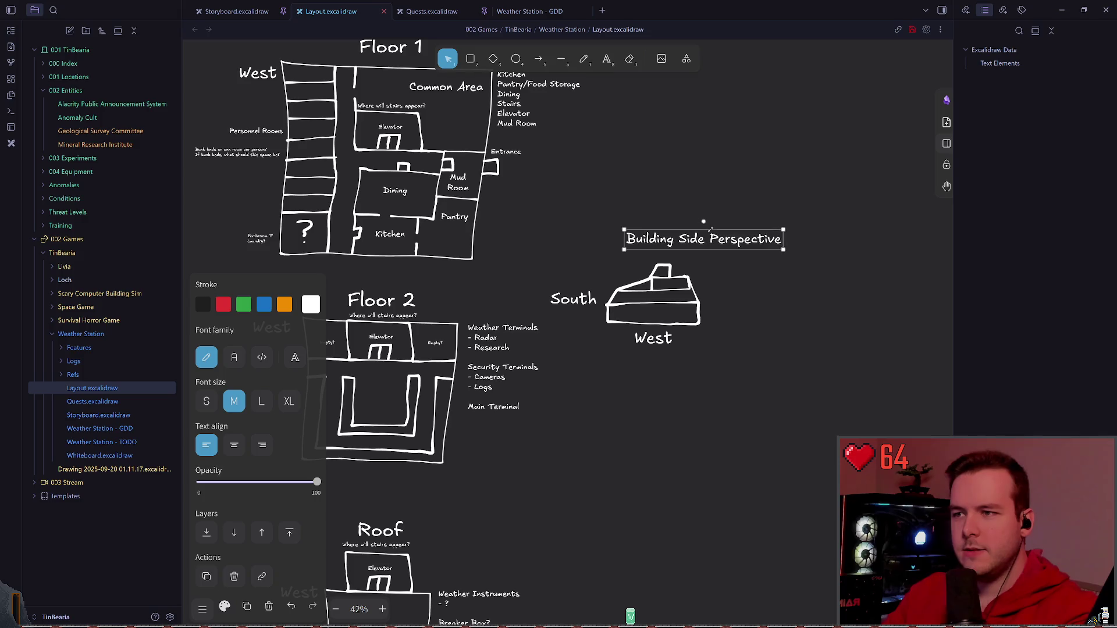
pyautogui.moveTo(733, 237); pyautogui.dragTo(681, 241)
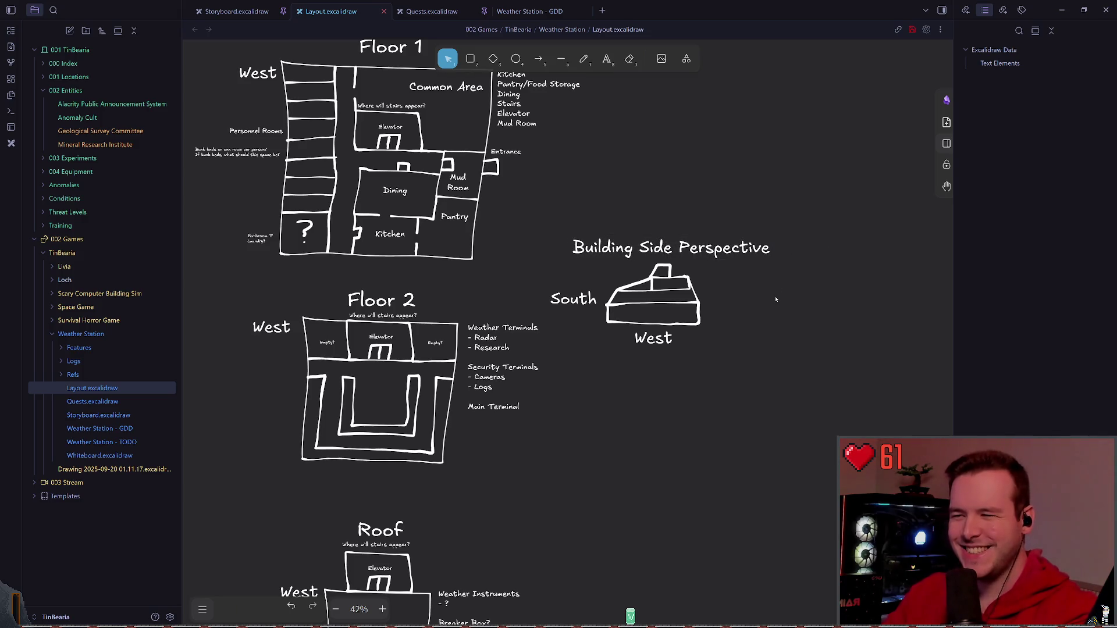
pyautogui.scroll(-1, 773, 294)
pyautogui.hotkey('ctrl', 's')
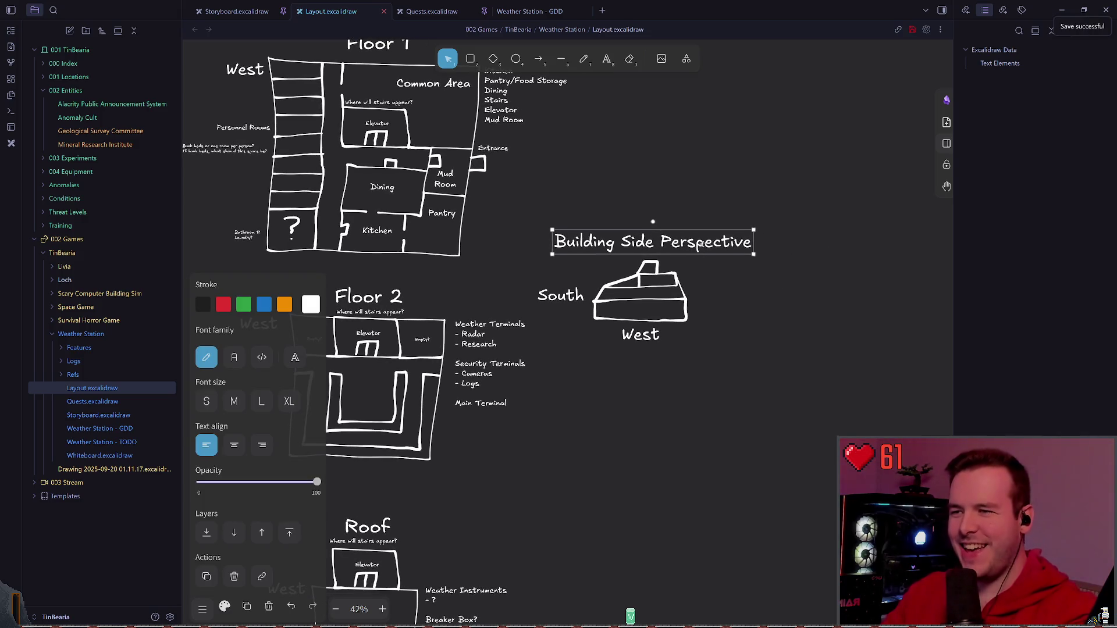
pyautogui.click(749, 292)
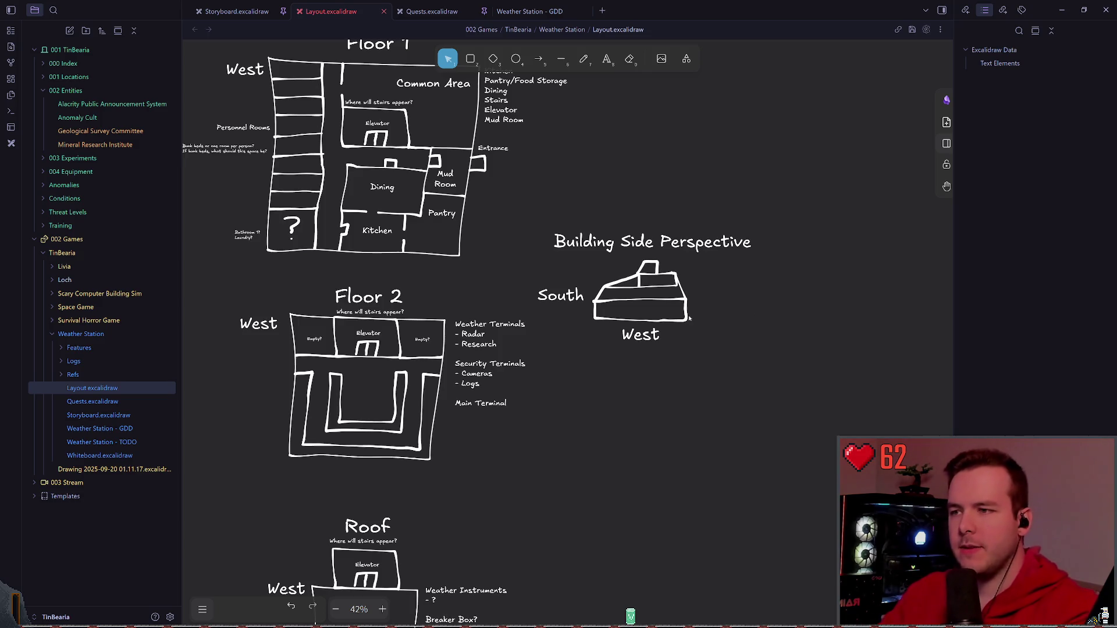
pyautogui.scroll(-3, 642, 297)
pyautogui.scroll(-2, 610, 332)
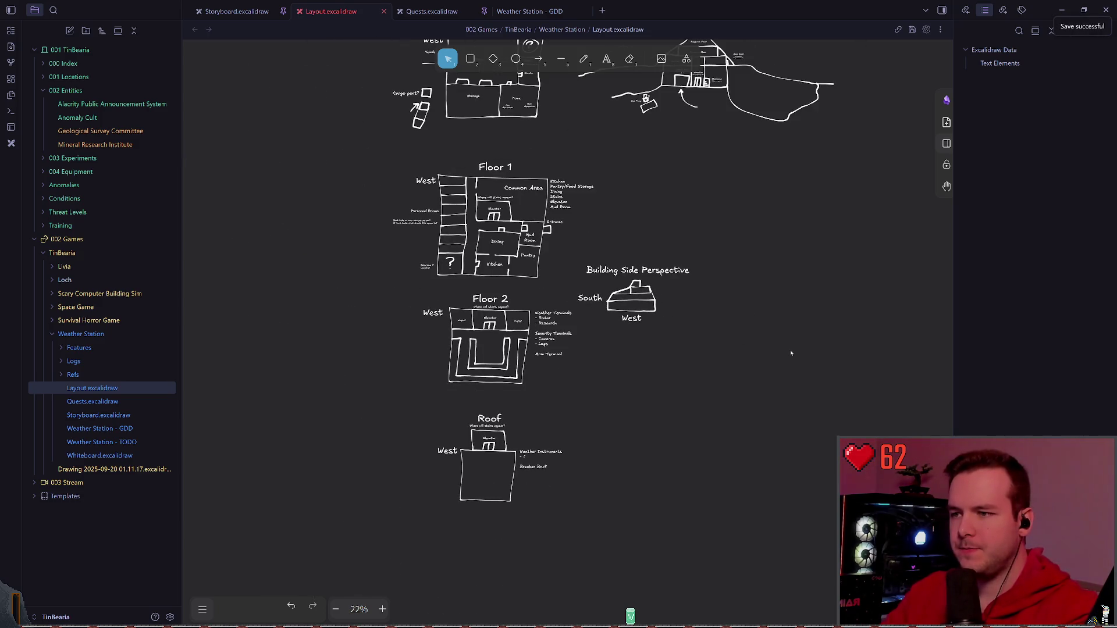
# - Move the Building Side Perspective title, sketch and labels above the cross-section and save
pyautogui.moveTo(790, 350); pyautogui.dragTo(575, 234)
pyautogui.moveTo(612, 358); pyautogui.dragTo(638, 301)
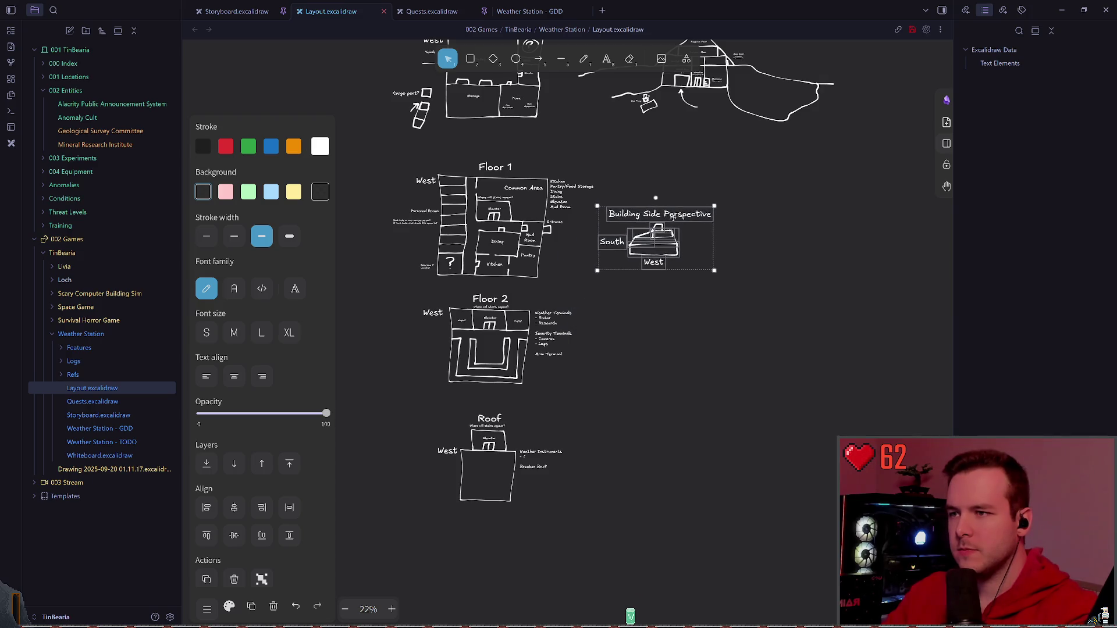
pyautogui.click(638, 302)
pyautogui.scroll(3, 638, 300)
pyautogui.click(633, 332)
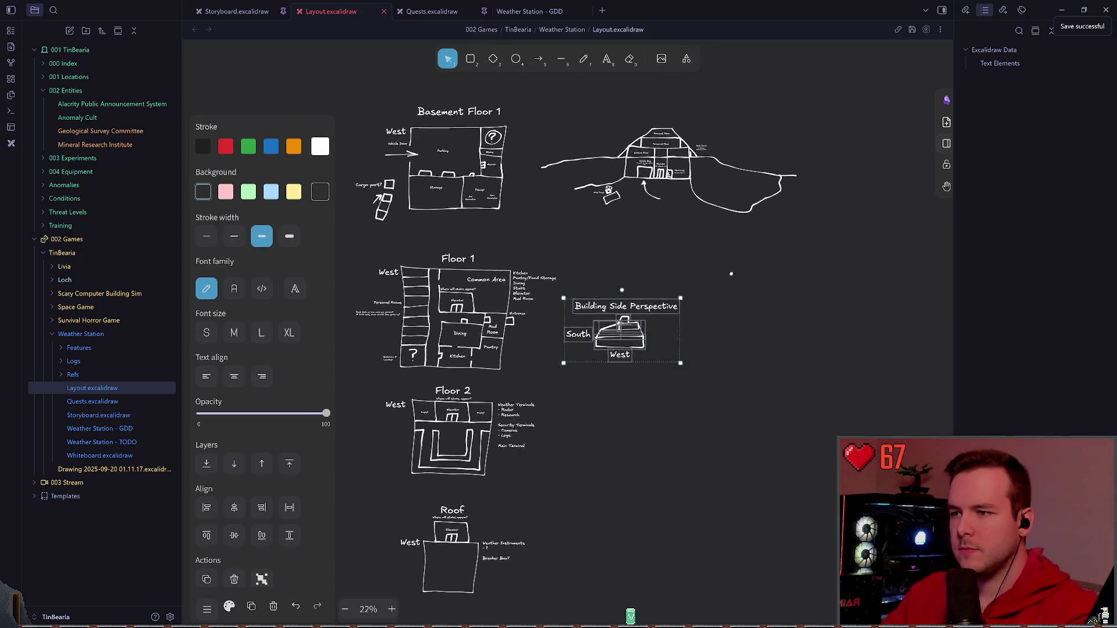
pyautogui.scroll(2, 633, 332)
pyautogui.moveTo(624, 350); pyautogui.dragTo(524, 153)
pyautogui.click(600, 308)
pyautogui.scroll(2, 600, 308)
pyautogui.scroll(1, 601, 308)
pyautogui.hotkey('ctrl', 's')
pyautogui.scroll(5, 611, 323)
pyautogui.scroll(3, 632, 322)
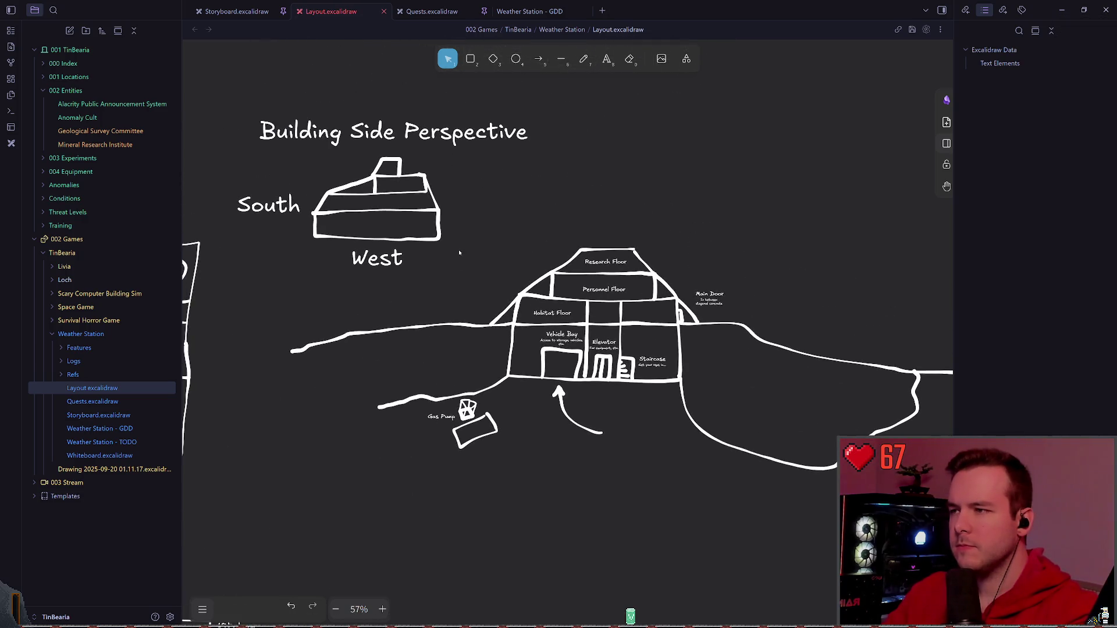
pyautogui.scroll(1, 558, 367)
pyautogui.scroll(-1, 524, 331)
pyautogui.scroll(3, 486, 309)
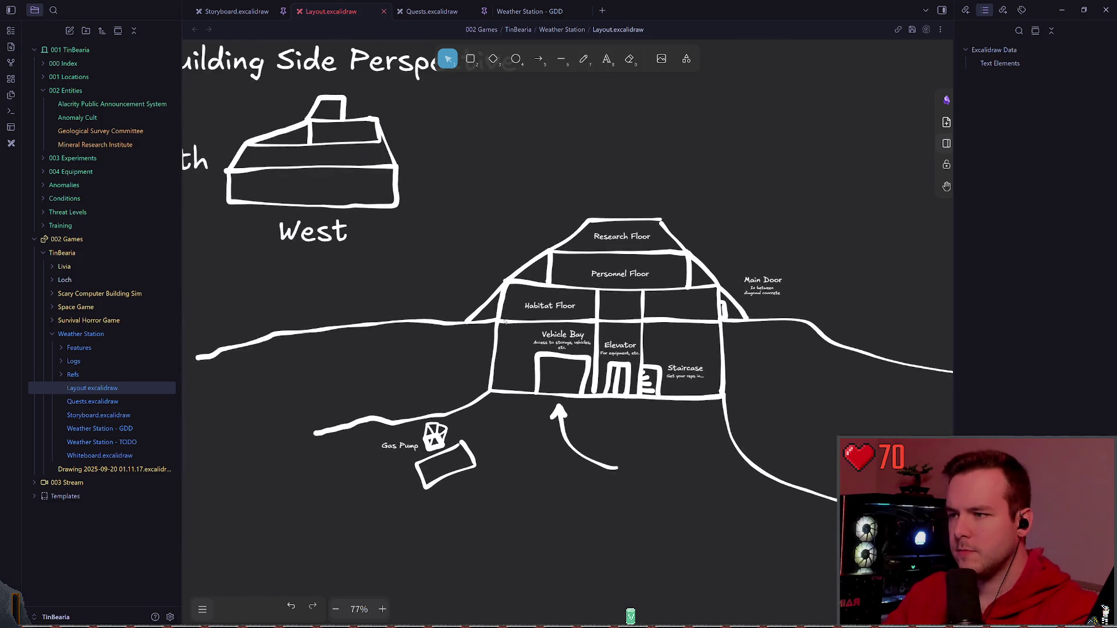
# - Pull the cross-section's left sloped roof line inward and check the other sloped lines around Personnel Floor
pyautogui.click(487, 309)
pyautogui.moveTo(465, 322); pyautogui.dragTo(480, 325)
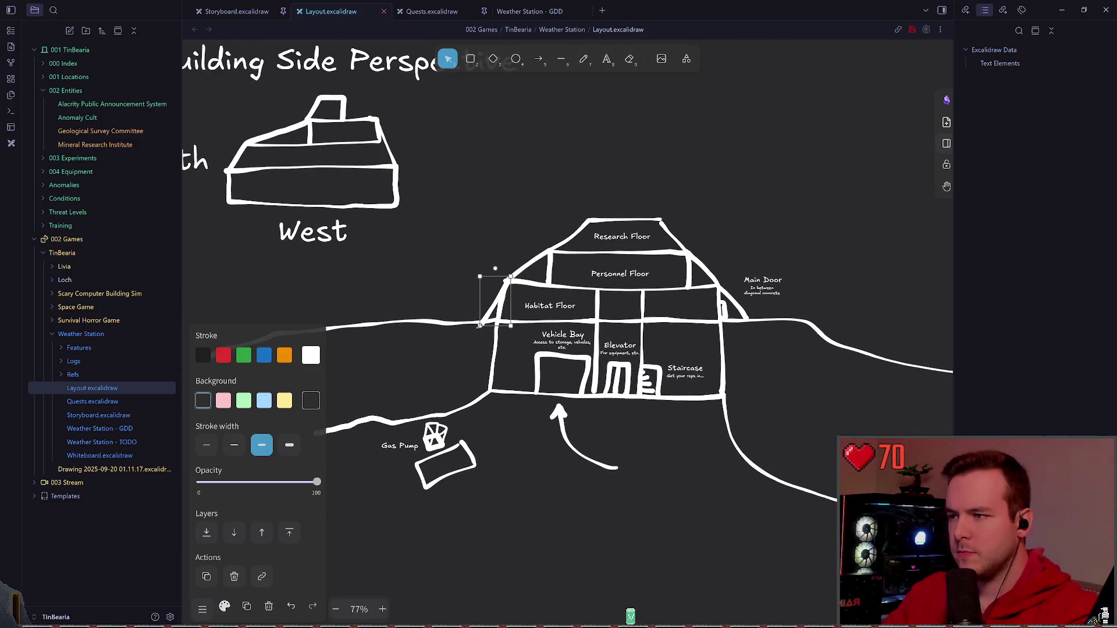
pyautogui.click(732, 297)
pyautogui.click(530, 263)
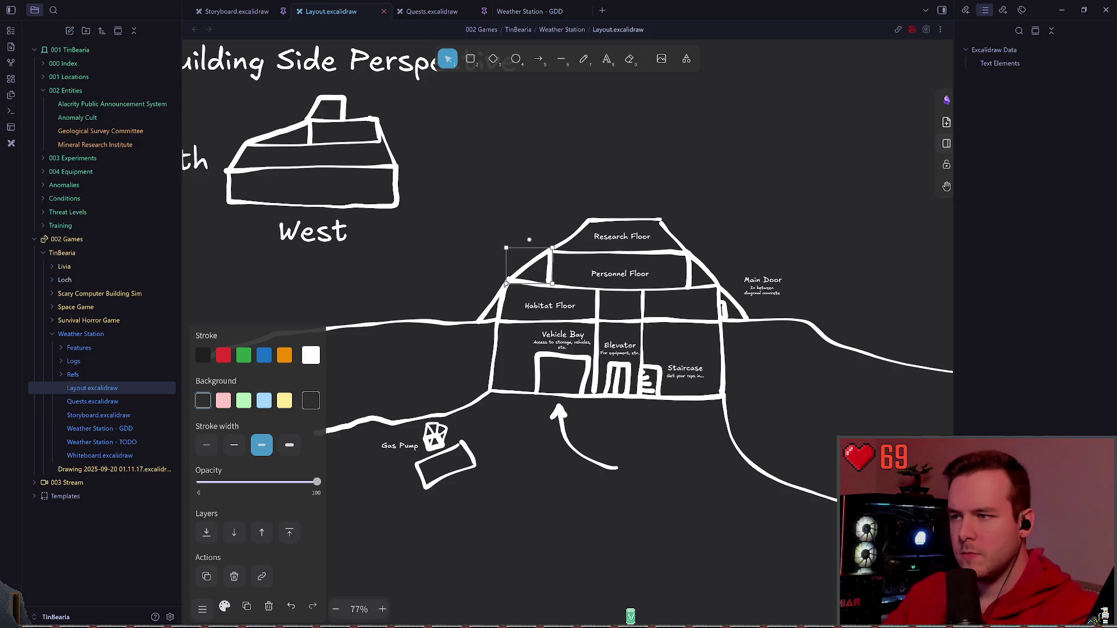
pyautogui.press('Escape')
pyautogui.moveTo(735, 245); pyautogui.dragTo(646, 234)
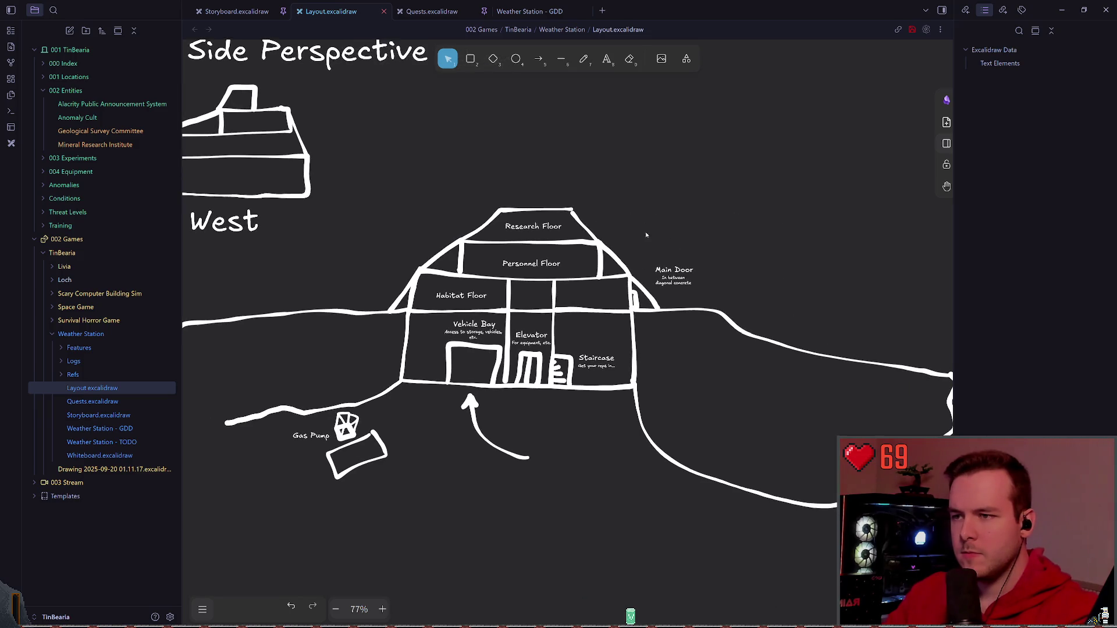
pyautogui.click(641, 288)
pyautogui.click(712, 288)
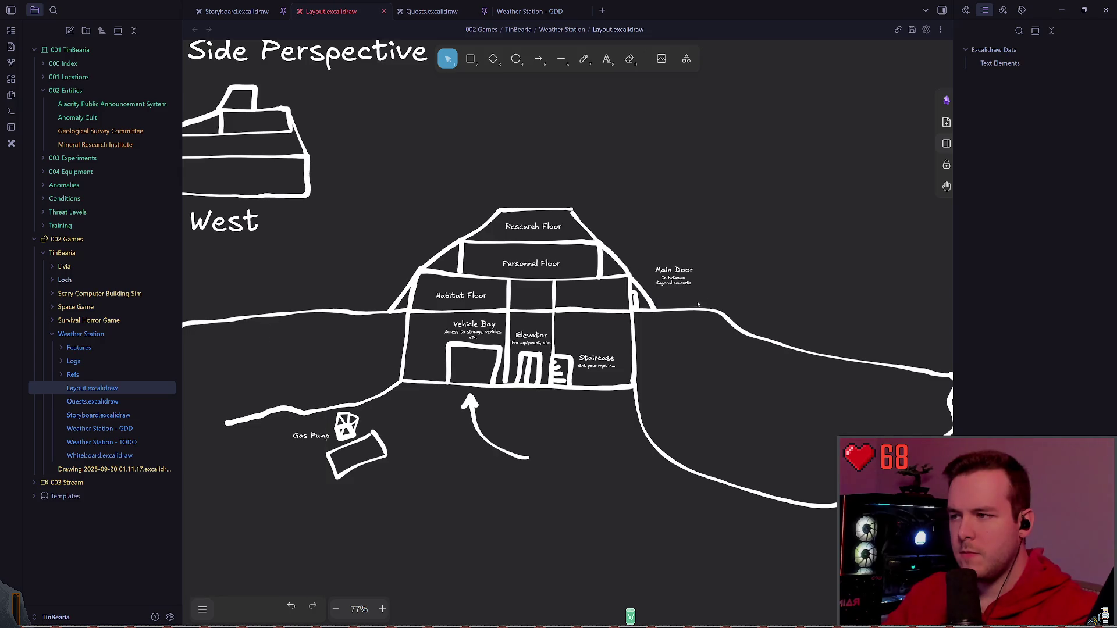
pyautogui.scroll(-5, 712, 287)
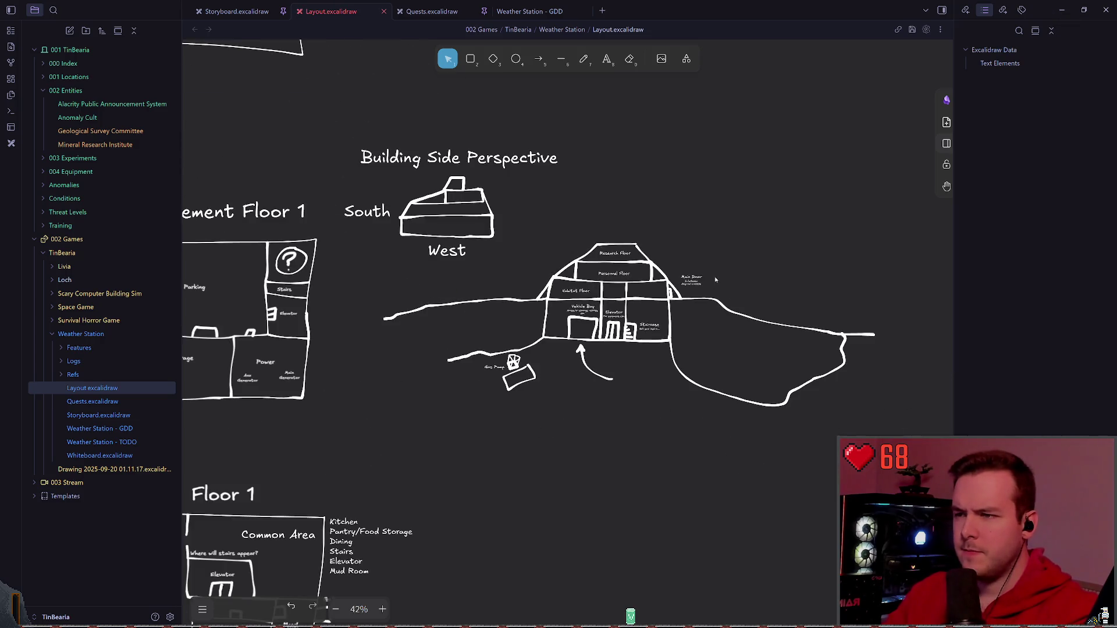
pyautogui.scroll(2, 611, 345)
pyautogui.scroll(-5, 610, 344)
pyautogui.scroll(5, 591, 360)
pyautogui.scroll(3, 611, 306)
pyautogui.scroll(-4, 648, 256)
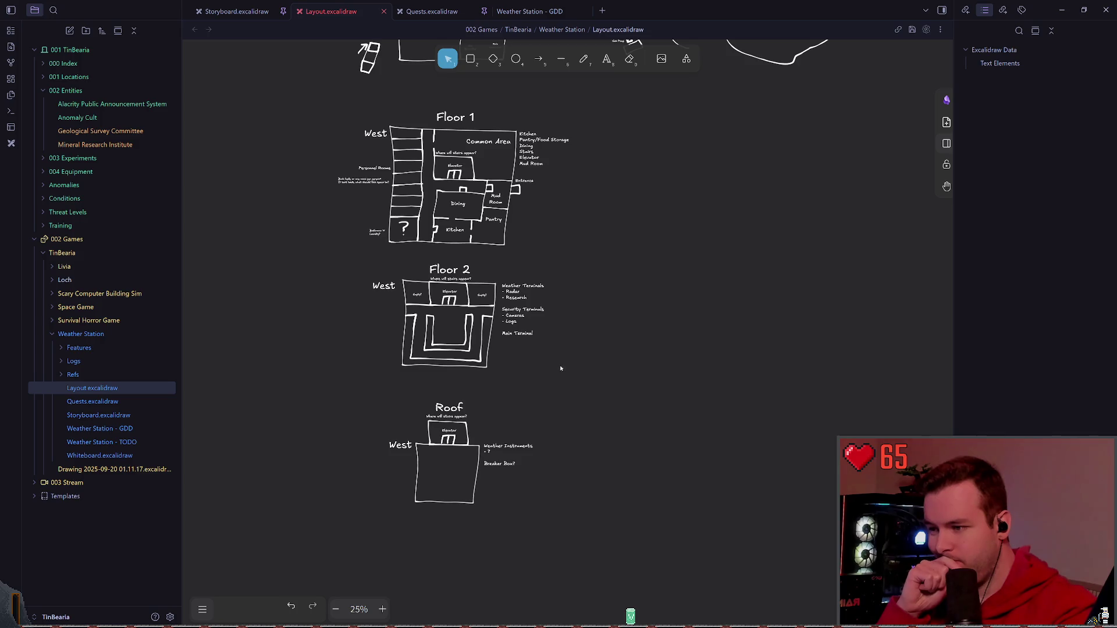
pyautogui.scroll(-4, 568, 362)
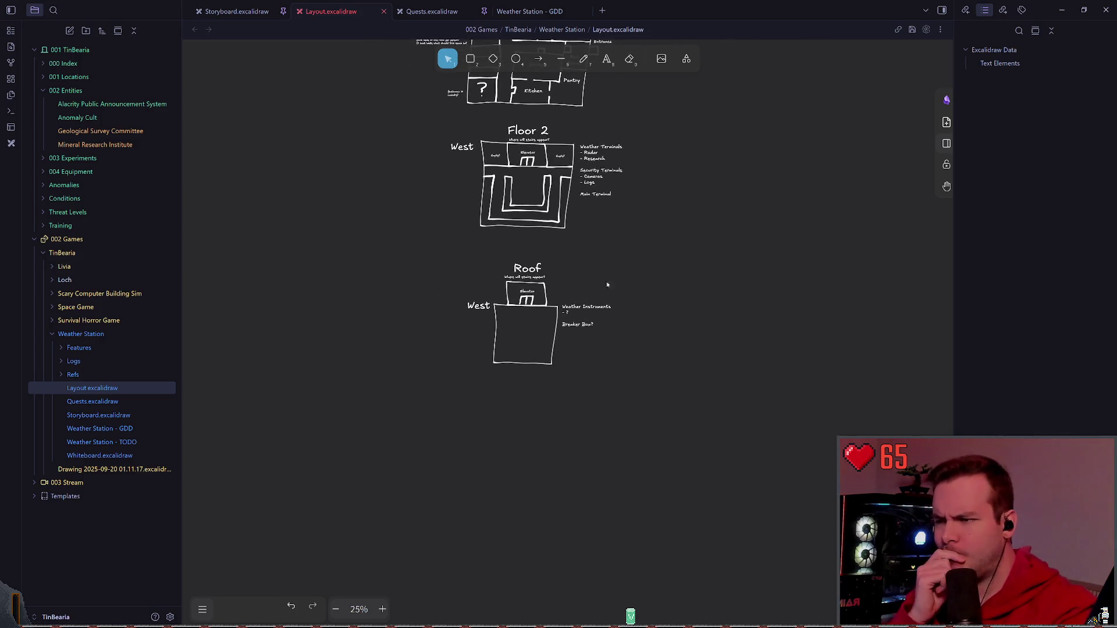
pyautogui.scroll(2, 608, 285)
pyautogui.keyDown('ctrl'); pyautogui.scroll(3, 666, 348); pyautogui.keyUp('ctrl')
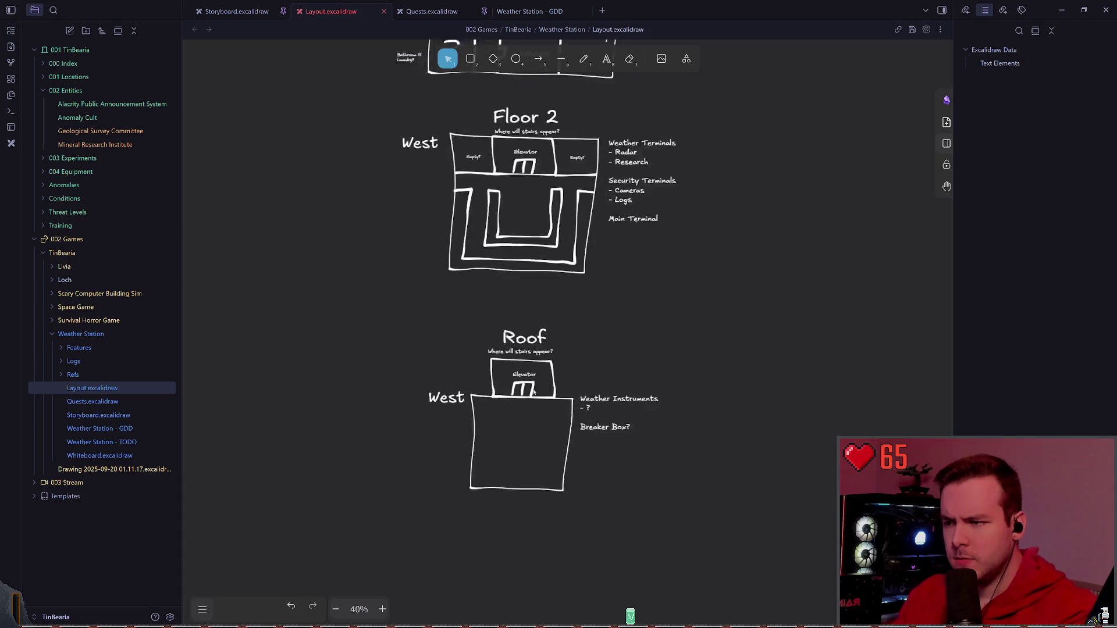
pyautogui.keyDown('ctrl'); pyautogui.scroll(2, 665, 375); pyautogui.keyUp('ctrl')
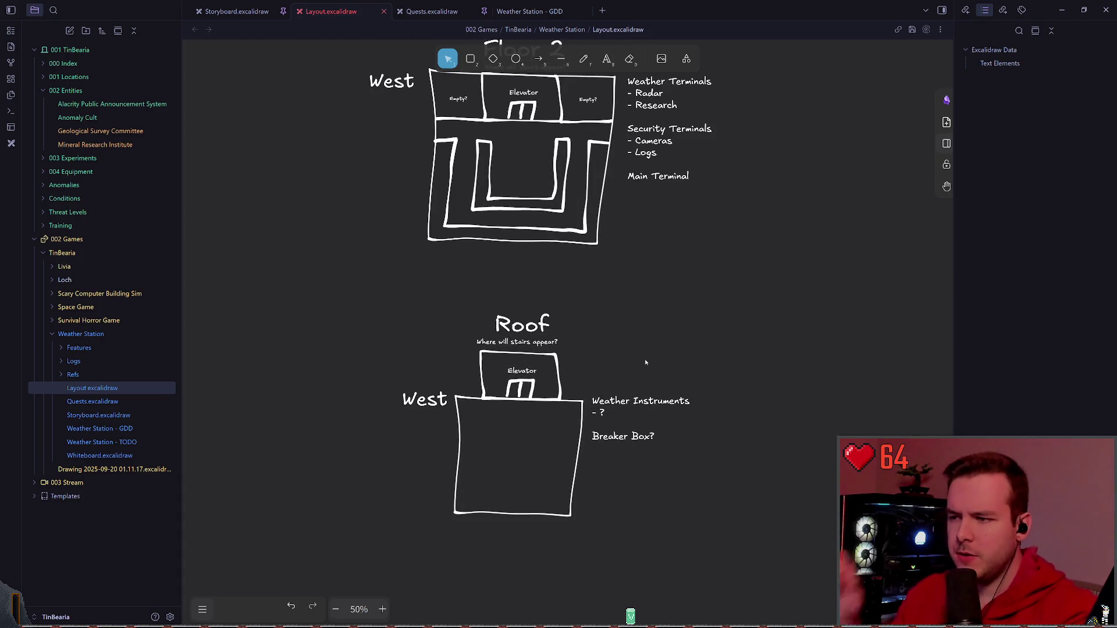
pyautogui.scroll(3, 540, 432)
pyautogui.scroll(-3, 539, 431)
pyautogui.scroll(3, 540, 362)
pyautogui.scroll(3, 539, 363)
pyautogui.scroll(-3, 563, 252)
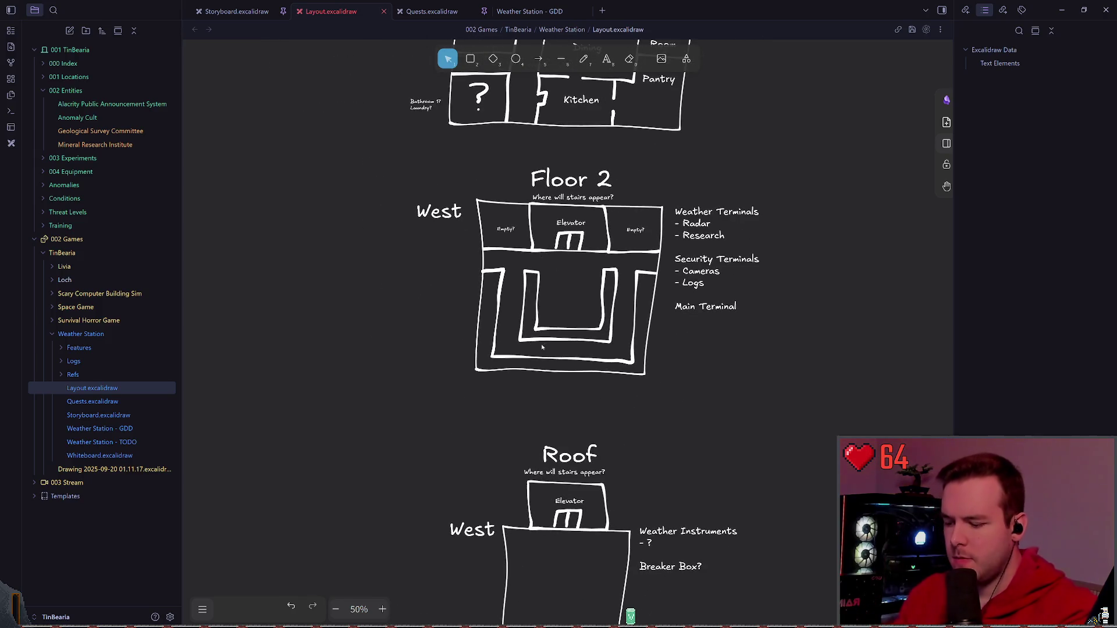
pyautogui.keyDown('ctrl'); pyautogui.scroll(2, 563, 252); pyautogui.keyUp('ctrl')
pyautogui.keyDown('ctrl'); pyautogui.scroll(1, 533, 346); pyautogui.keyUp('ctrl')
pyautogui.moveTo(538, 334); pyautogui.dragTo(459, 393)
pyautogui.keyDown('ctrl'); pyautogui.scroll(2, 523, 328); pyautogui.keyUp('ctrl')
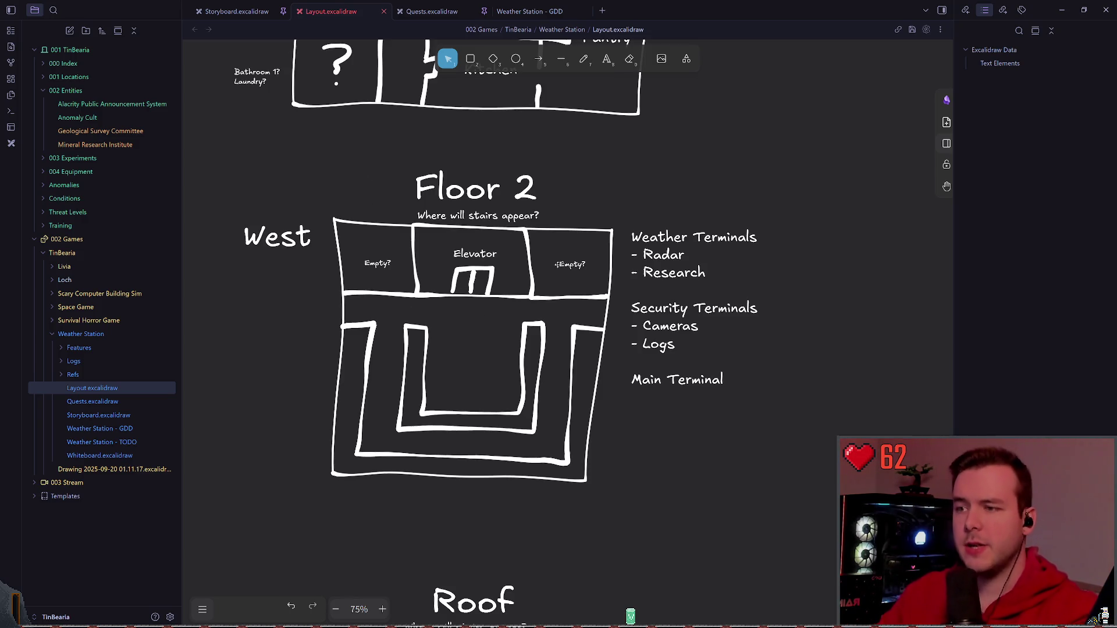
pyautogui.scroll(-2, 556, 263)
pyautogui.scroll(5, 556, 264)
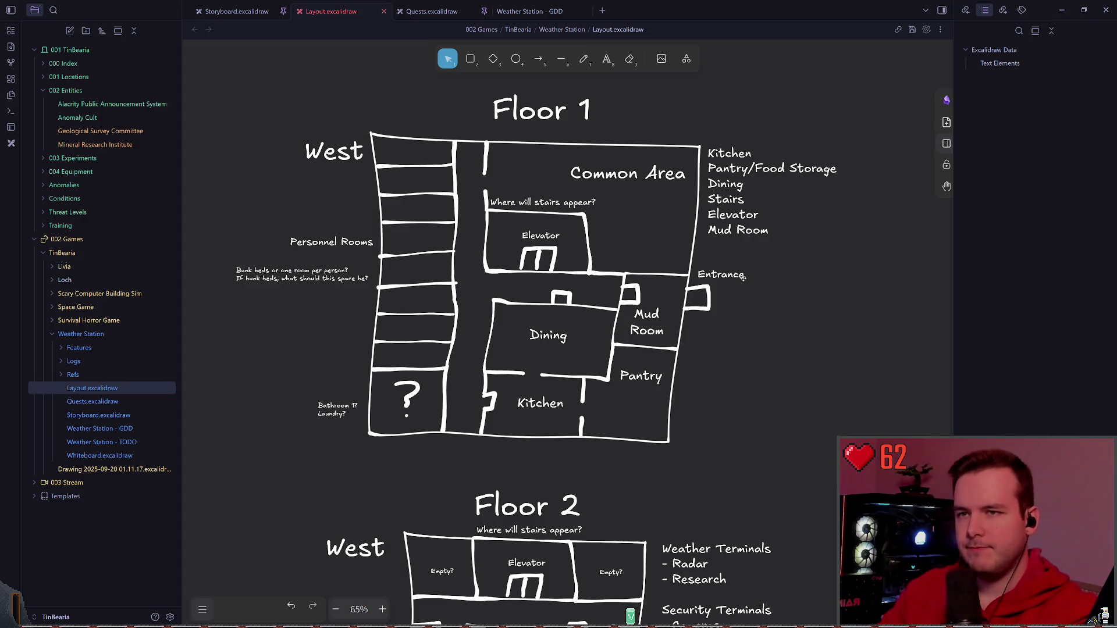
pyautogui.scroll(-3, 695, 264)
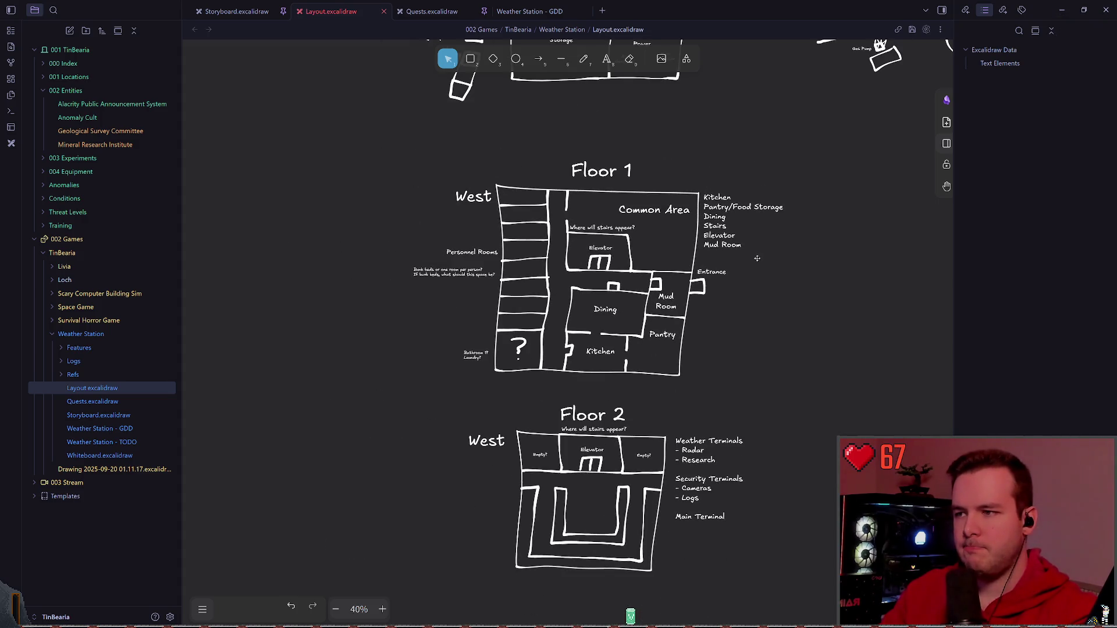
pyautogui.scroll(-2, 756, 259)
pyautogui.scroll(-3, 663, 288)
pyautogui.scroll(1, 625, 307)
# - Pan over the floor plans and the Building Side Perspective title, ending ready to place text
pyautogui.moveTo(588, 298); pyautogui.dragTo(652, 364)
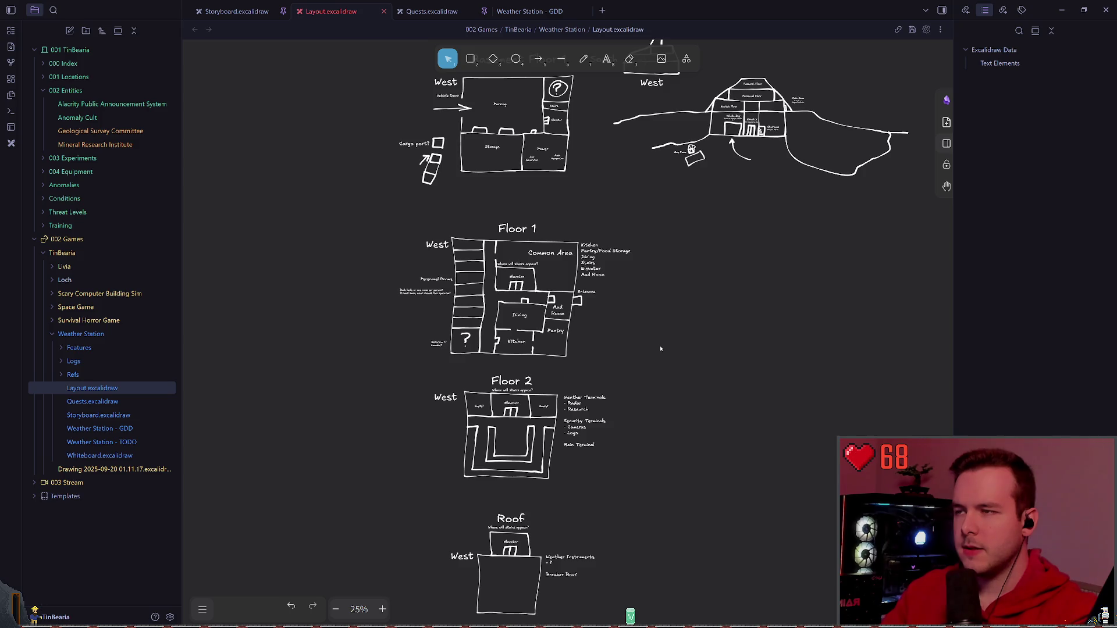
pyautogui.moveTo(605, 190); pyautogui.dragTo(630, 292)
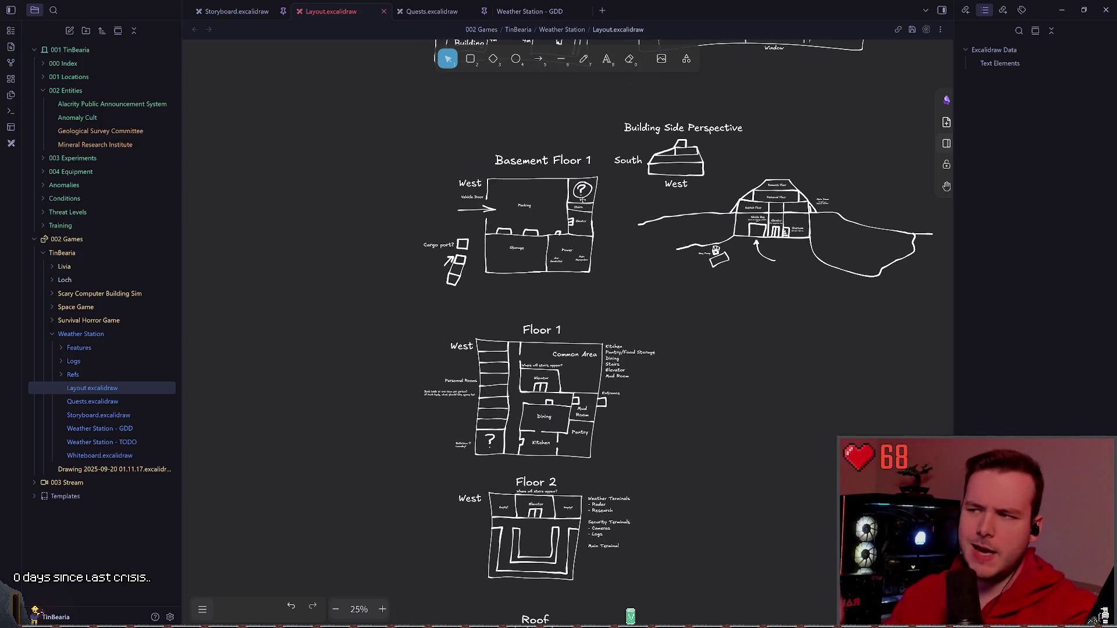
pyautogui.scroll(4, 588, 218)
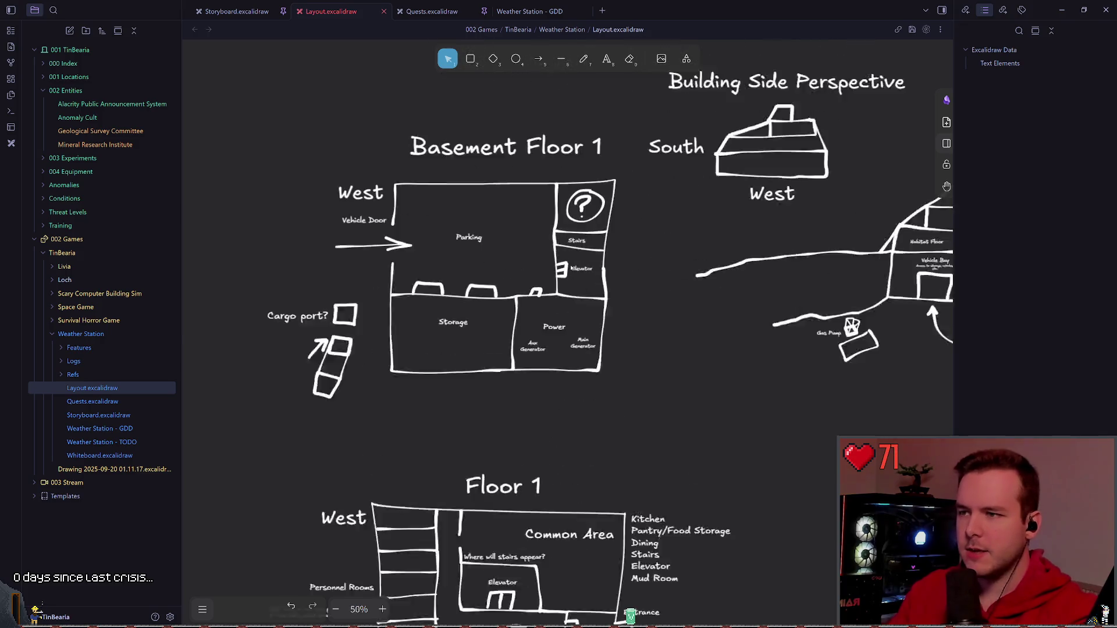
pyautogui.scroll(-5, 597, 323)
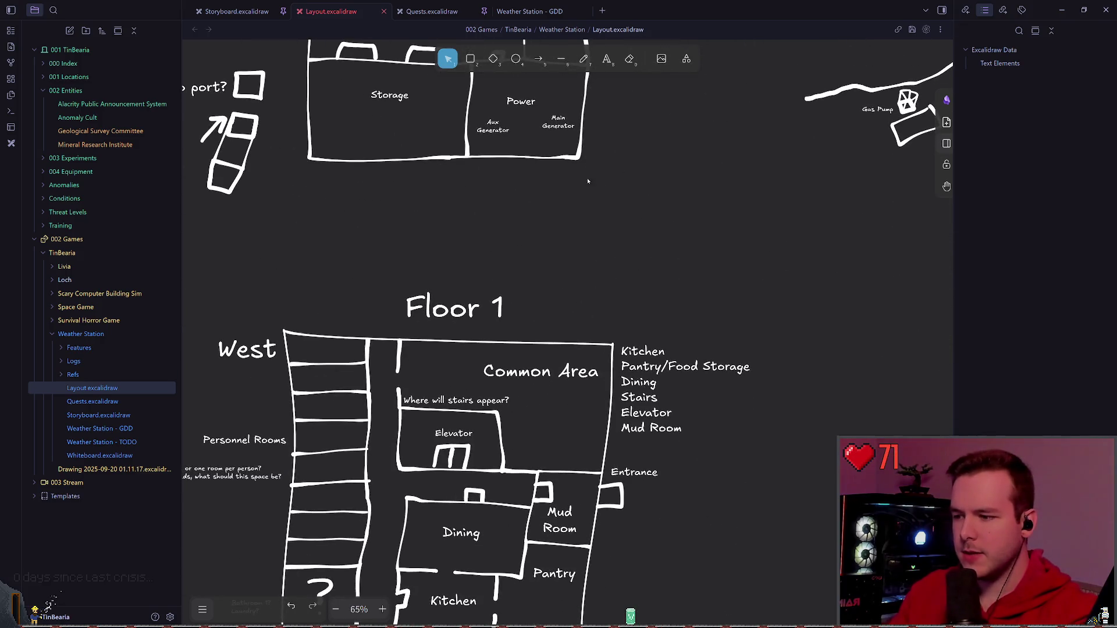
pyautogui.scroll(-5, 625, 289)
pyautogui.scroll(-3, 625, 289)
pyautogui.scroll(3, 625, 289)
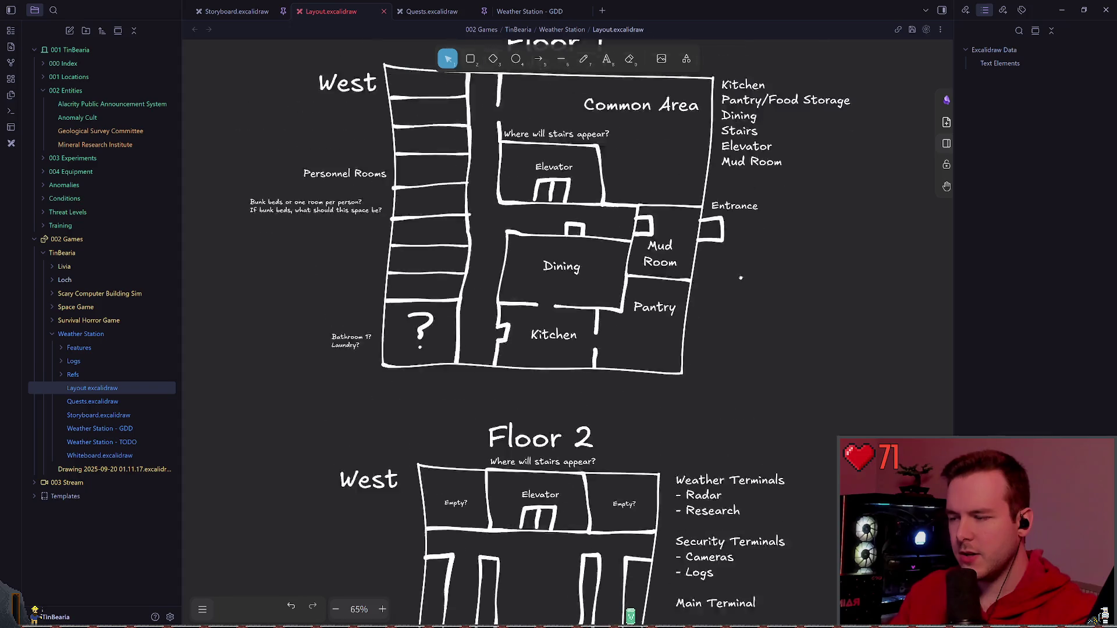
pyautogui.scroll(2, 636, 272)
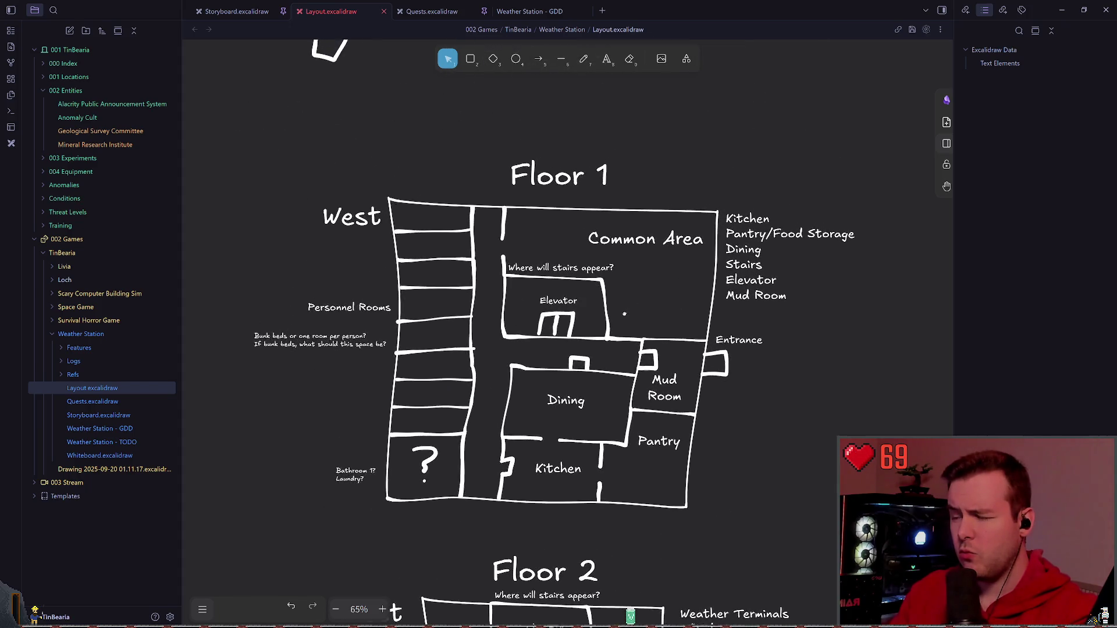
pyautogui.keyDown('ctrl'); pyautogui.scroll(3, 564, 304); pyautogui.keyUp('ctrl')
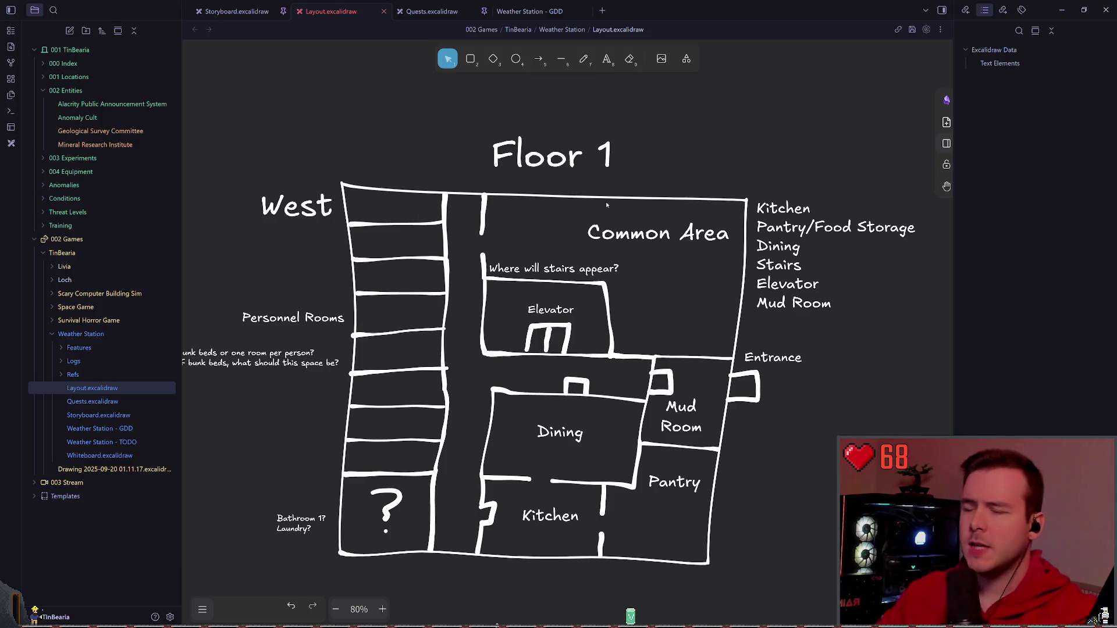
pyautogui.scroll(5, 606, 205)
pyautogui.keyDown('ctrl'); pyautogui.scroll(-2, 617, 318); pyautogui.keyUp('ctrl')
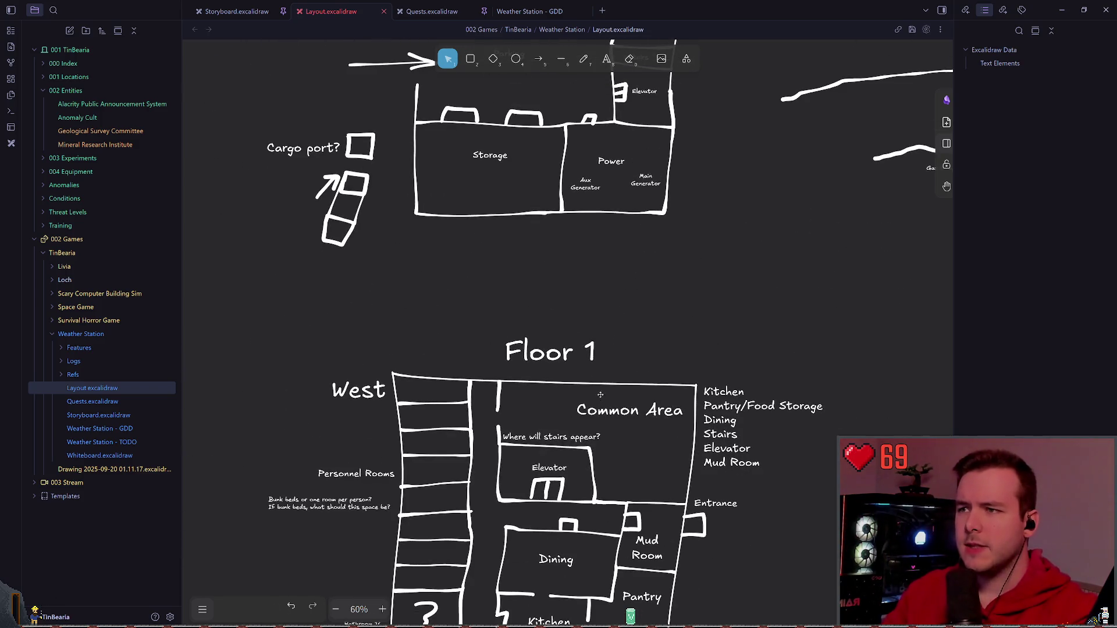
pyautogui.scroll(3, 599, 395)
pyautogui.press('p')
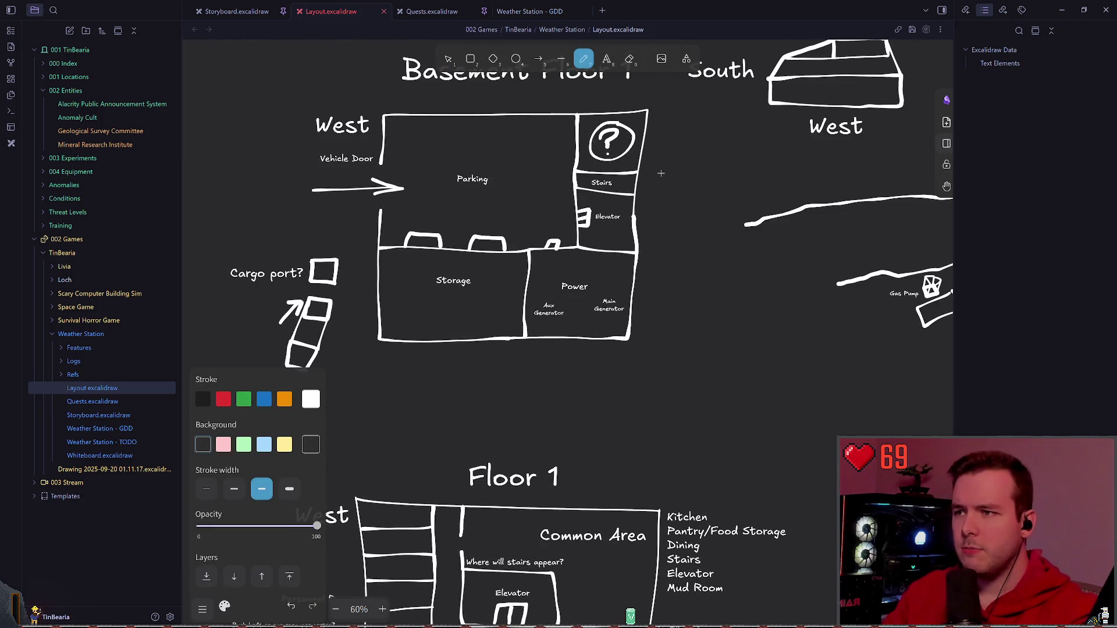
pyautogui.scroll(-1, 635, 420)
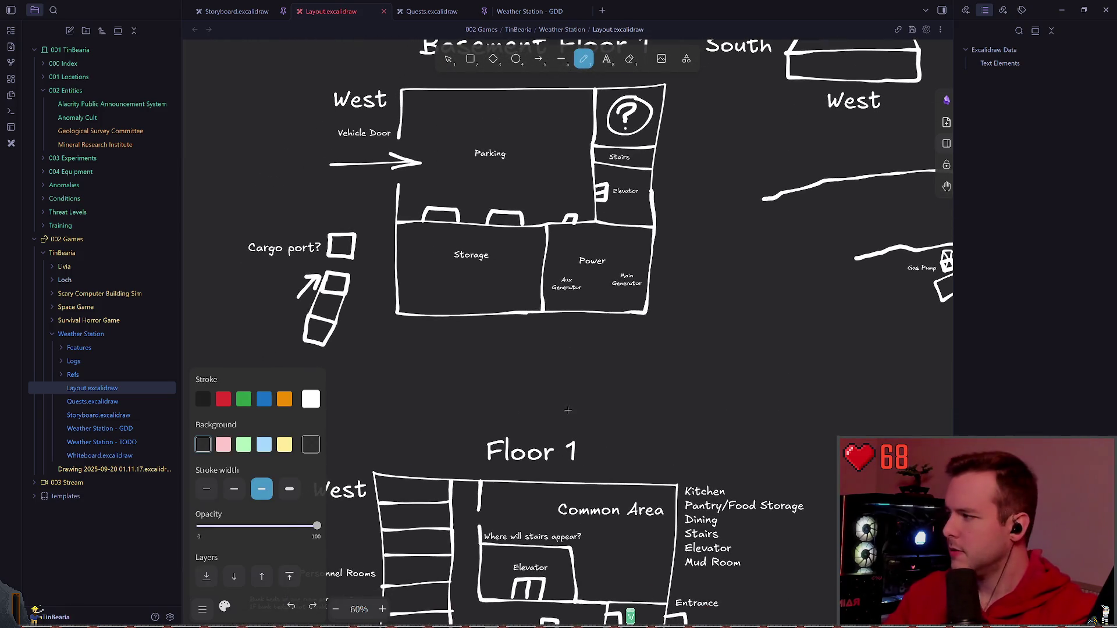
pyautogui.scroll(-4, 635, 419)
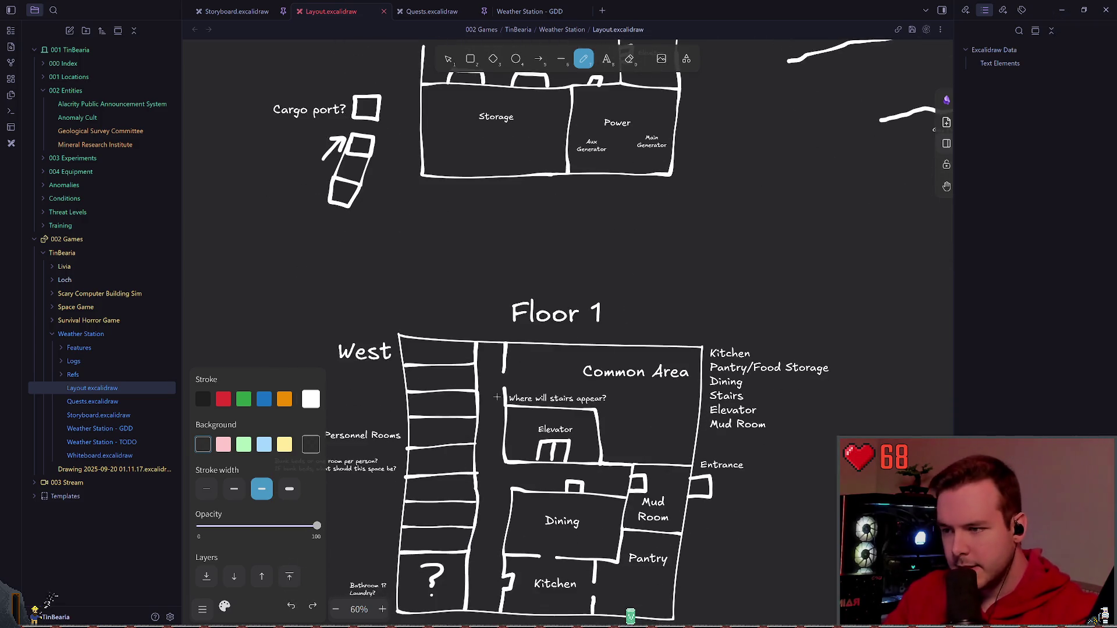
pyautogui.scroll(4, 632, 272)
pyautogui.scroll(1, 610, 349)
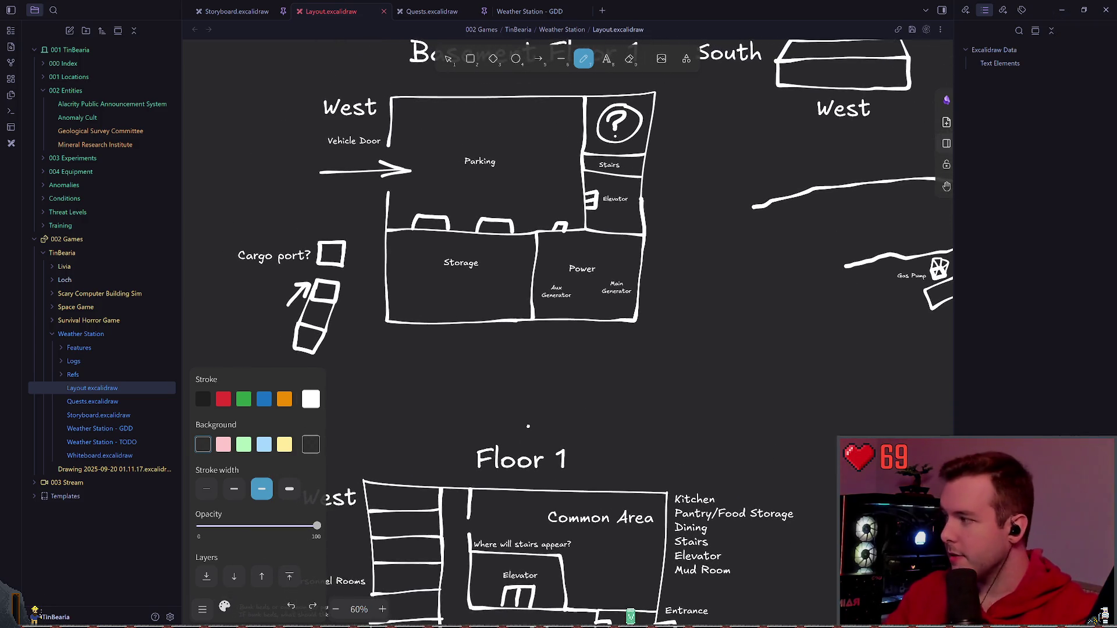
pyautogui.hscroll(8, 528, 425)
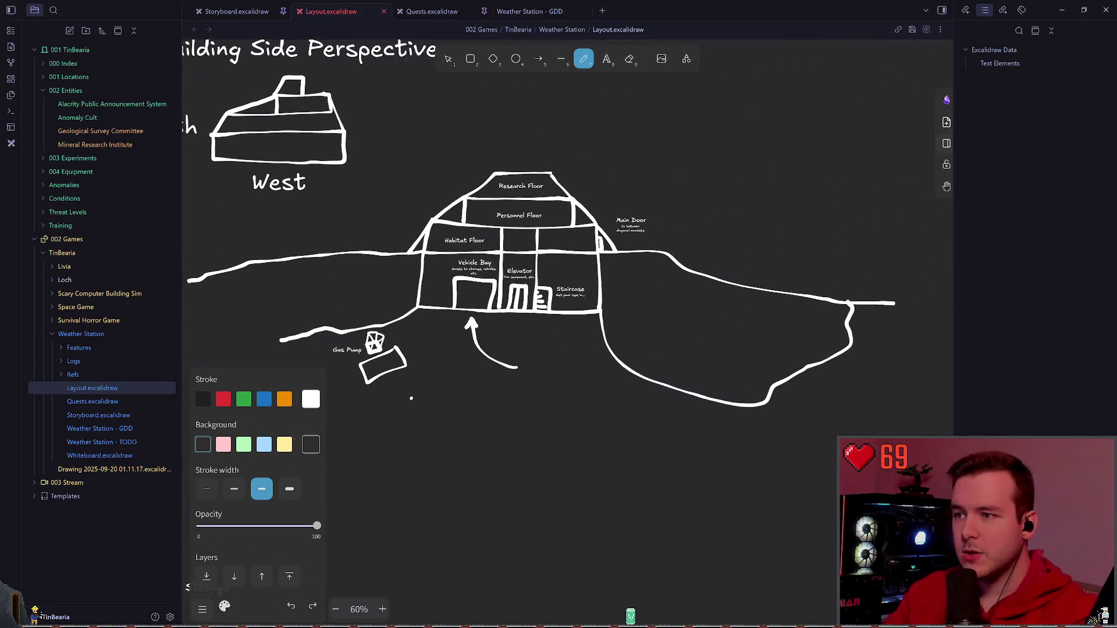
pyautogui.scroll(2, 472, 349)
pyautogui.scroll(3, 420, 361)
pyautogui.scroll(2, 420, 306)
pyautogui.scroll(2, 420, 262)
pyautogui.scroll(-3, 489, 279)
pyautogui.scroll(-3, 612, 288)
pyautogui.scroll(-3, 692, 292)
pyautogui.scroll(-3, 693, 293)
pyautogui.scroll(-3, 654, 209)
pyautogui.scroll(-3, 654, 210)
pyautogui.scroll(-2, 654, 209)
pyautogui.hscroll(2, 607, 247)
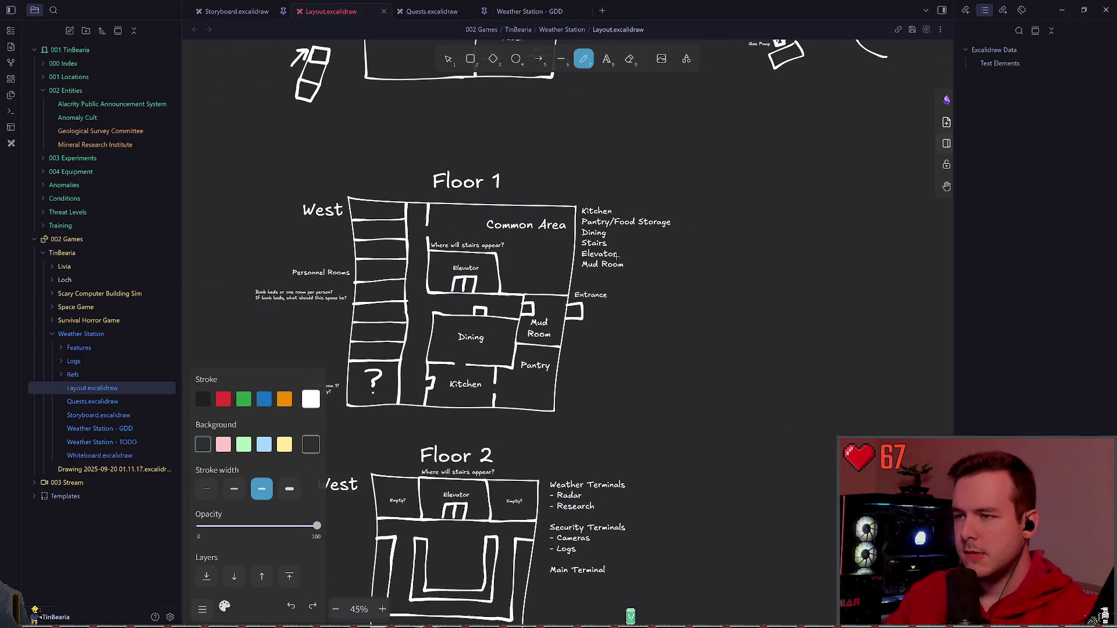
pyautogui.click(606, 59)
pyautogui.scroll(-5, 611, 262)
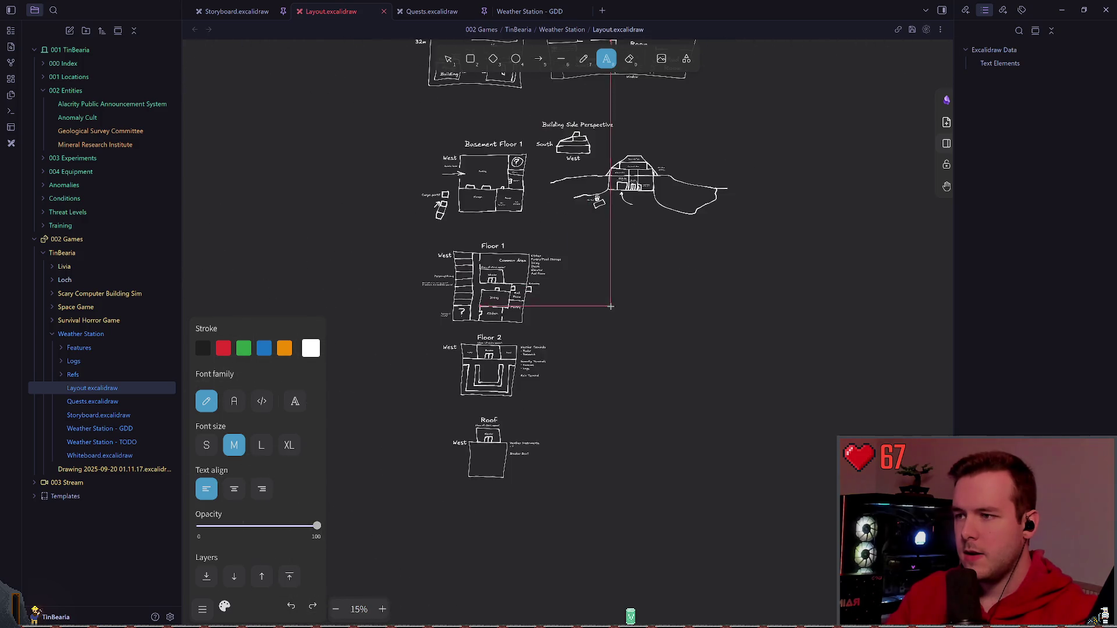
pyautogui.scroll(-3, 620, 349)
pyautogui.scroll(4, 621, 349)
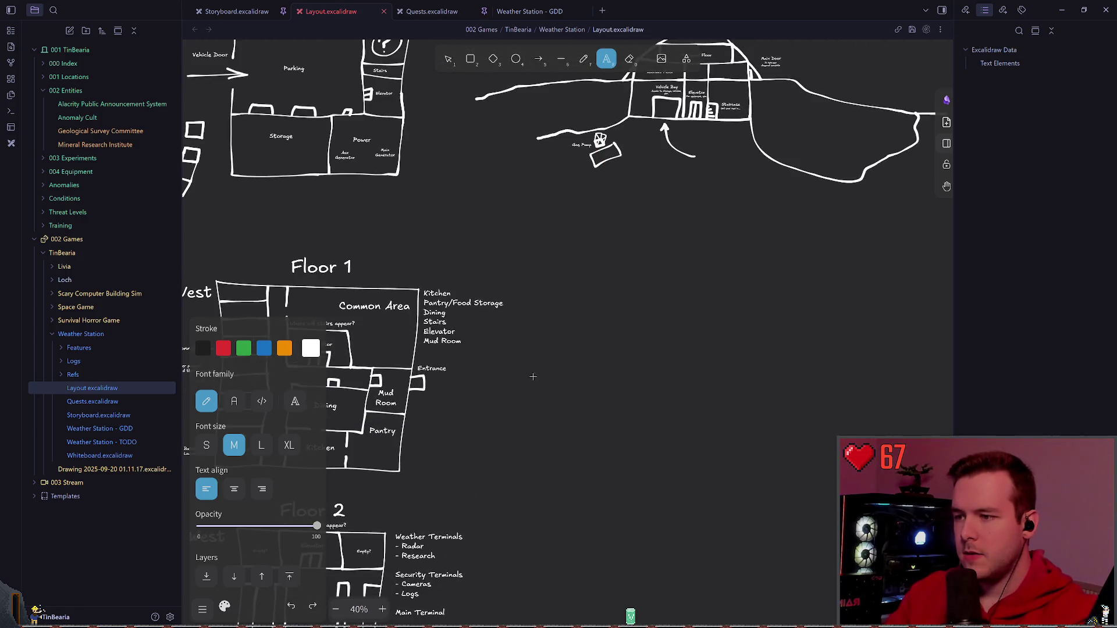
pyautogui.scroll(3, 621, 349)
# - Enlarge the small elevator note beside Floor 1 and break its text onto a second line
pyautogui.press('Escape')
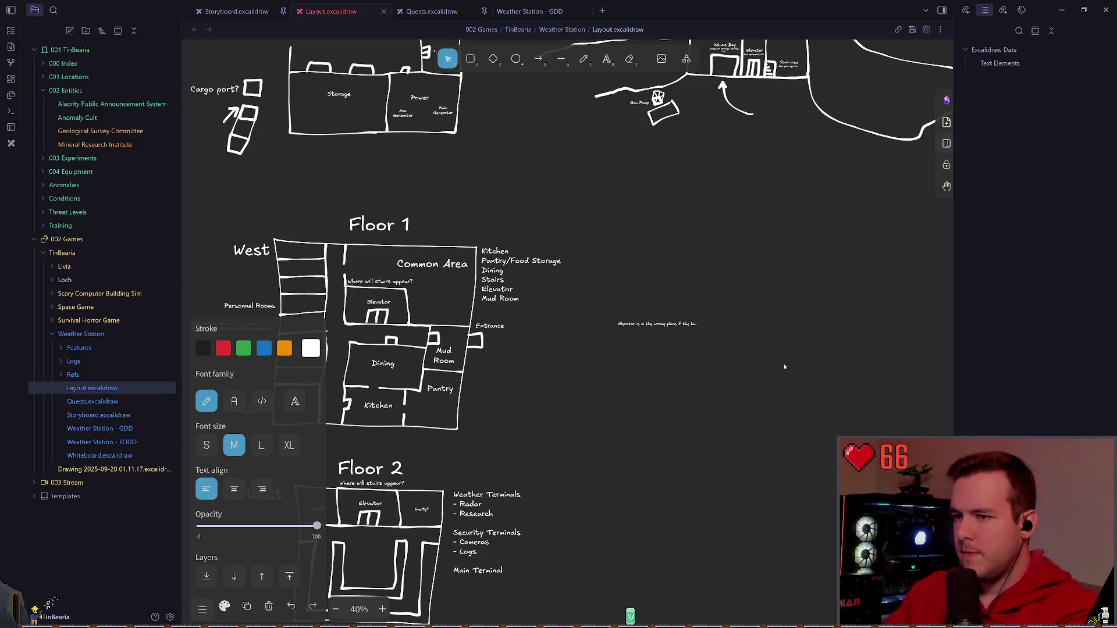
pyautogui.click(663, 323)
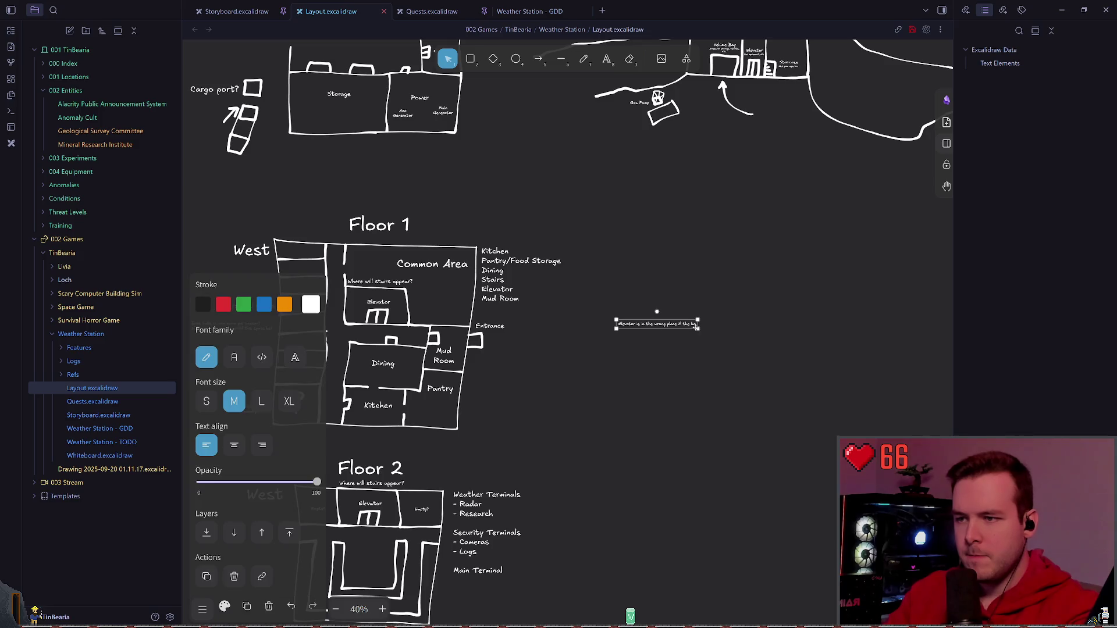
pyautogui.moveTo(698, 330); pyautogui.dragTo(888, 340)
pyautogui.doubleClick(724, 324)
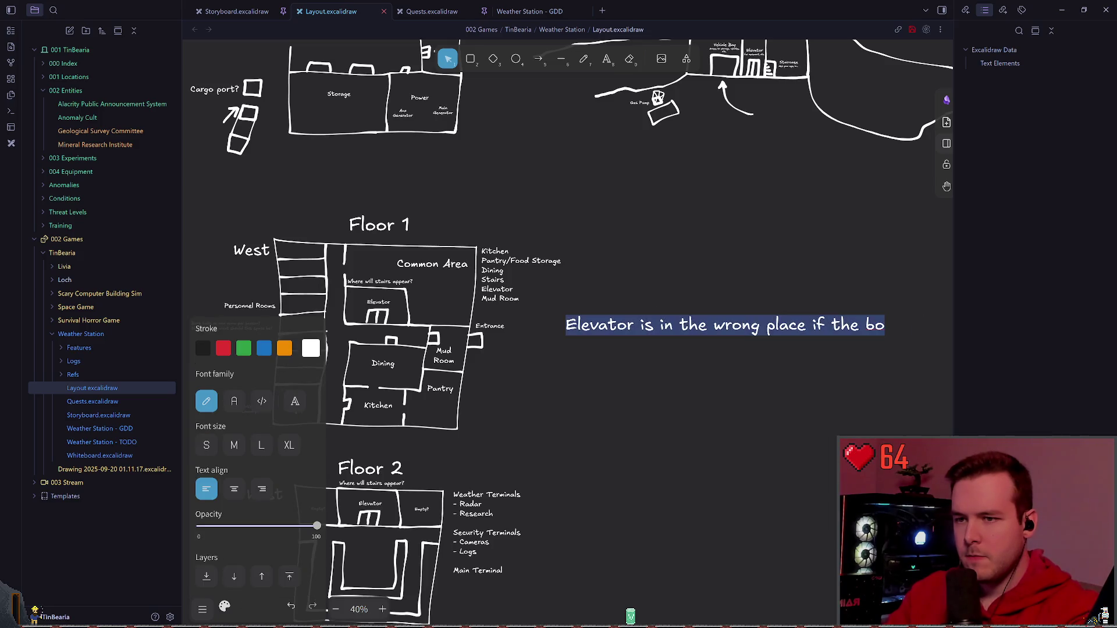
pyautogui.press('Return')
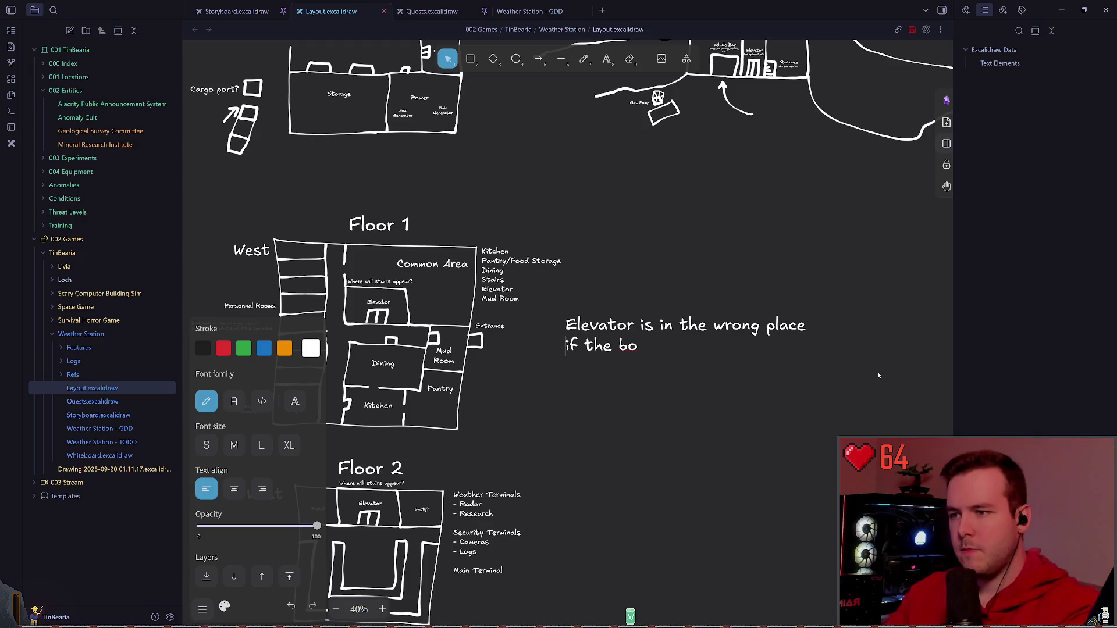
pyautogui.write('ttom floor')
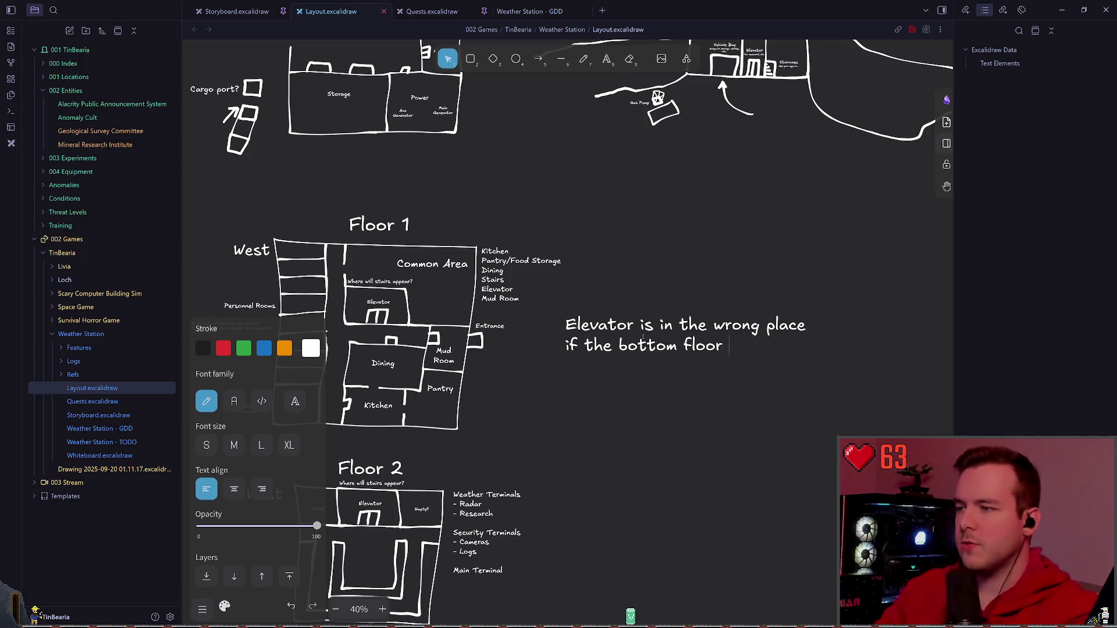
pyautogui.scroll(6, 450, 431)
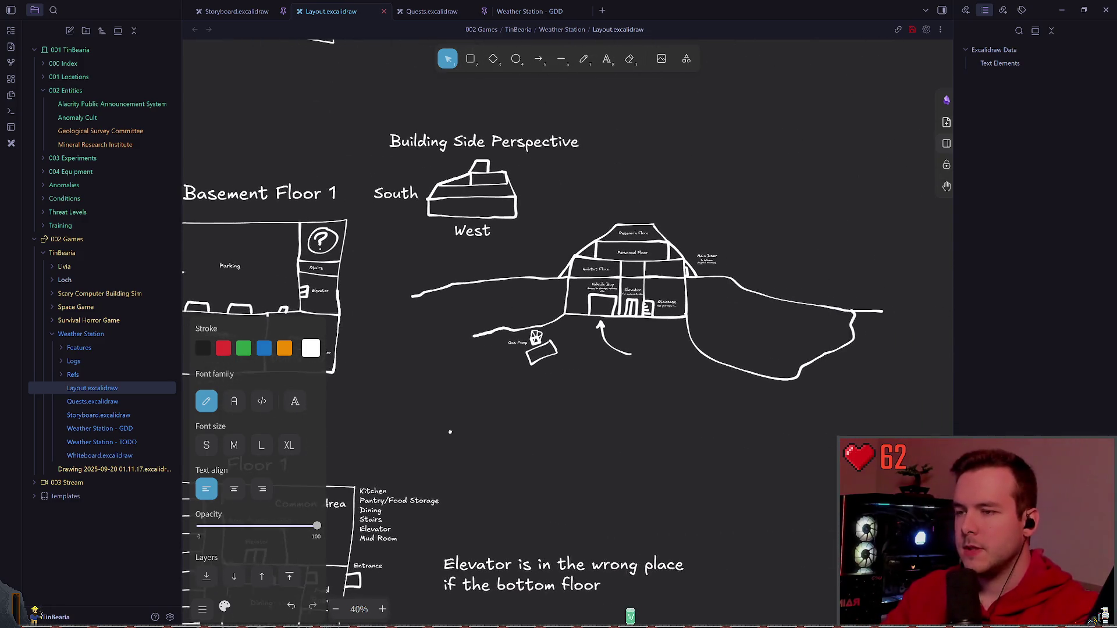
pyautogui.scroll(5, 449, 431)
pyautogui.scroll(-4, 558, 288)
pyautogui.scroll(4, 598, 385)
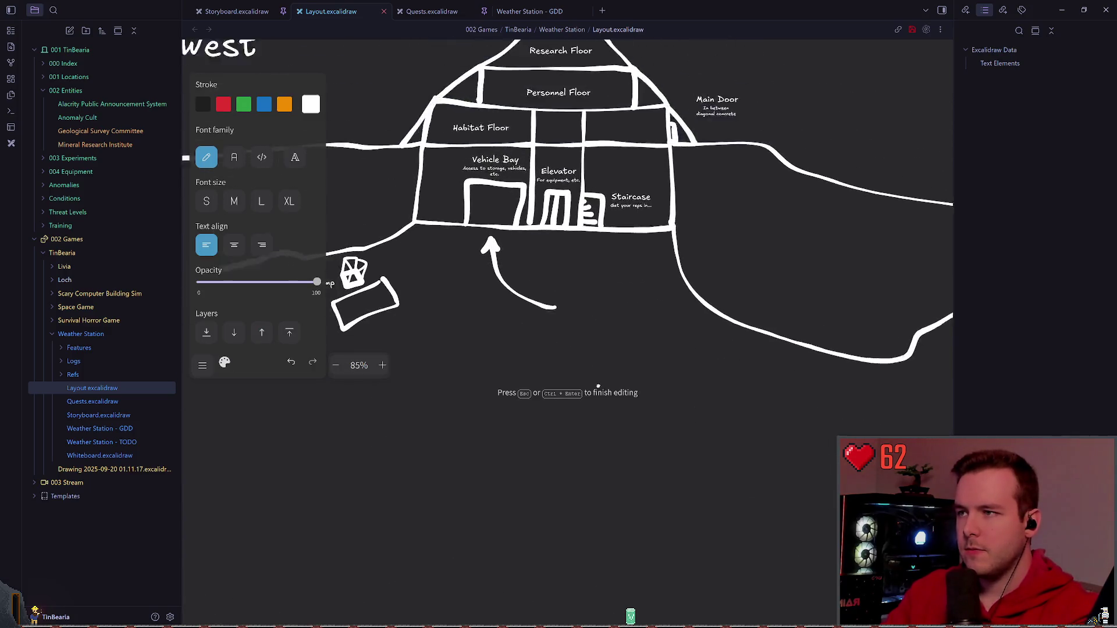
pyautogui.scroll(-5, 598, 385)
# - Finish the elevator note, then circle the Personnel Floor label with the pen and undo it
pyautogui.press('Escape')
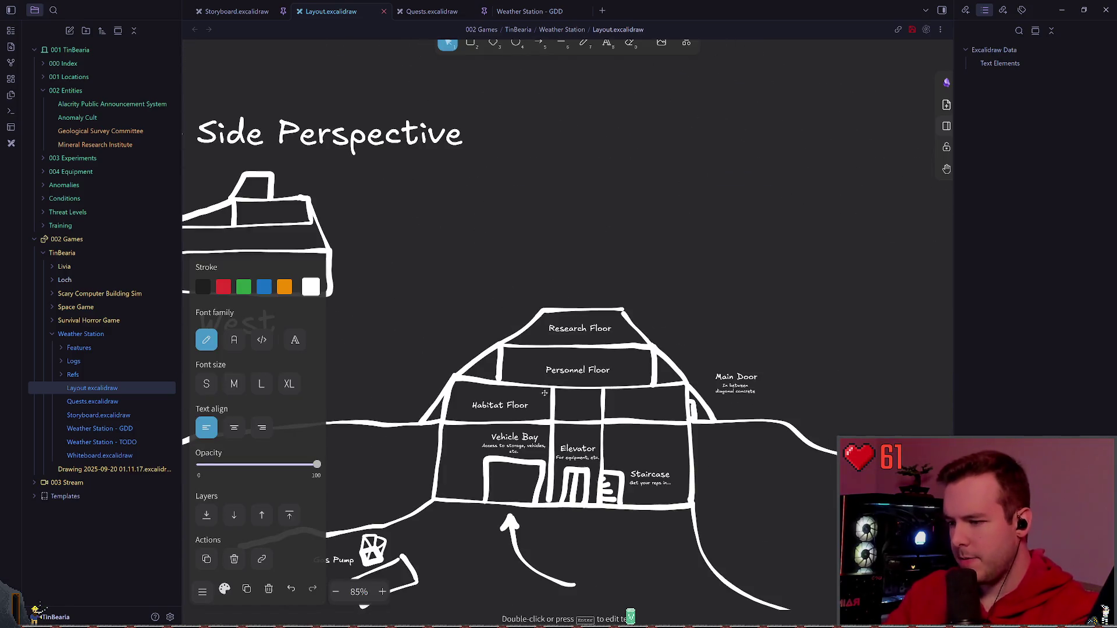
pyautogui.scroll(-3, 565, 371)
pyautogui.scroll(-3, 518, 390)
pyautogui.scroll(-6, 517, 390)
pyautogui.scroll(5, 518, 390)
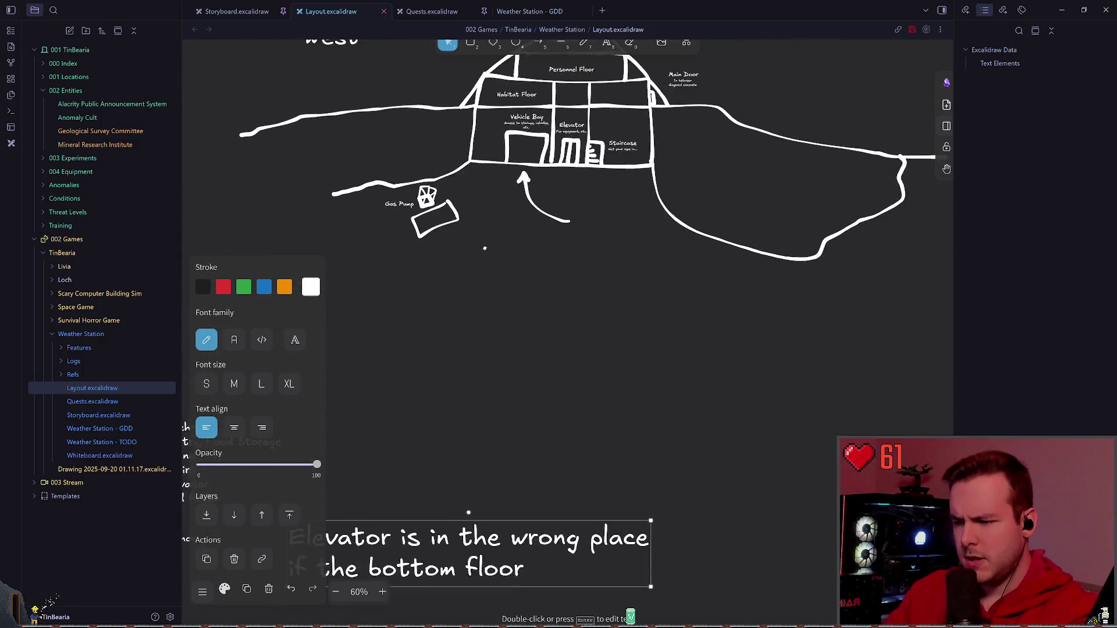
pyautogui.scroll(-2, 533, 361)
pyautogui.scroll(3, 532, 361)
pyautogui.click(492, 358)
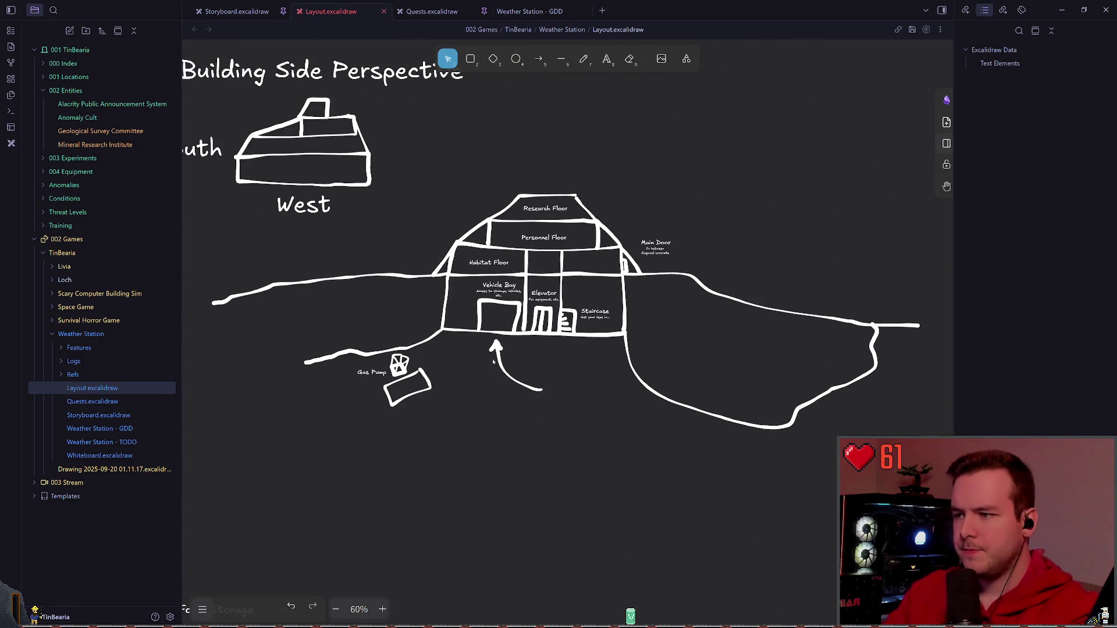
pyautogui.click(583, 59)
pyautogui.scroll(3, 558, 262)
pyautogui.scroll(2, 578, 204)
pyautogui.moveTo(577, 203); pyautogui.dragTo(542, 193)
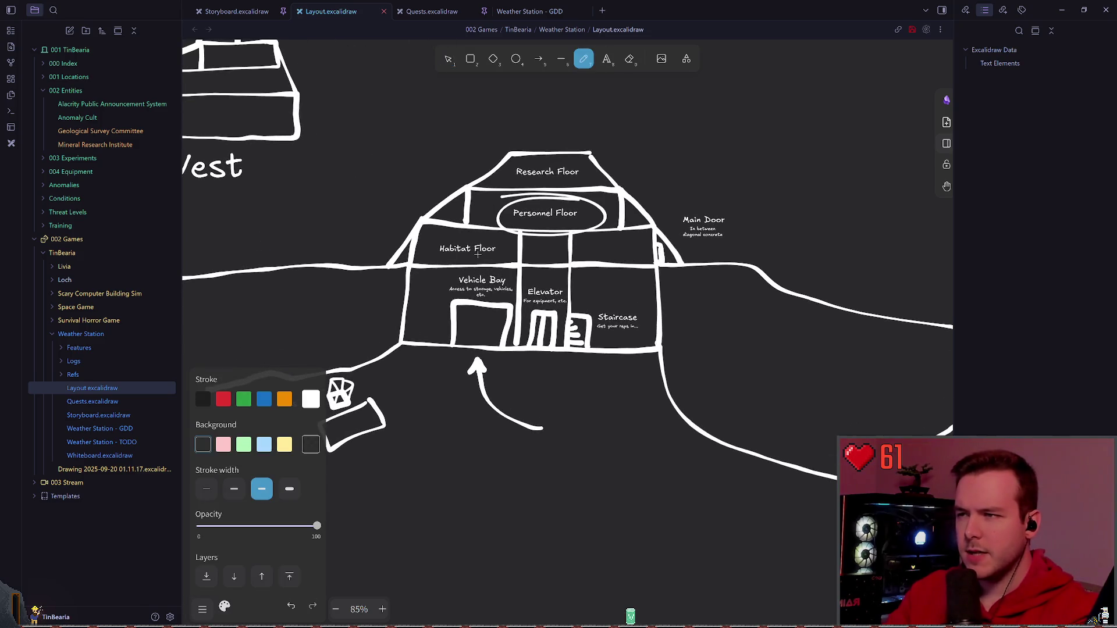
pyautogui.hotkey('ctrl', 'z')
pyautogui.press('Escape')
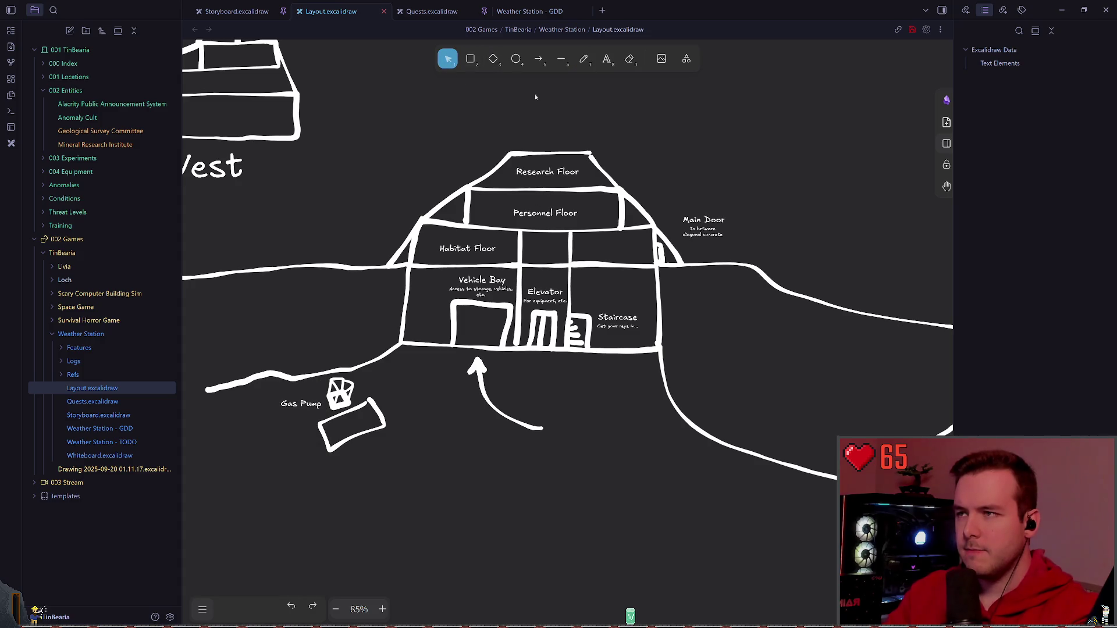
pyautogui.scroll(-2, 528, 207)
pyautogui.scroll(-8, 437, 287)
pyautogui.scroll(-3, 411, 305)
pyautogui.scroll(-3, 523, 279)
pyautogui.scroll(3, 559, 271)
pyautogui.scroll(5, 583, 263)
pyautogui.scroll(2, 524, 262)
pyautogui.scroll(2, 493, 260)
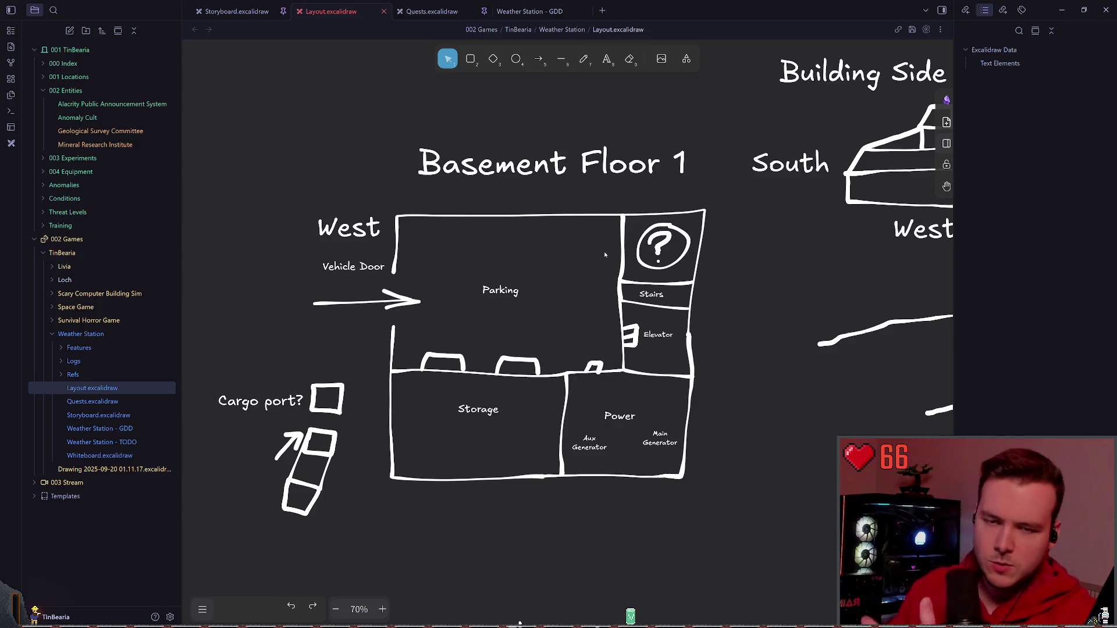
pyautogui.hscroll(8, 605, 255)
pyautogui.hscroll(6, 558, 305)
pyautogui.scroll(3, 592, 364)
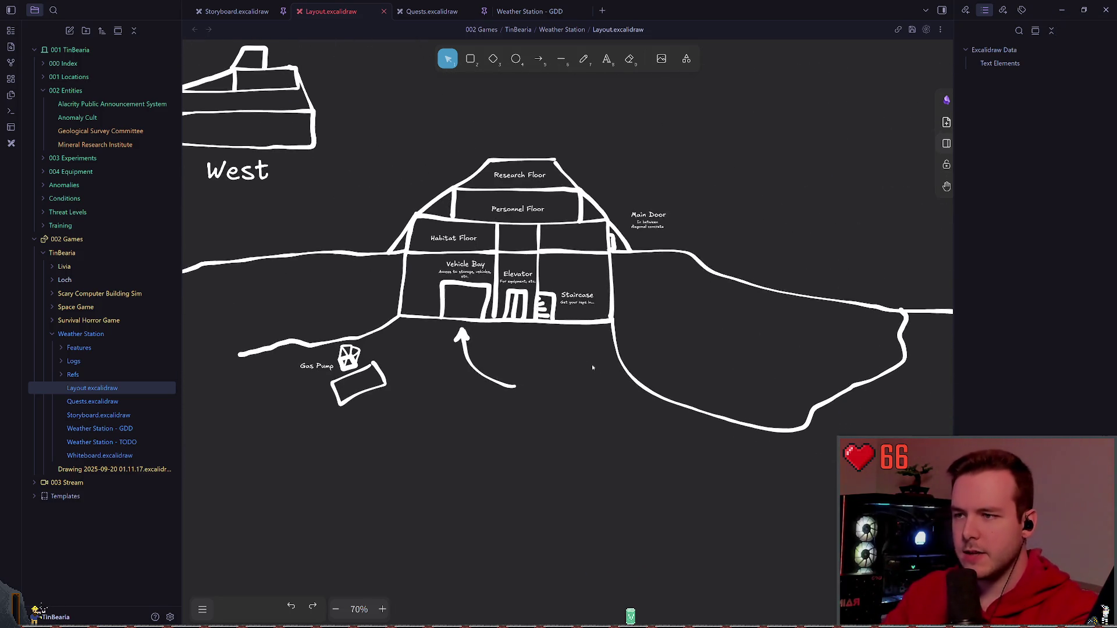
pyautogui.scroll(3, 495, 357)
# - Check the wall line left of the Elevator and undo a stray pen mark near it
pyautogui.click(583, 58)
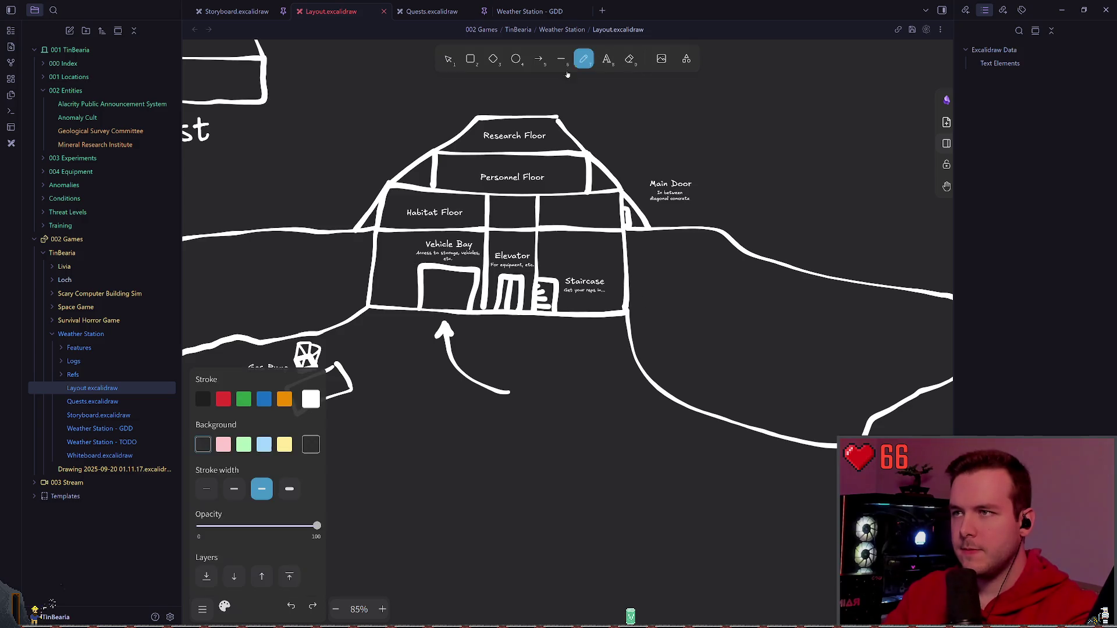
pyautogui.scroll(-2, 575, 322)
pyautogui.hscroll(-2, 575, 322)
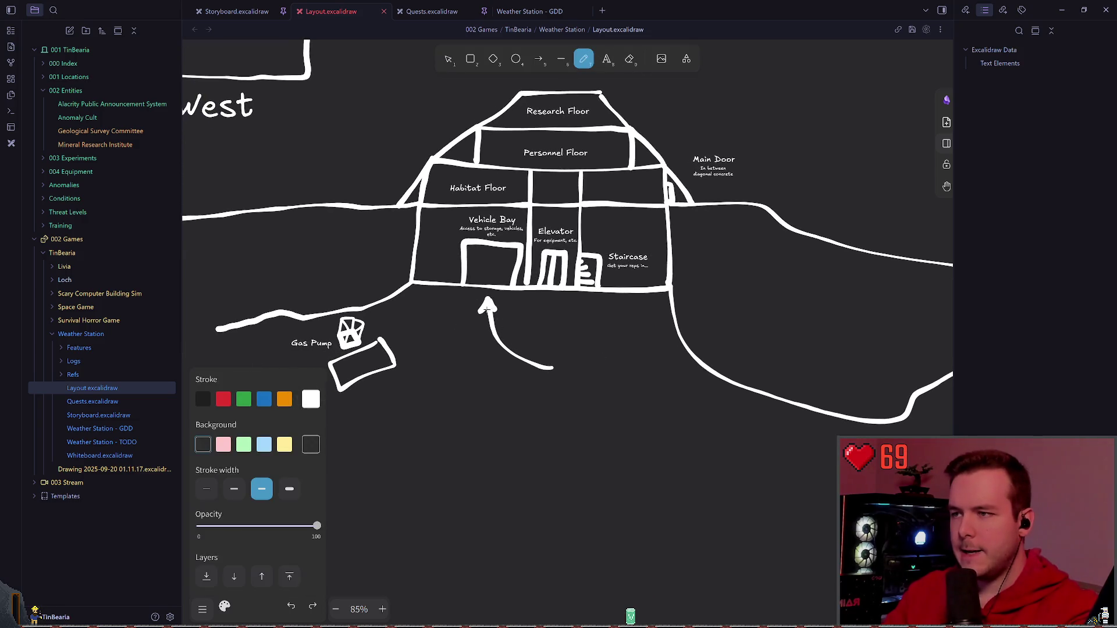
pyautogui.scroll(2, 558, 262)
pyautogui.press('Escape')
pyautogui.click(532, 262)
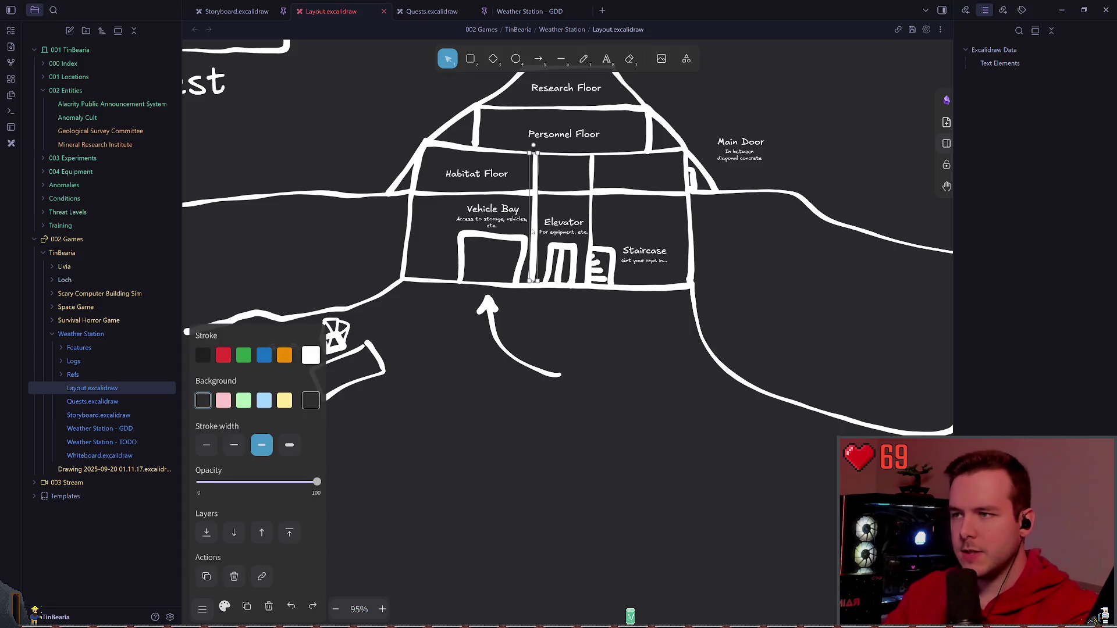
pyautogui.press('p')
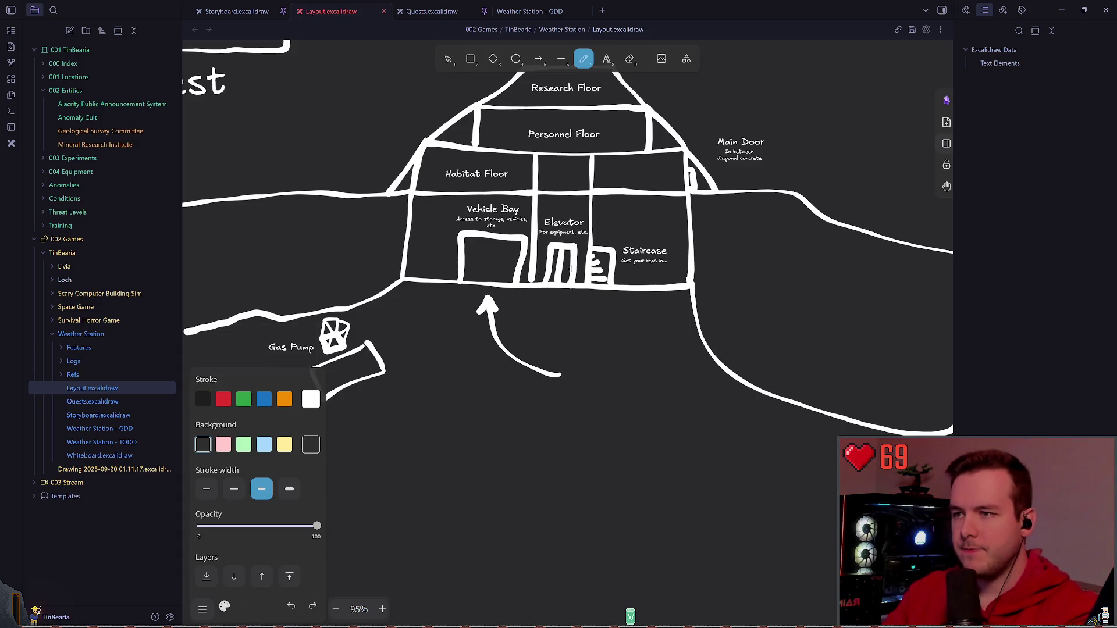
pyautogui.moveTo(590, 212); pyautogui.dragTo(611, 262)
pyautogui.hotkey('ctrl', 'z')
pyautogui.hscroll(-5, 581, 355)
pyautogui.scroll(1, 582, 355)
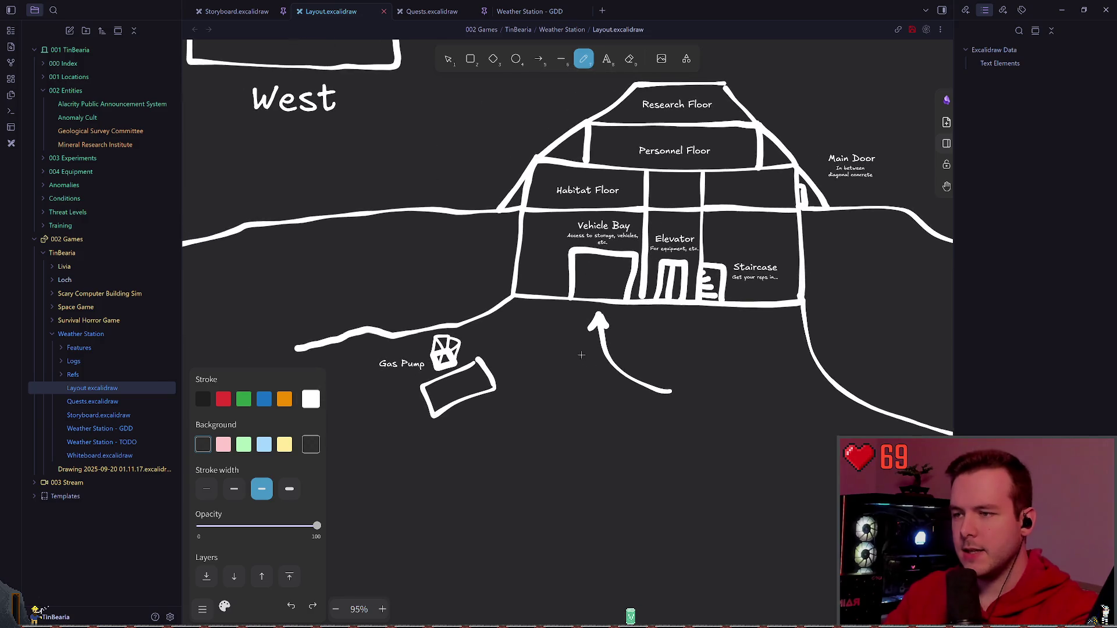
pyautogui.scroll(-2, 624, 326)
pyautogui.hscroll(-5, 625, 326)
pyautogui.scroll(3, 568, 314)
pyautogui.hscroll(-3, 525, 312)
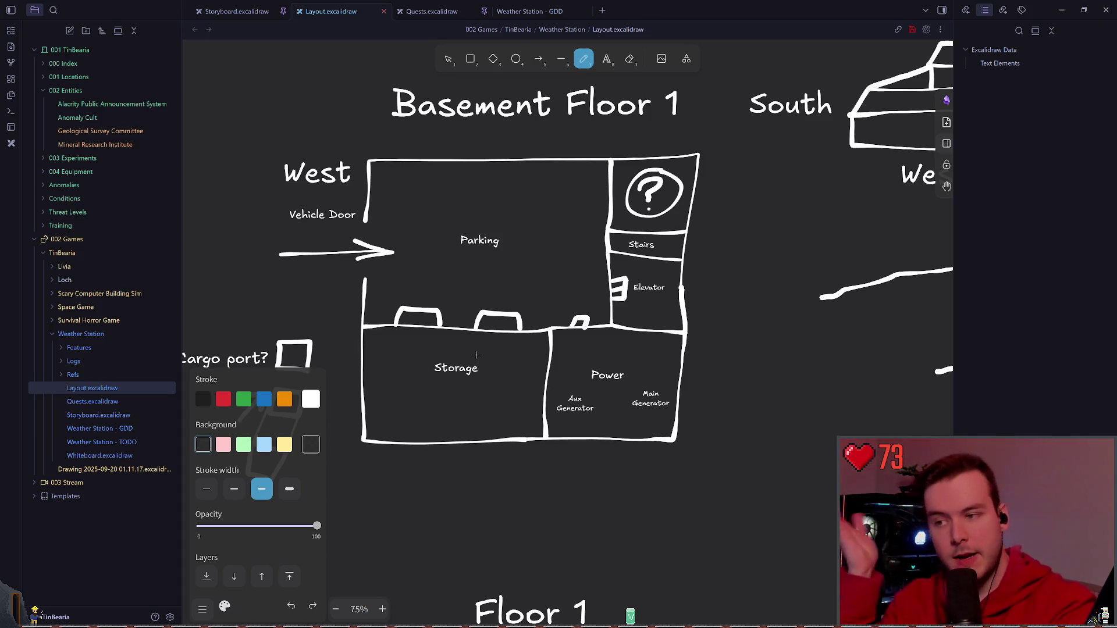
pyautogui.scroll(2, 476, 356)
pyautogui.scroll(2, 523, 349)
# - Point out the Power room and the Parking-to-Stairs path with temporary pen strokes, undo them, and save
pyautogui.moveTo(664, 375); pyautogui.dragTo(645, 366)
pyautogui.hotkey('ctrl', 'z')
pyautogui.hscroll(8, 467, 443)
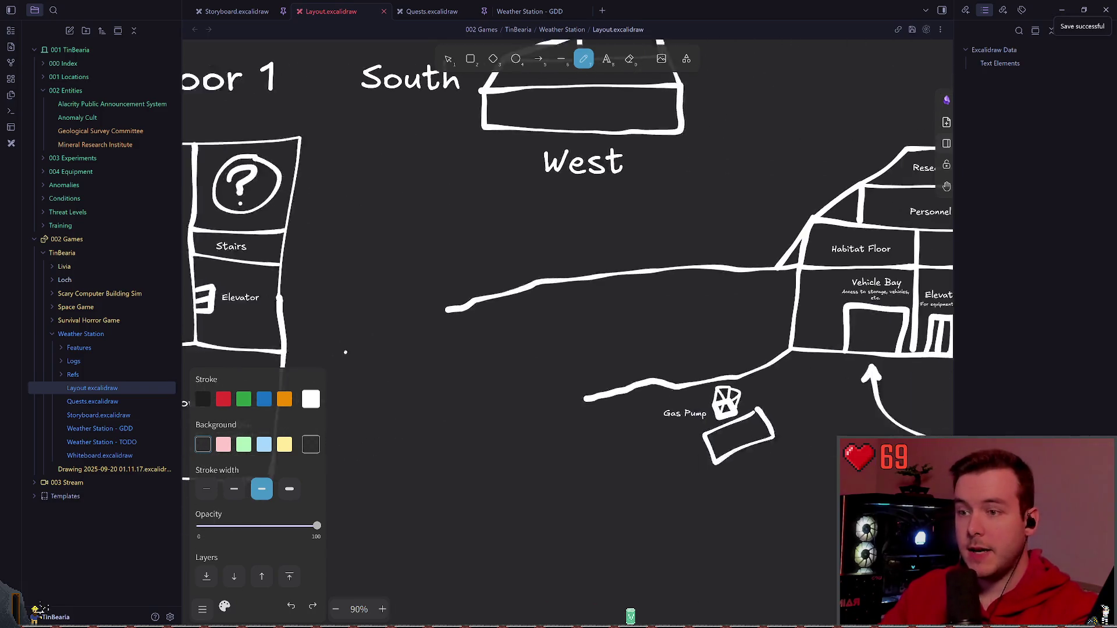
pyautogui.hscroll(4, 524, 349)
pyautogui.hscroll(-5, 698, 332)
pyautogui.hscroll(-6, 523, 349)
pyautogui.scroll(3, 524, 349)
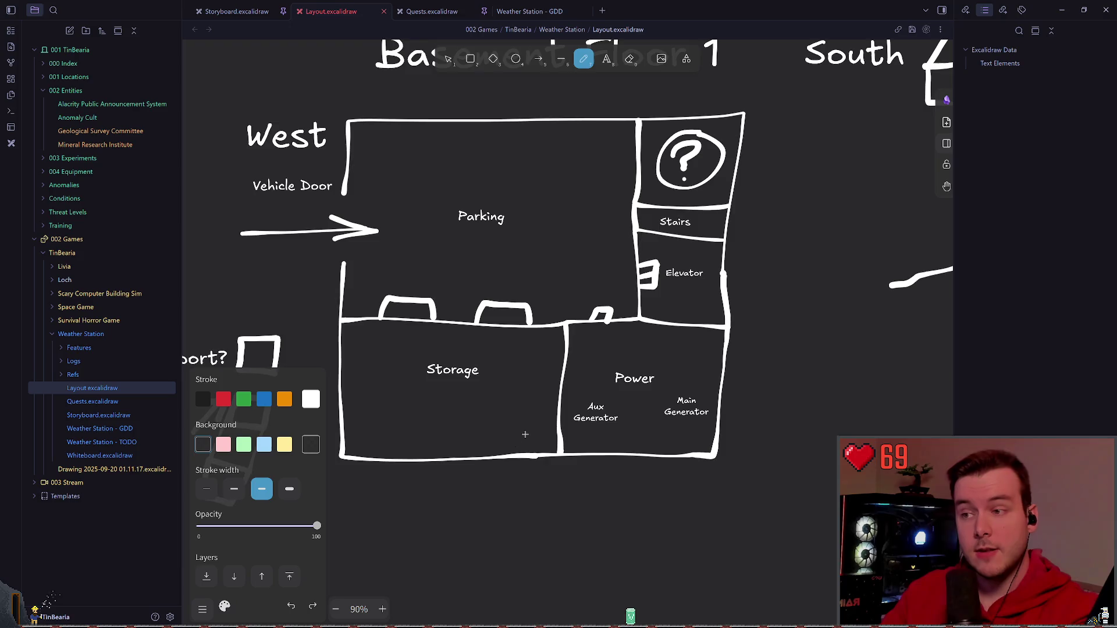
pyautogui.scroll(-1, 524, 349)
pyautogui.scroll(-4, 520, 399)
pyautogui.scroll(-3, 520, 349)
pyautogui.scroll(5, 521, 262)
pyautogui.scroll(1, 519, 160)
pyautogui.moveTo(567, 194); pyautogui.dragTo(651, 188)
pyautogui.hotkey('ctrl', 'z')
pyautogui.hscroll(3, 585, 328)
pyautogui.scroll(-1, 584, 327)
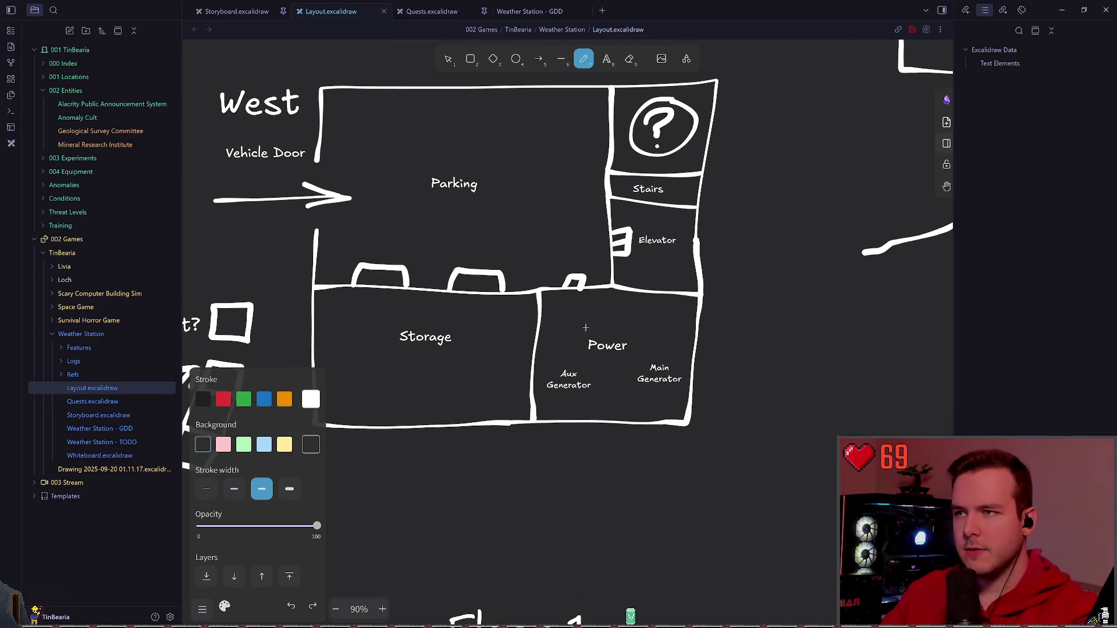
pyautogui.hotkey('ctrl', 's')
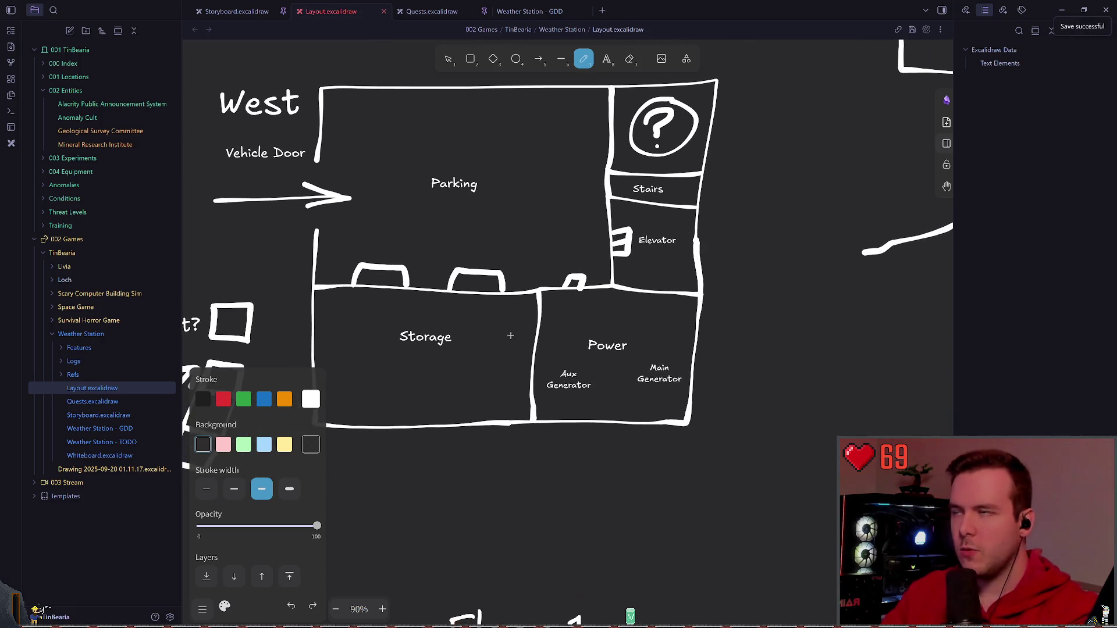
pyautogui.scroll(-3, 510, 335)
pyautogui.scroll(-4, 510, 336)
pyautogui.scroll(-4, 511, 335)
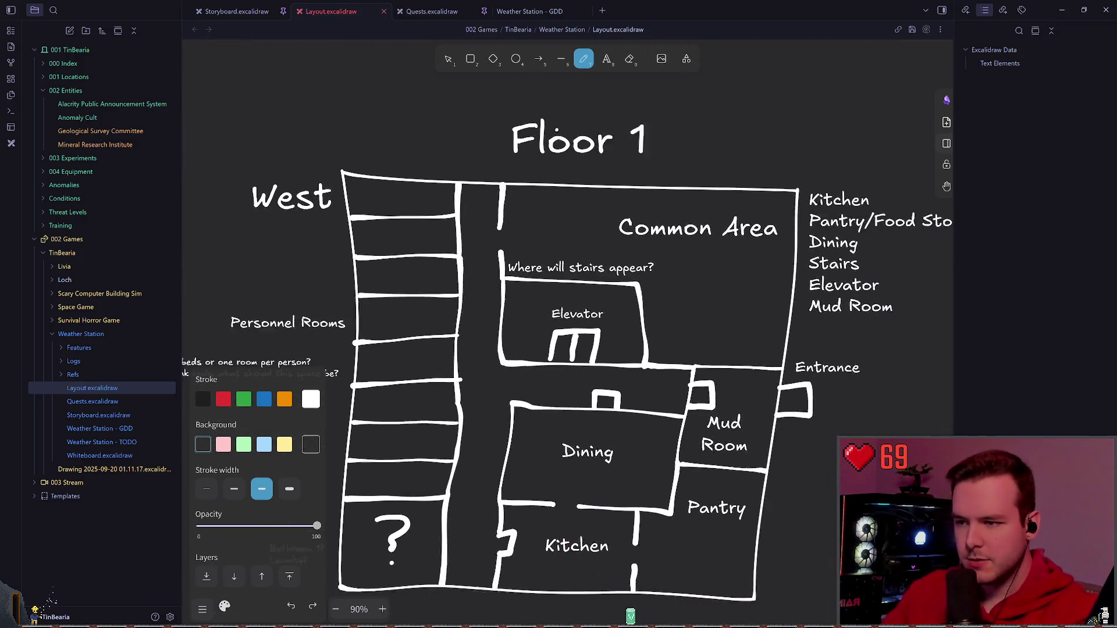
pyautogui.scroll(-2, 511, 335)
pyautogui.scroll(-2, 510, 336)
# - Highlight the Elevator and stairs area, redraw a longer line near Main Door, and save
pyautogui.moveTo(559, 175); pyautogui.dragTo(612, 262)
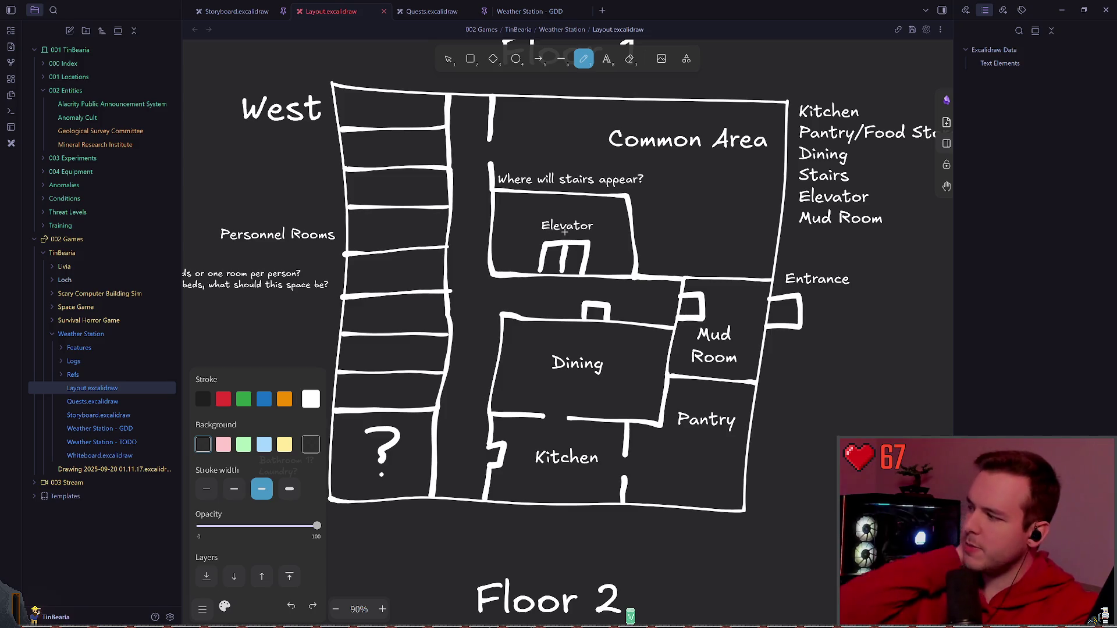
pyautogui.scroll(-1, 656, 190)
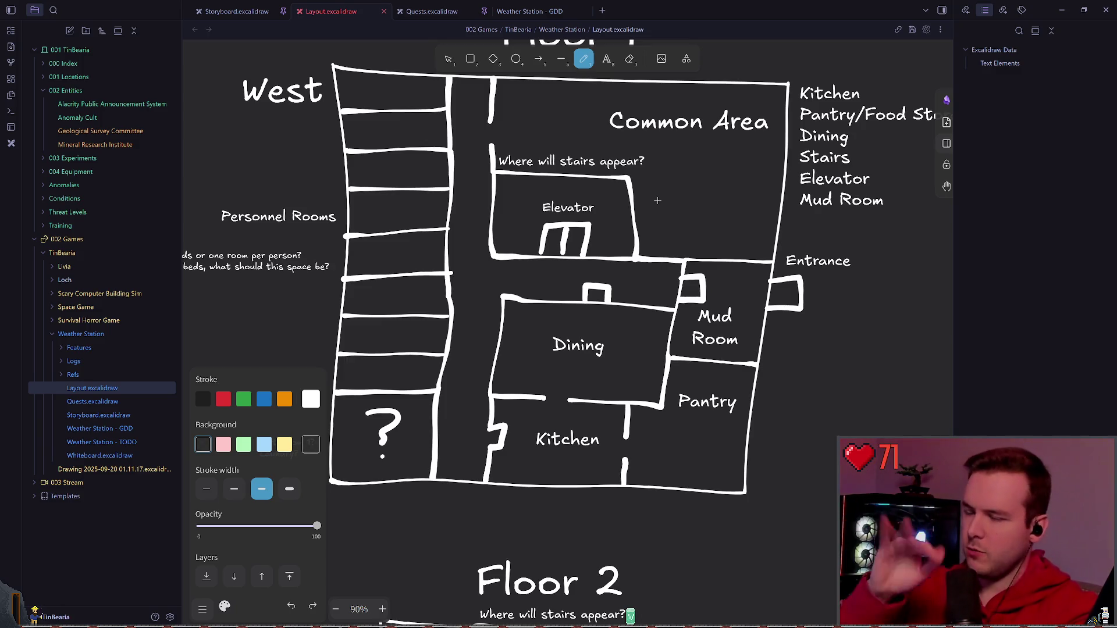
pyautogui.hscroll(5, 728, 210)
pyautogui.scroll(-8, 536, 288)
pyautogui.hotkey('ctrl', 'z')
pyautogui.moveTo(576, 204); pyautogui.dragTo(501, 204)
pyautogui.scroll(-3, 474, 275)
pyautogui.scroll(-3, 437, 349)
pyautogui.scroll(-3, 404, 425)
pyautogui.scroll(8, 404, 425)
pyautogui.scroll(3, 524, 262)
pyautogui.scroll(4, 613, 364)
pyautogui.hscroll(2, 613, 364)
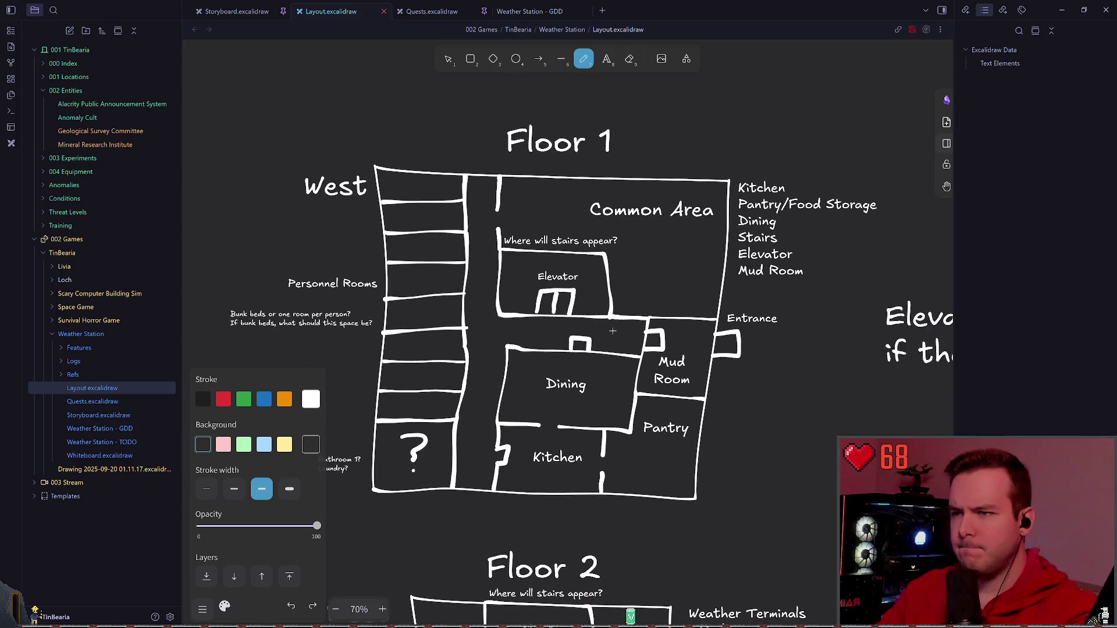
pyautogui.hotkey('ctrl', 's')
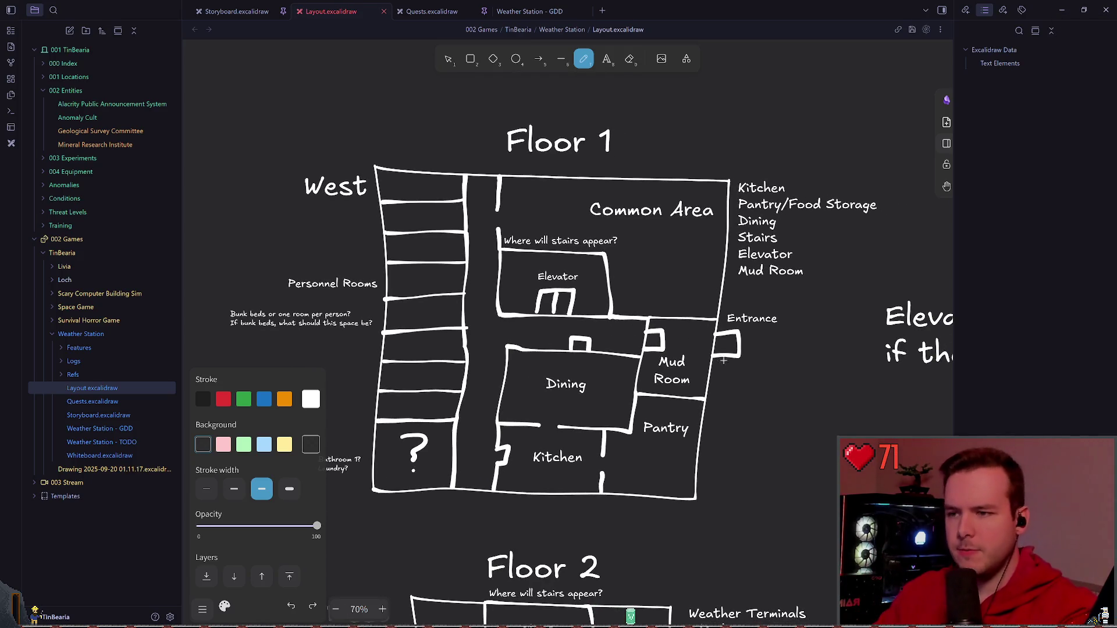
pyautogui.scroll(2, 702, 332)
# - Mark the Entrance and Pantry with temporary pen strokes and undo them all
pyautogui.moveTo(690, 328); pyautogui.dragTo(774, 333)
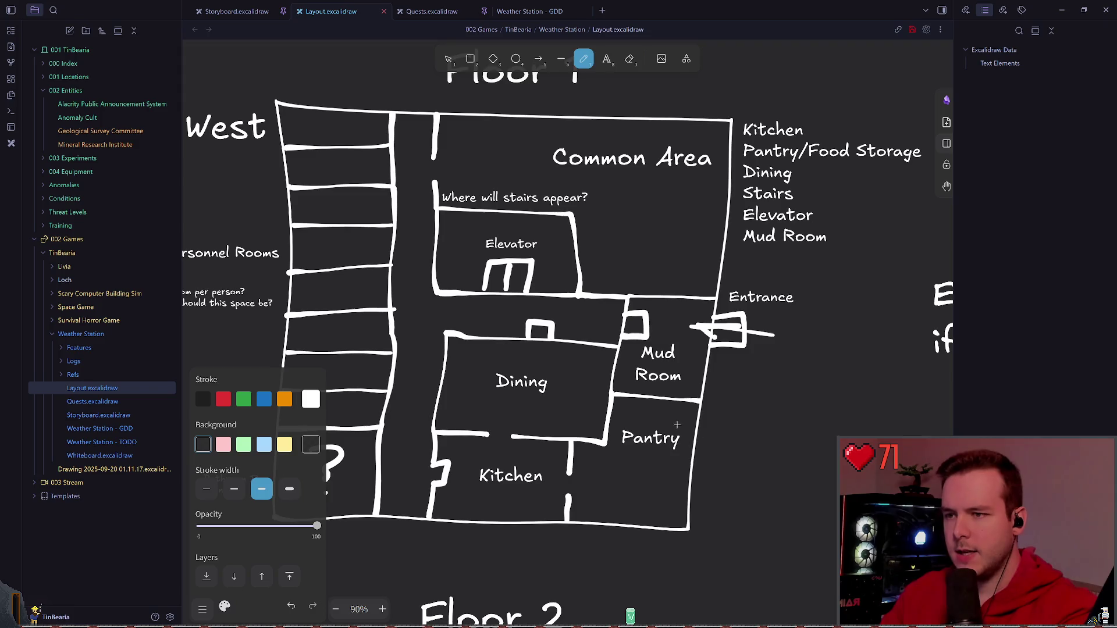
pyautogui.hotkey('ctrl', 'z')
pyautogui.scroll(-2, 676, 425)
pyautogui.scroll(-2, 676, 425)
pyautogui.moveTo(716, 384); pyautogui.dragTo(708, 403)
pyautogui.hotkey('ctrl', 'z')
pyautogui.scroll(-2, 640, 408)
pyautogui.scroll(1, 712, 383)
pyautogui.hotkey('ctrl', 'z')
pyautogui.hotkey('ctrl', 'z')
# - Circle the Kitchen, Dining, question-mark room and Personnel Rooms with the pen, undoing the circles
pyautogui.moveTo(567, 388); pyautogui.dragTo(590, 425)
pyautogui.hotkey('ctrl', 'z')
pyautogui.moveTo(577, 297); pyautogui.dragTo(611, 344)
pyautogui.hotkey('ctrl', 'z')
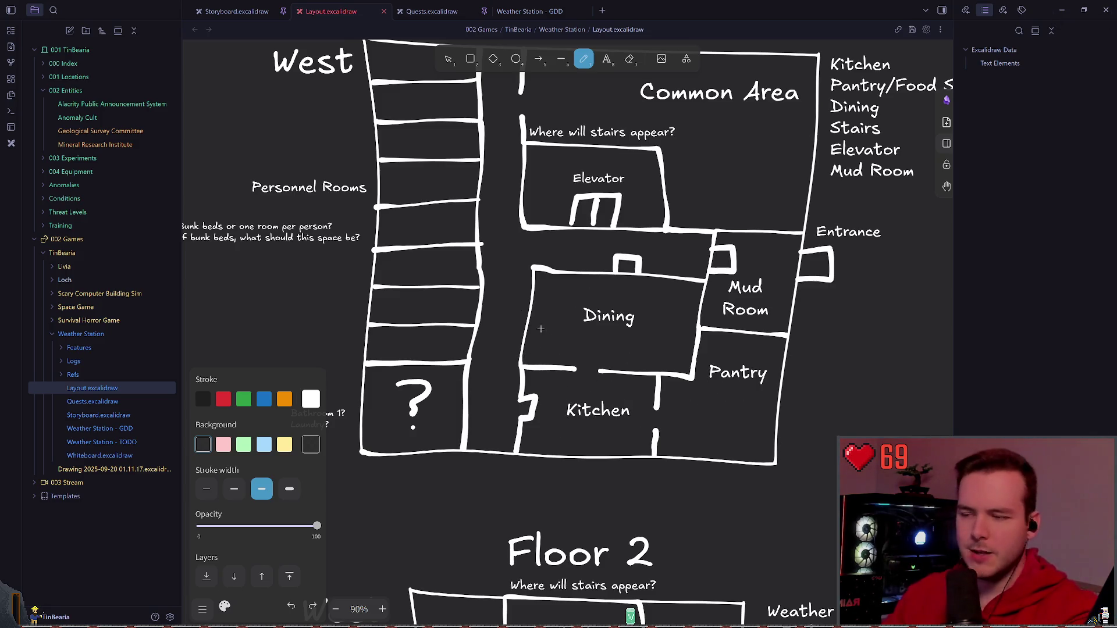
pyautogui.moveTo(497, 419); pyautogui.dragTo(541, 428)
pyautogui.scroll(1, 453, 402)
pyautogui.moveTo(489, 358); pyautogui.dragTo(524, 418)
pyautogui.hotkey('ctrl', 'z')
pyautogui.scroll(4, 523, 419)
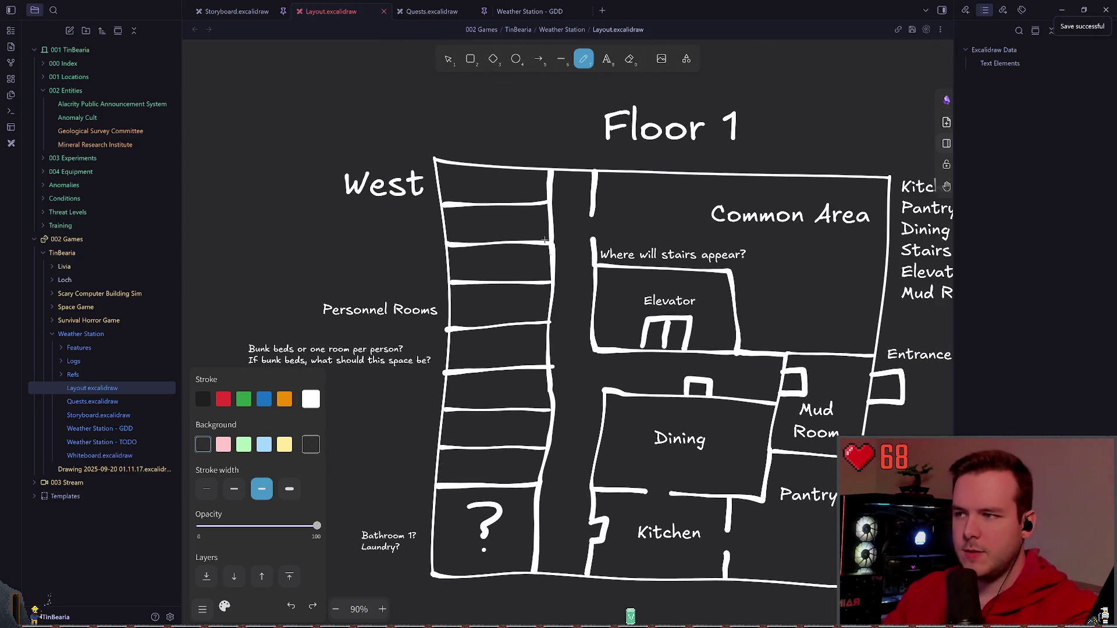
pyautogui.moveTo(508, 179); pyautogui.dragTo(489, 454)
pyautogui.hotkey('ctrl', 'z')
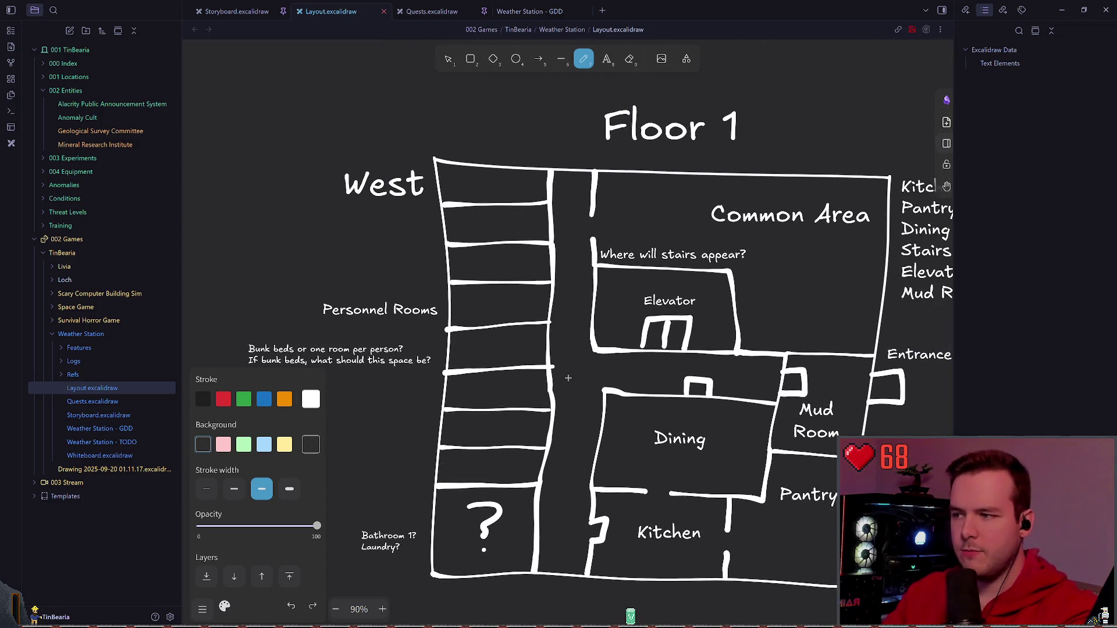
pyautogui.scroll(-2, 558, 393)
pyautogui.scroll(3, 558, 334)
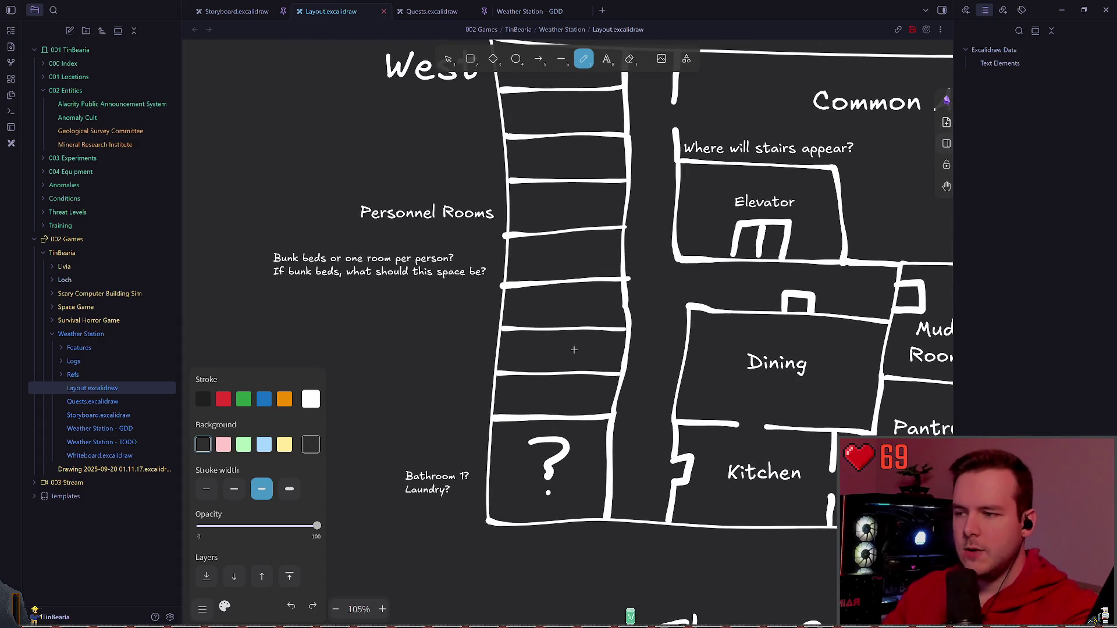
pyautogui.hscroll(2, 746, 309)
pyautogui.hscroll(2, 611, 309)
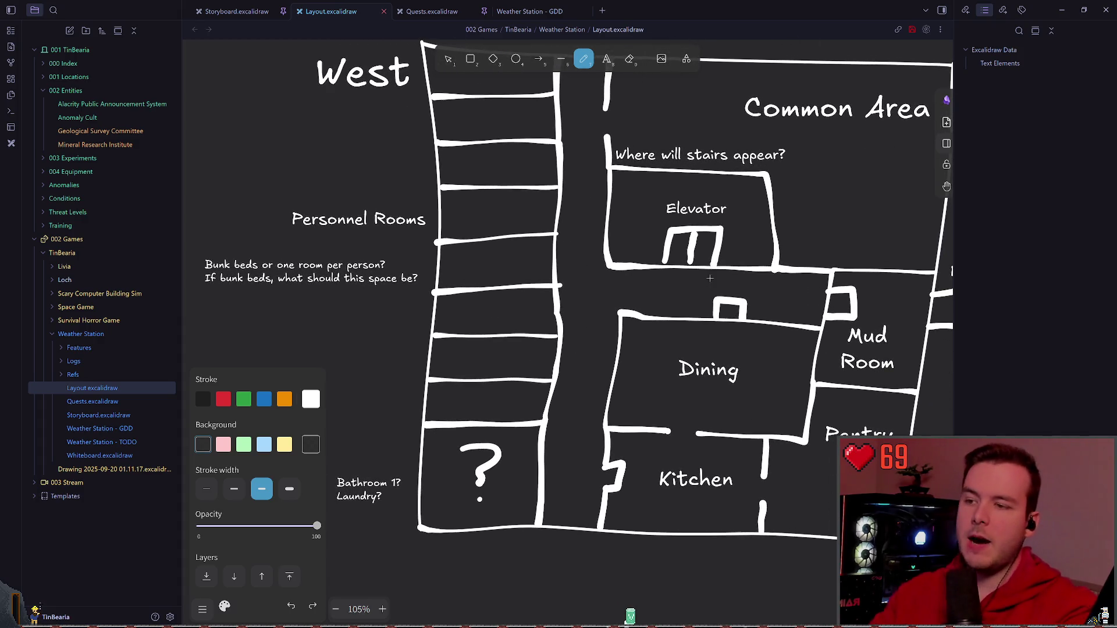
pyautogui.hscroll(2, 524, 310)
pyautogui.scroll(-1, 510, 308)
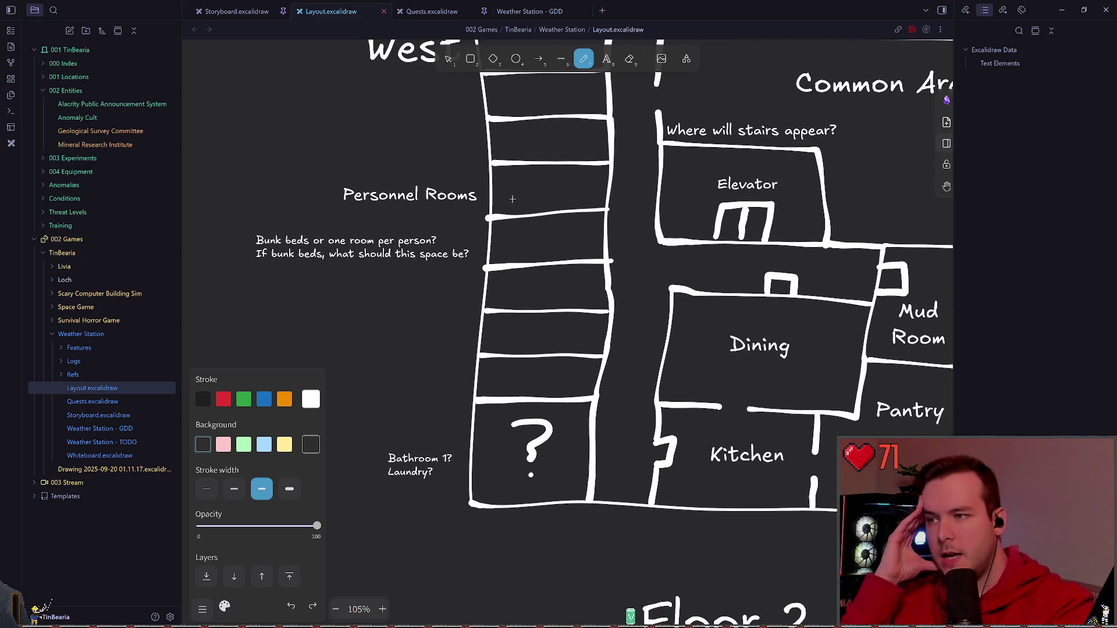
pyautogui.scroll(2, 489, 262)
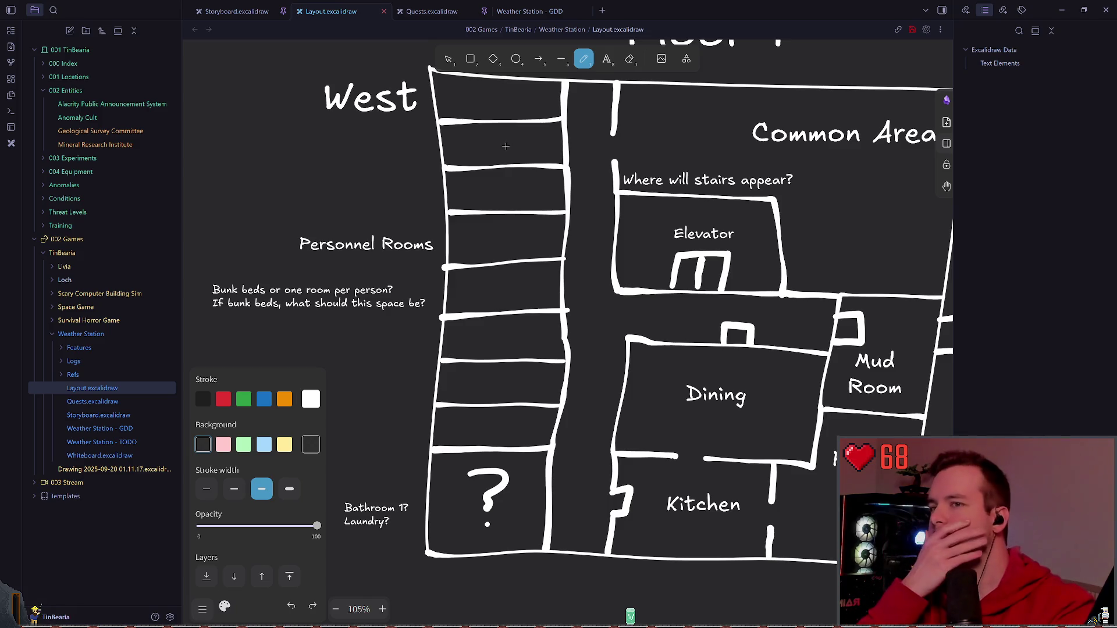
pyautogui.hscroll(5, 504, 143)
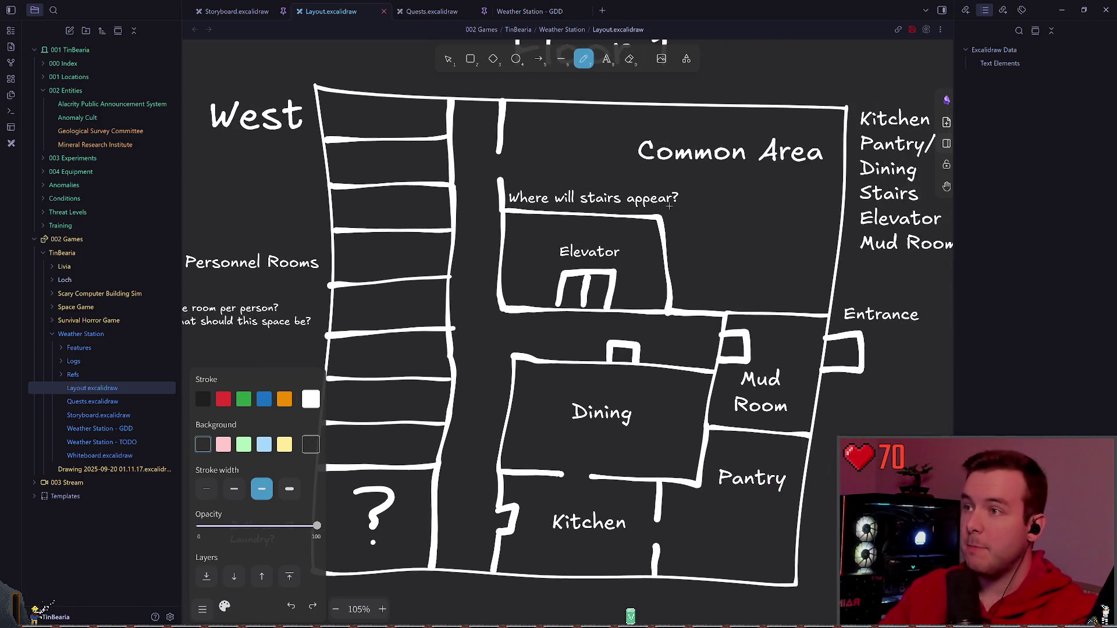
pyautogui.hscroll(1, 461, 266)
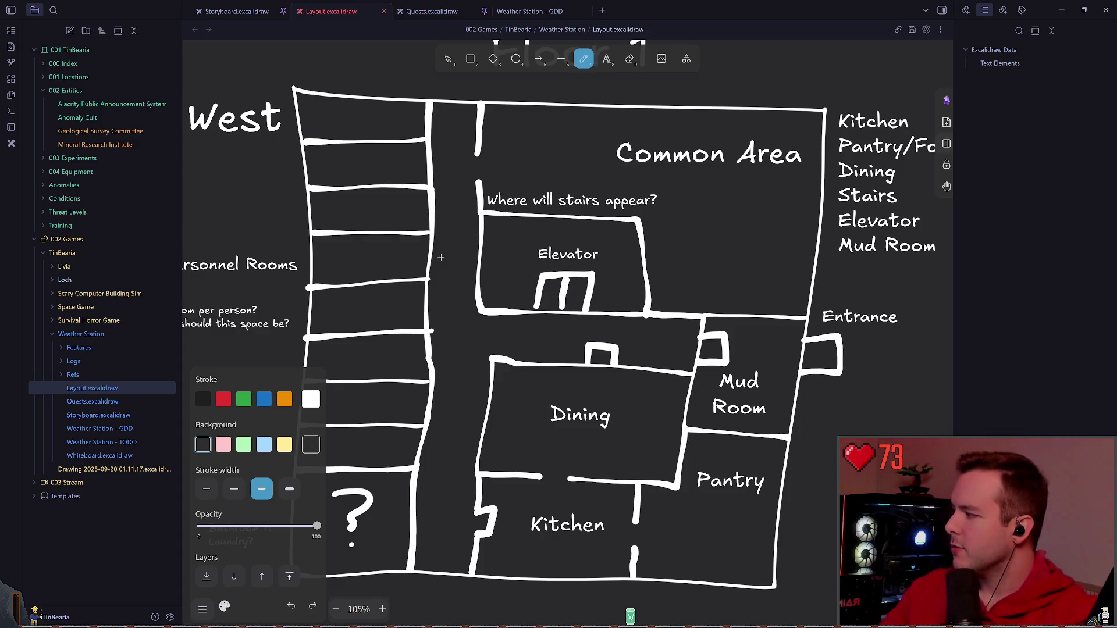
pyautogui.hscroll(-2, 447, 277)
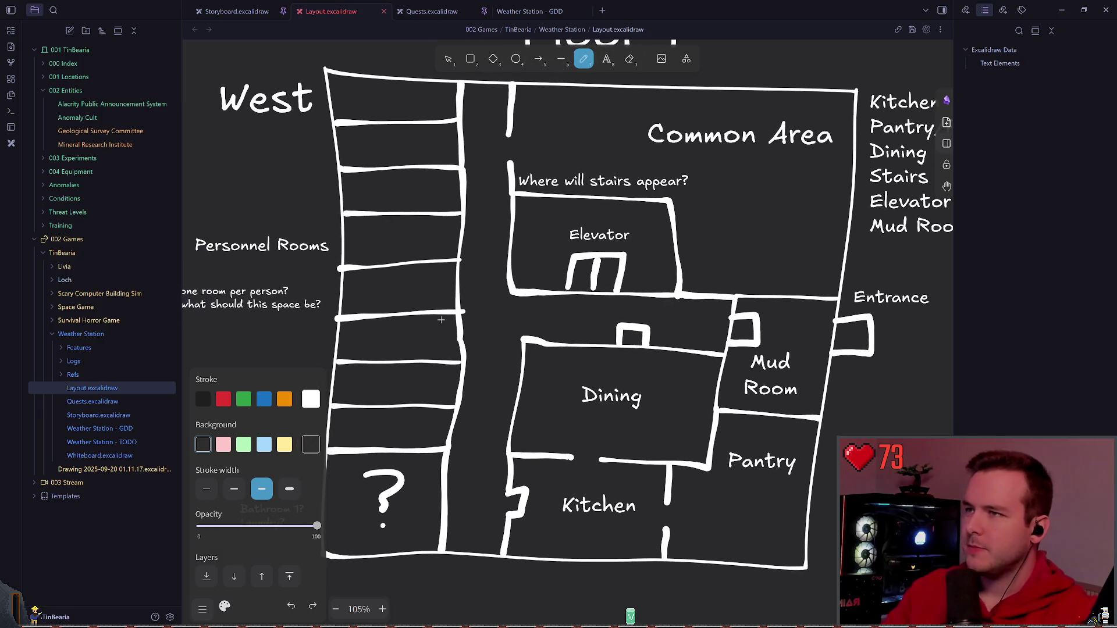
pyautogui.scroll(-5, 446, 276)
pyautogui.scroll(-5, 532, 252)
pyautogui.scroll(-4, 532, 252)
pyautogui.scroll(-2, 532, 251)
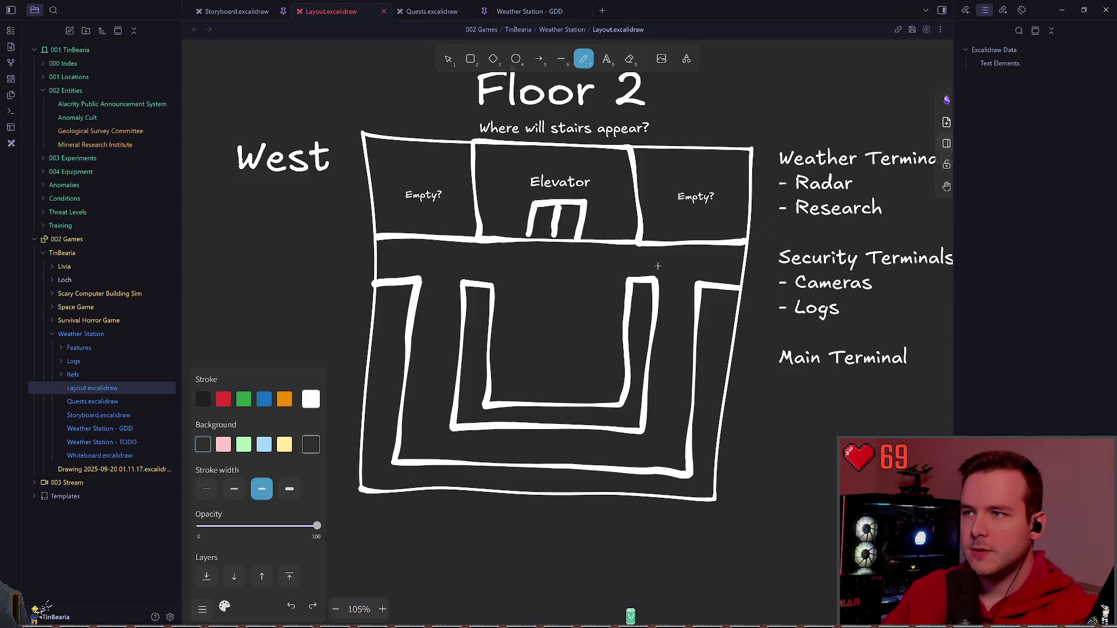
pyautogui.scroll(1, 659, 267)
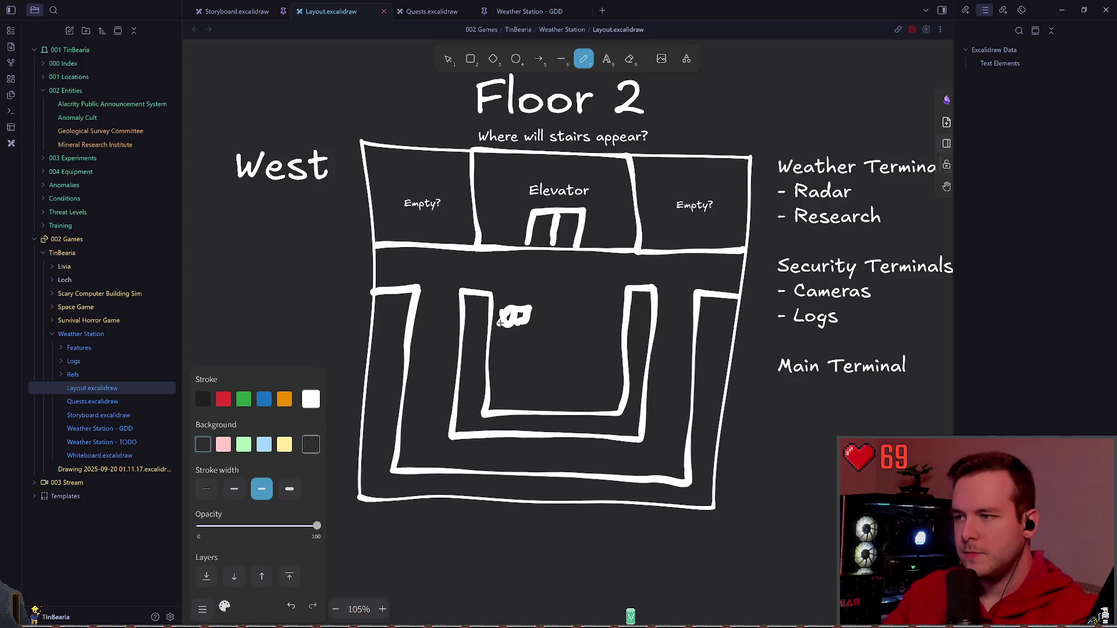
pyautogui.hscroll(-1, 499, 308)
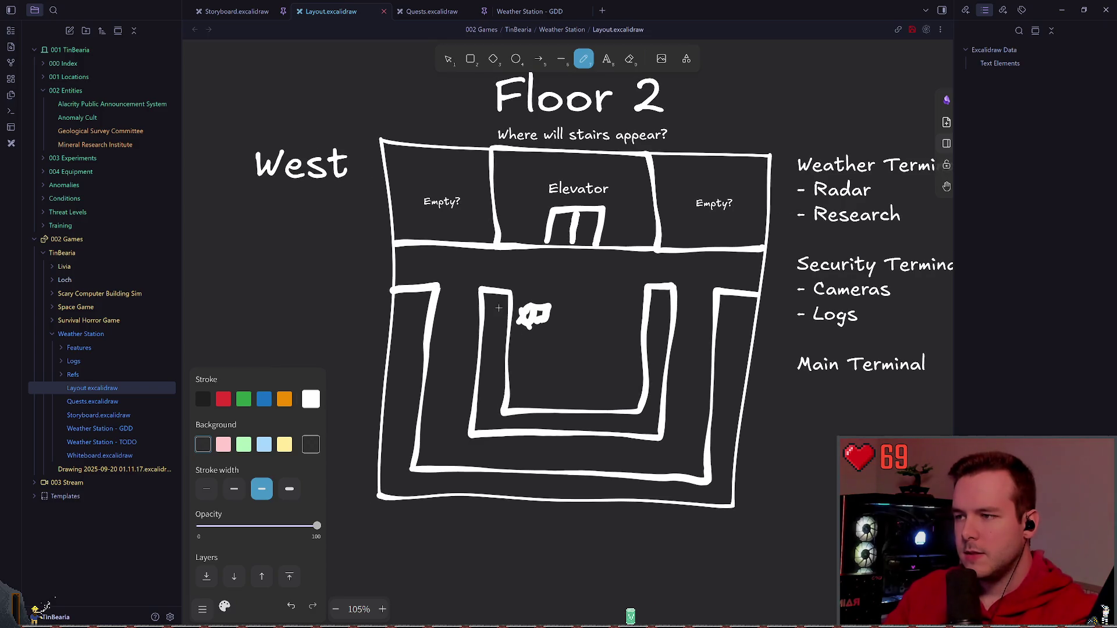